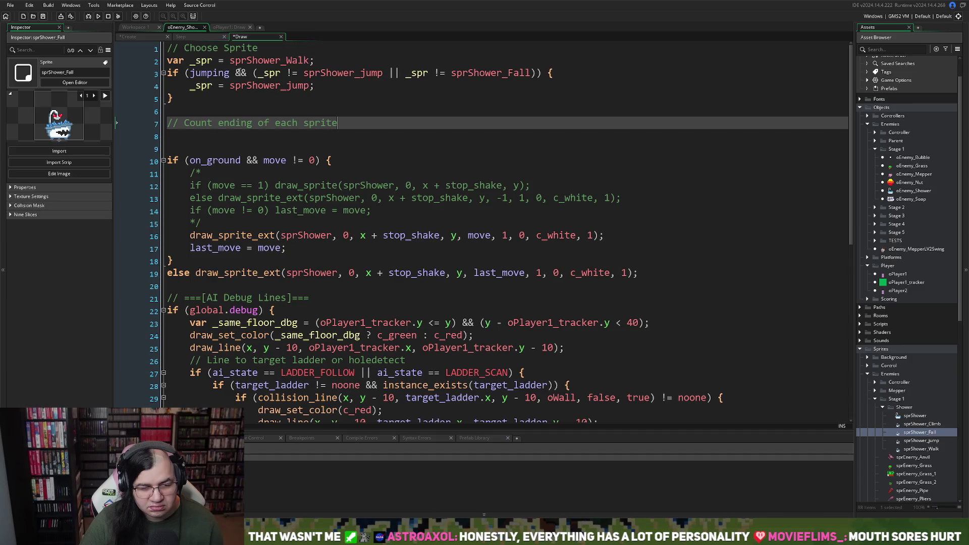
# Inspect the sprShower_Walk value assigned to _spr on line 2 of the Draw code.
pyautogui.moveTo(324, 61); pyautogui.dragTo(164, 68)
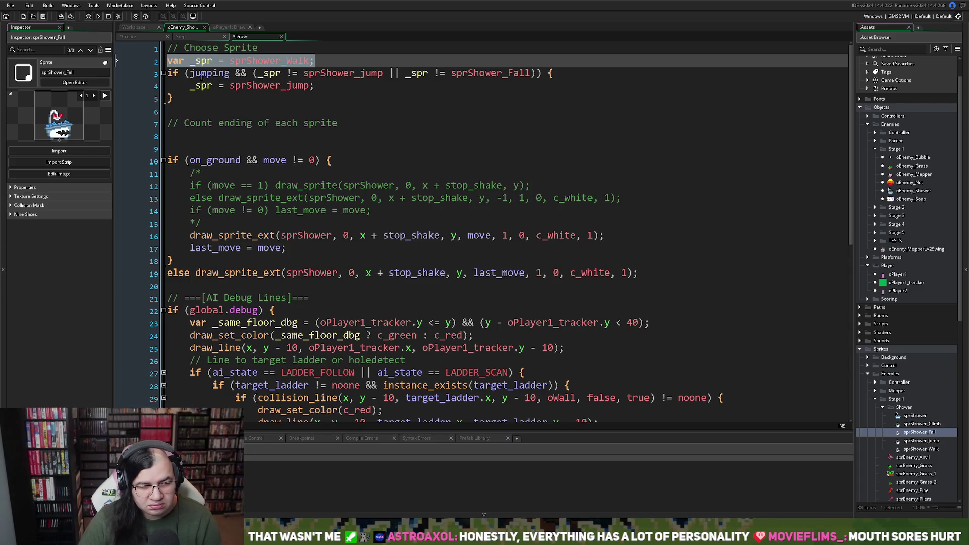
pyautogui.click(184, 61)
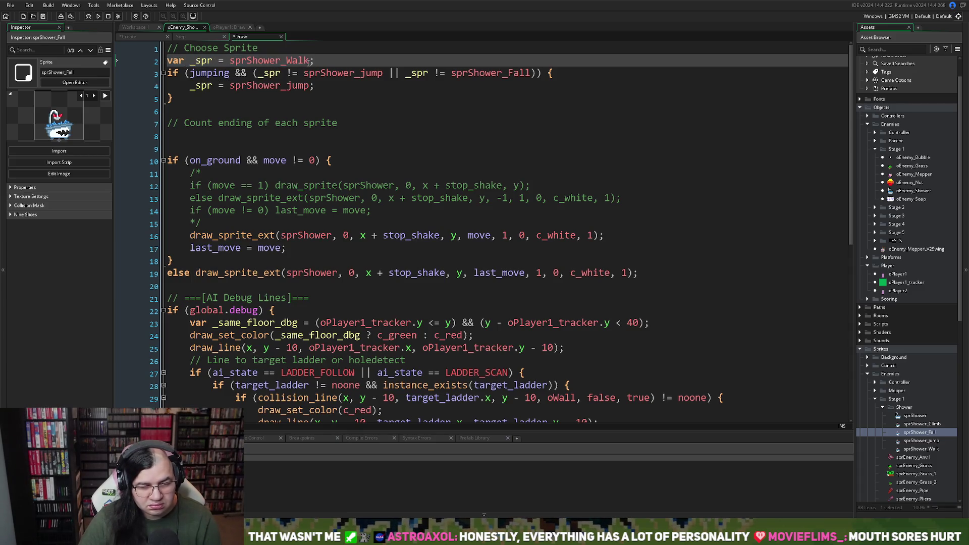
pyautogui.moveTo(308, 61); pyautogui.dragTo(220, 60)
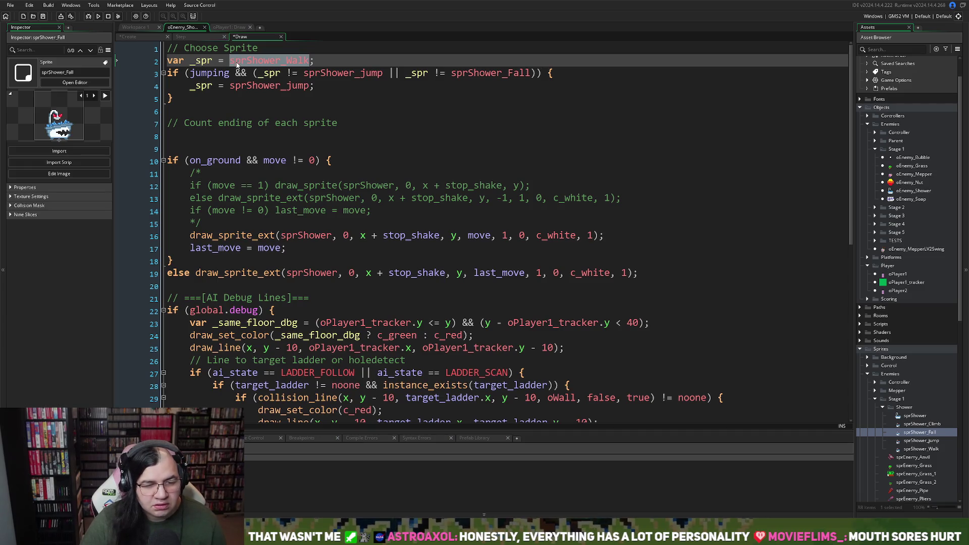
pyautogui.click(298, 61)
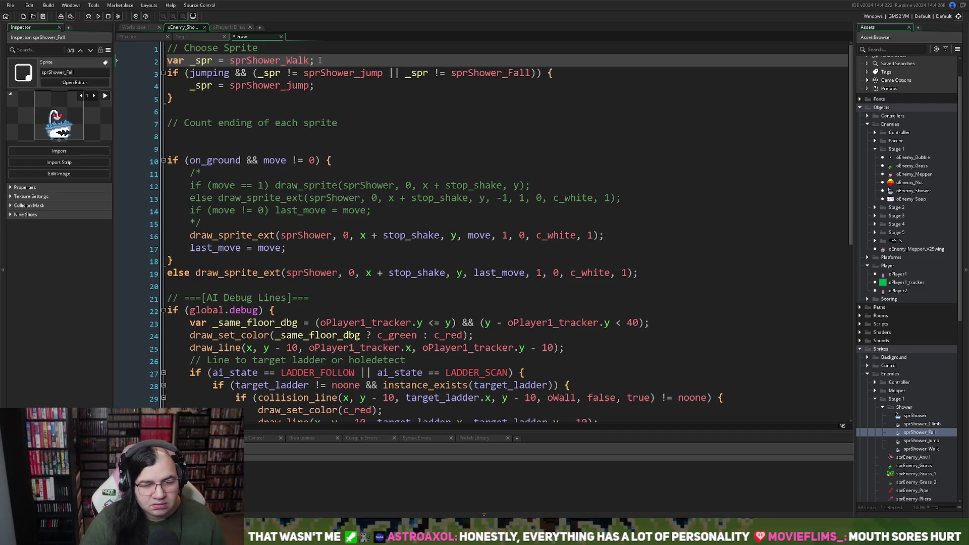
pyautogui.moveTo(319, 60)
pyautogui.mouseDown()
pyautogui.moveTo(167, 60)
pyautogui.moveTo(232, 62)
pyautogui.mouseUp()
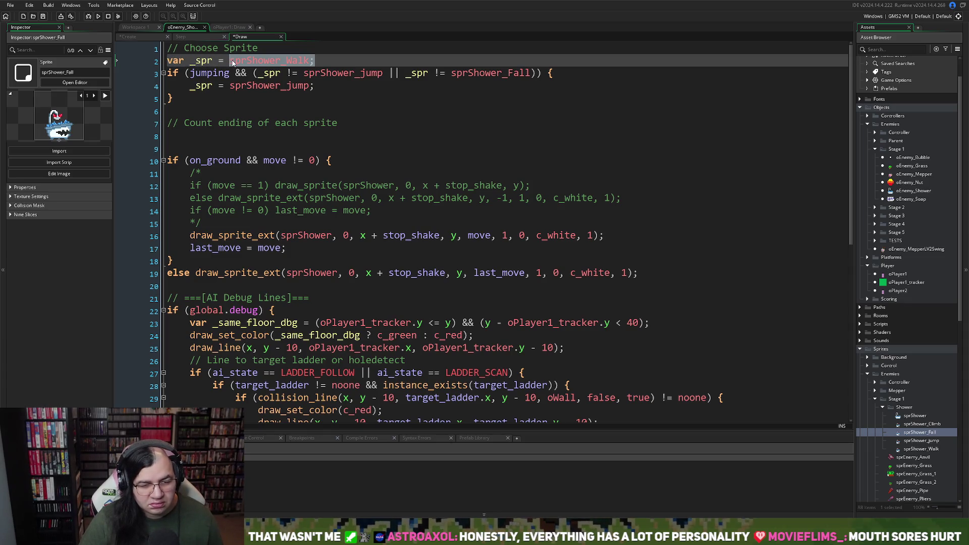
pyautogui.rightClick(232, 63)
pyautogui.click(224, 61)
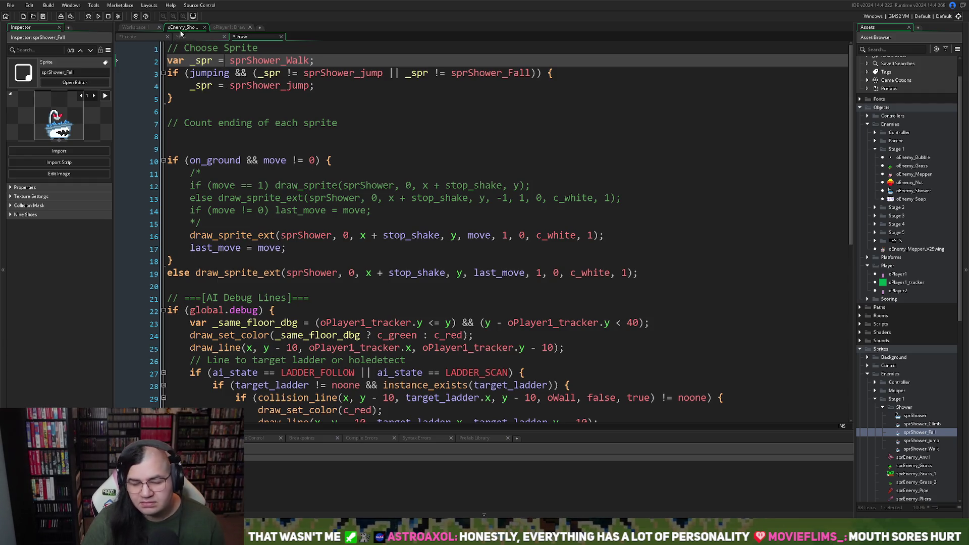
# In the Create event, add a new line 'spr =' under the '// Animation' comment.
pyautogui.click(130, 37)
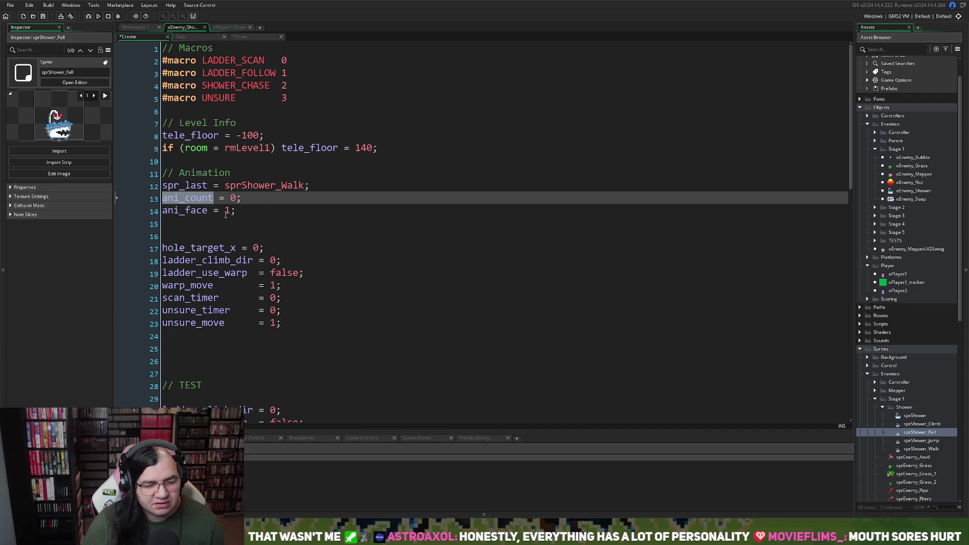
pyautogui.click(255, 174)
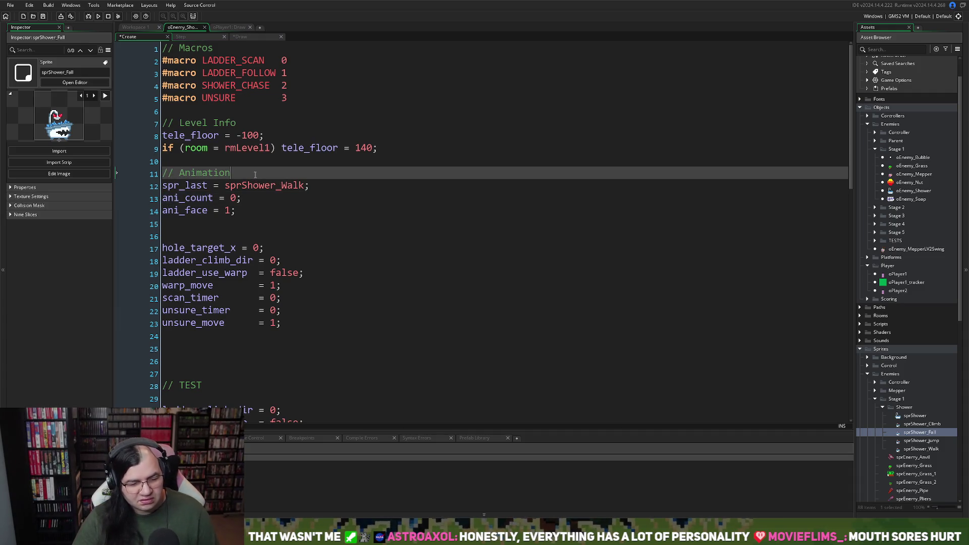
pyautogui.press('Return')
pyautogui.write('p')
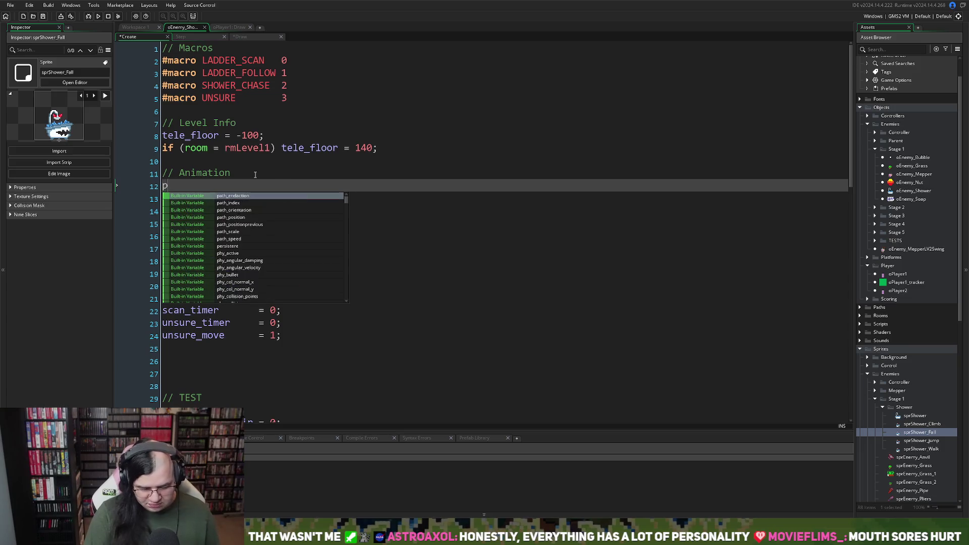
pyautogui.press('BackSpace')
pyautogui.write('spr')
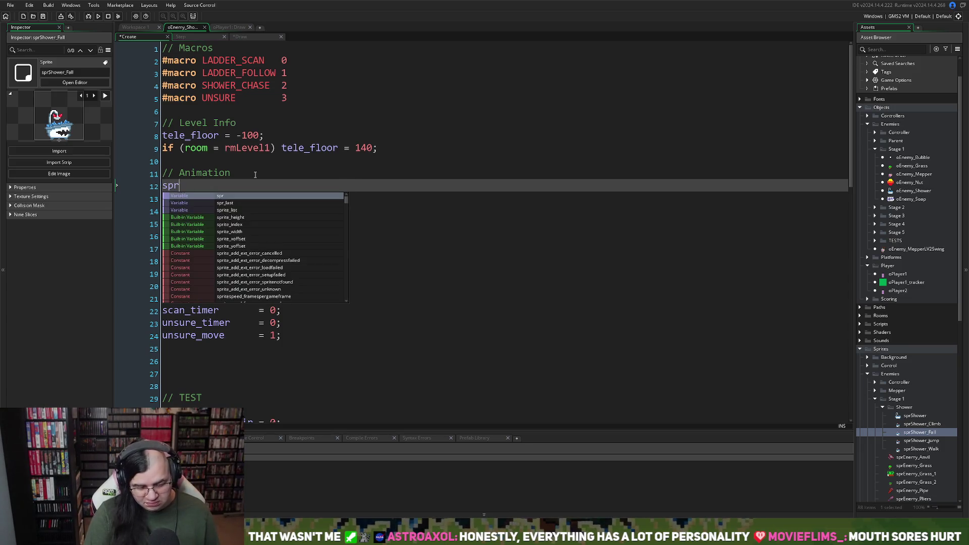
pyautogui.write(' =')
# Complete the line as 'spr = sprShower_Walk;' using the sprite name copied from spr_last.
pyautogui.click(268, 199)
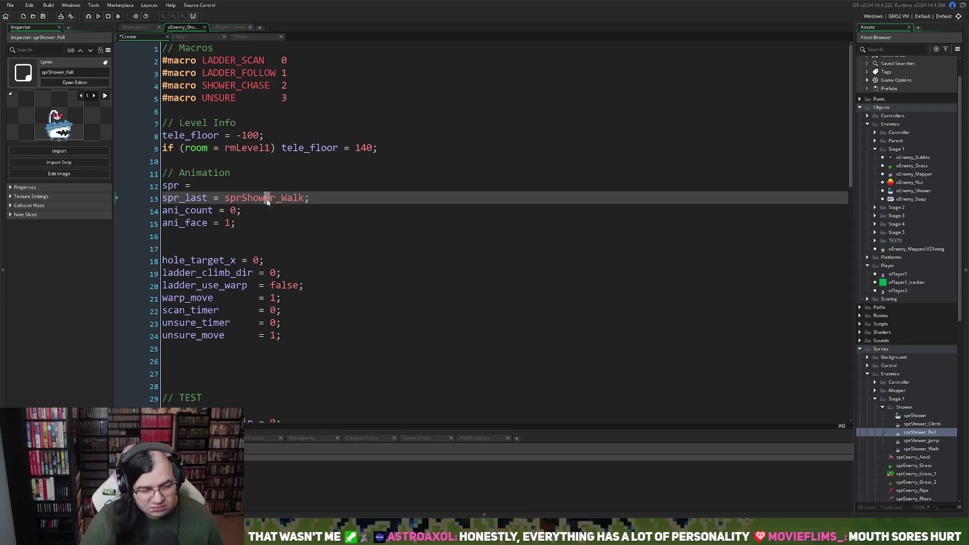
pyautogui.doubleClick(268, 199)
pyautogui.hotkey('ctrl', 'c')
pyautogui.click(223, 186)
pyautogui.hotkey('ctrl', 'v')
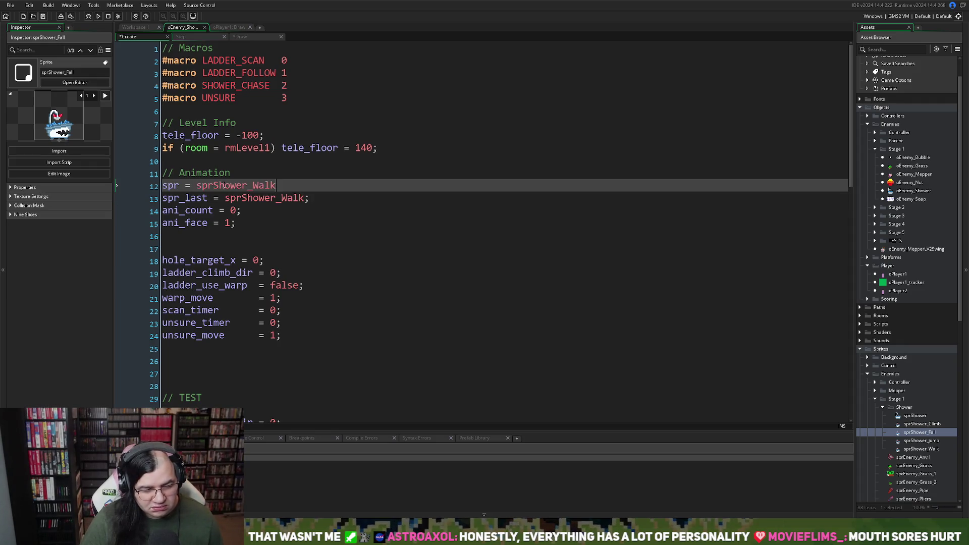
pyautogui.write(';')
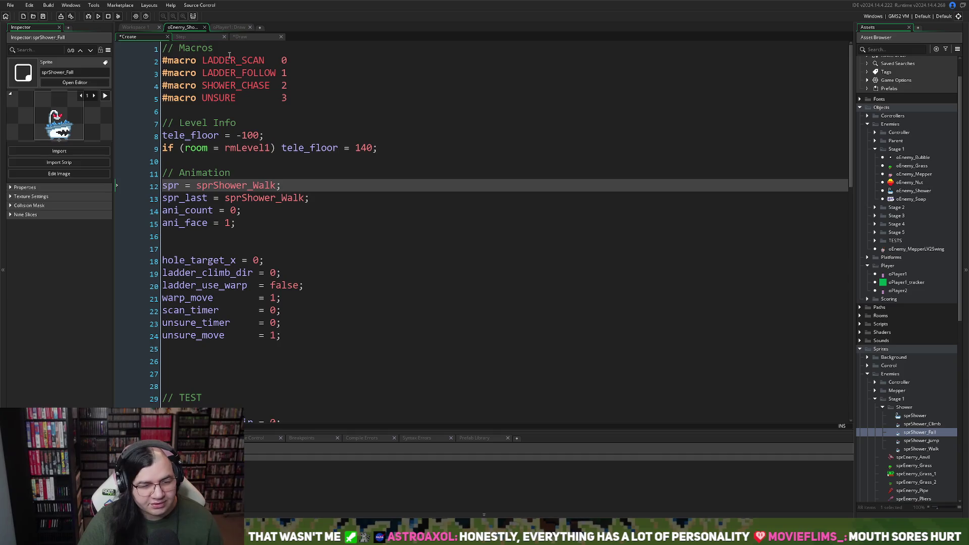
pyautogui.click(229, 27)
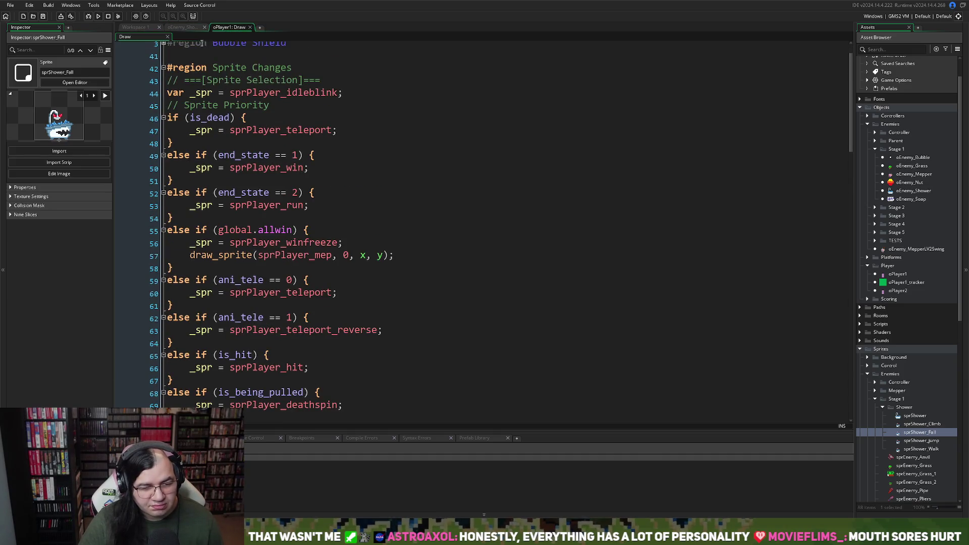
pyautogui.hotkey('ctrl', 'Tab')
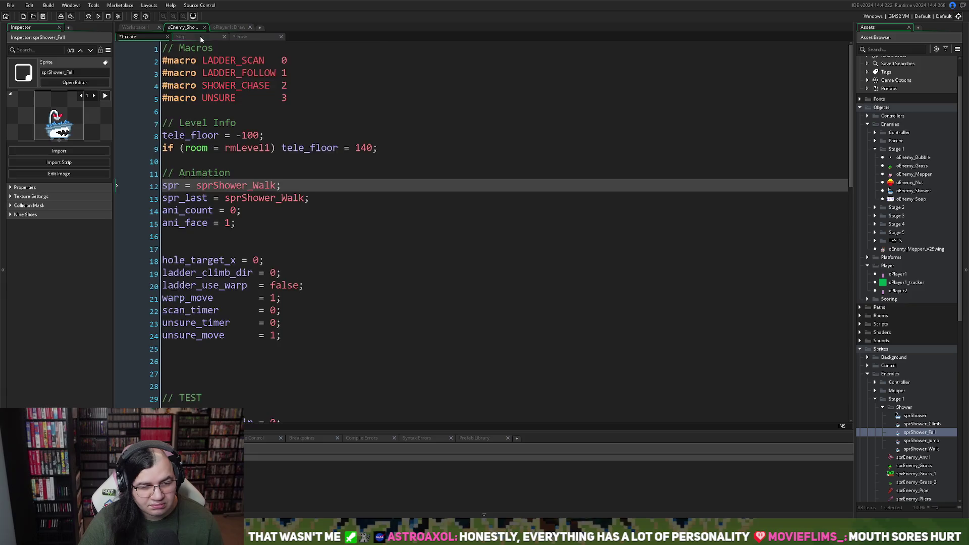
# Delete the 'var _spr' declaration line in the Draw event and start line 7 with 'if (spr ='.
pyautogui.click(240, 36)
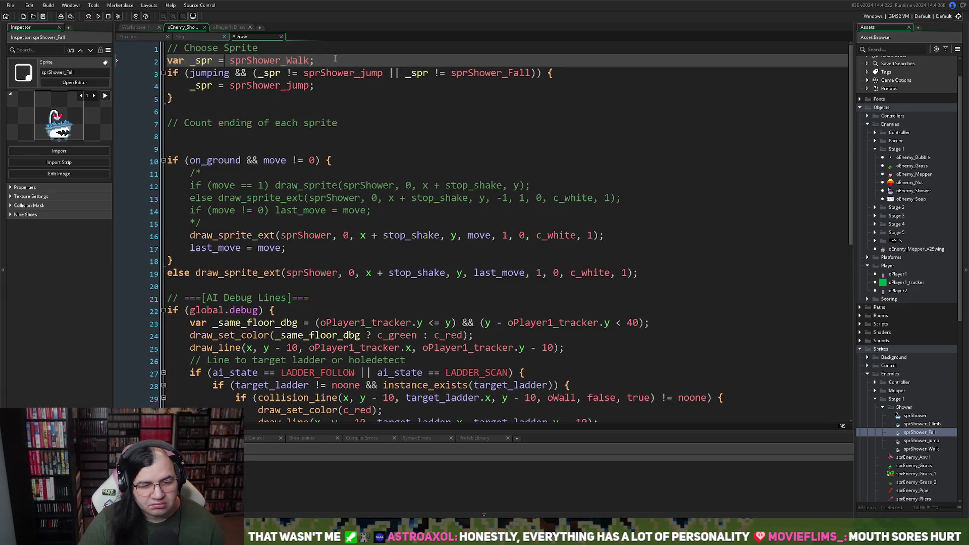
pyautogui.moveTo(334, 60); pyautogui.dragTo(165, 60)
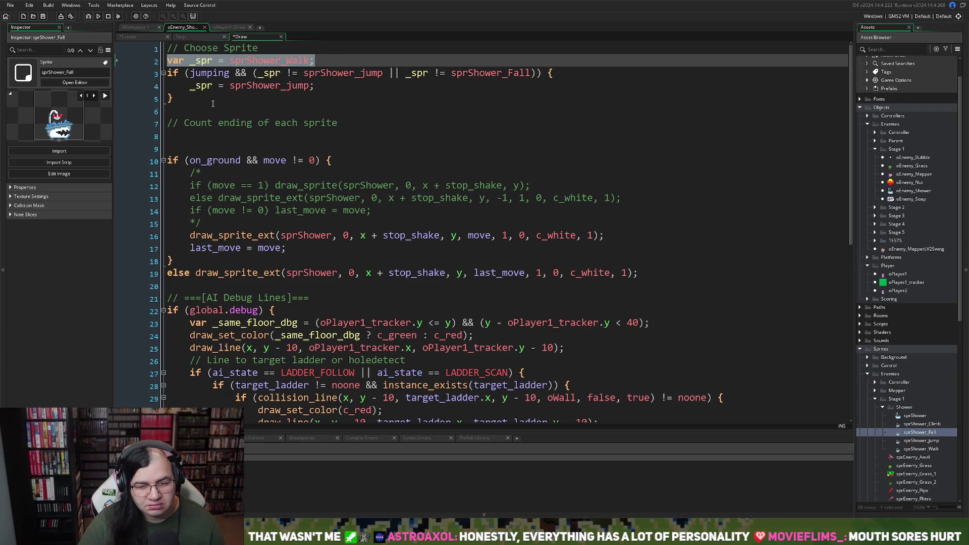
pyautogui.press('BackSpace')
pyautogui.press('BackSpace')
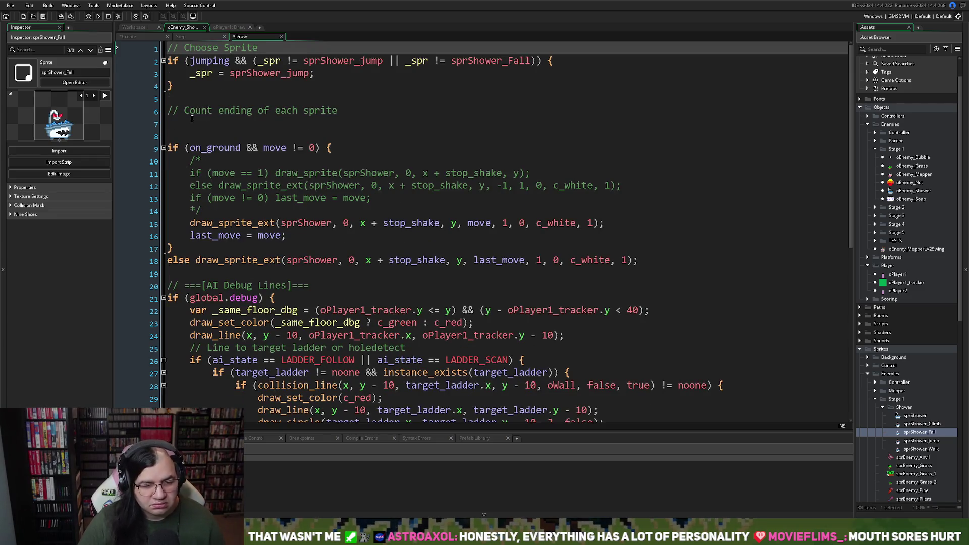
pyautogui.click(178, 124)
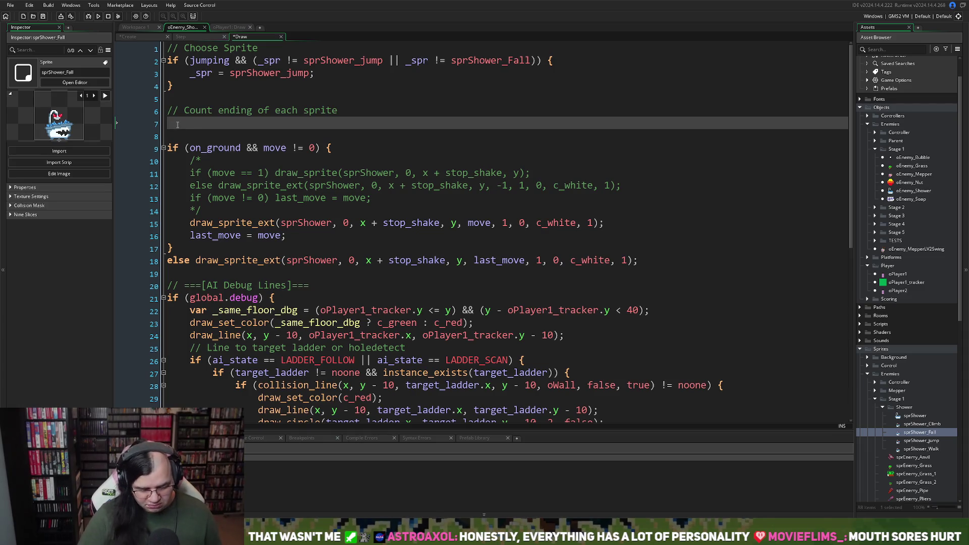
pyautogui.write('if')
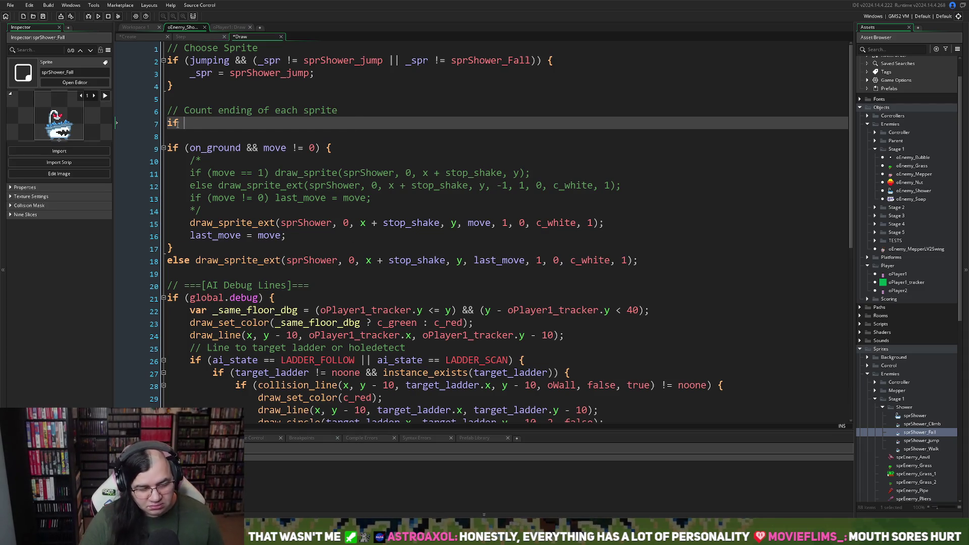
pyautogui.write(' (')
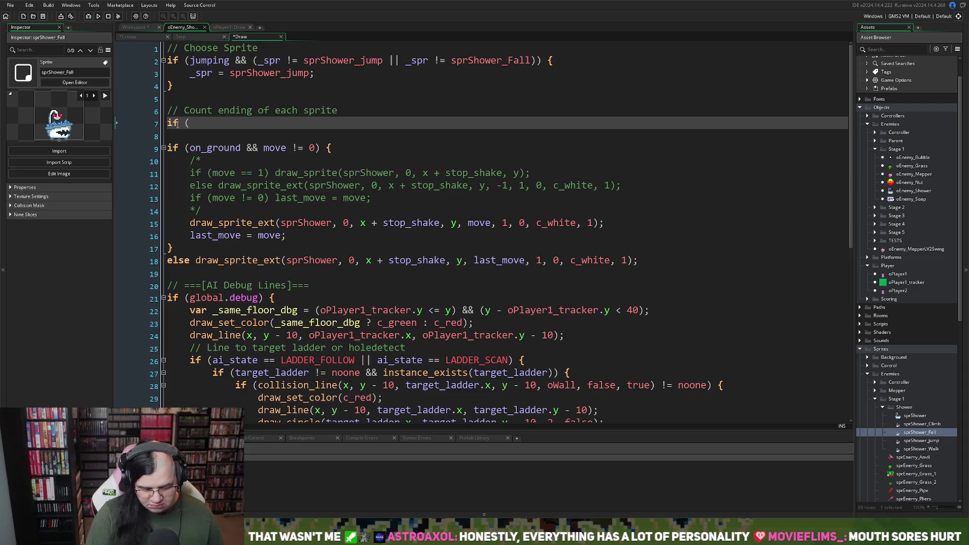
pyautogui.write('spr =')
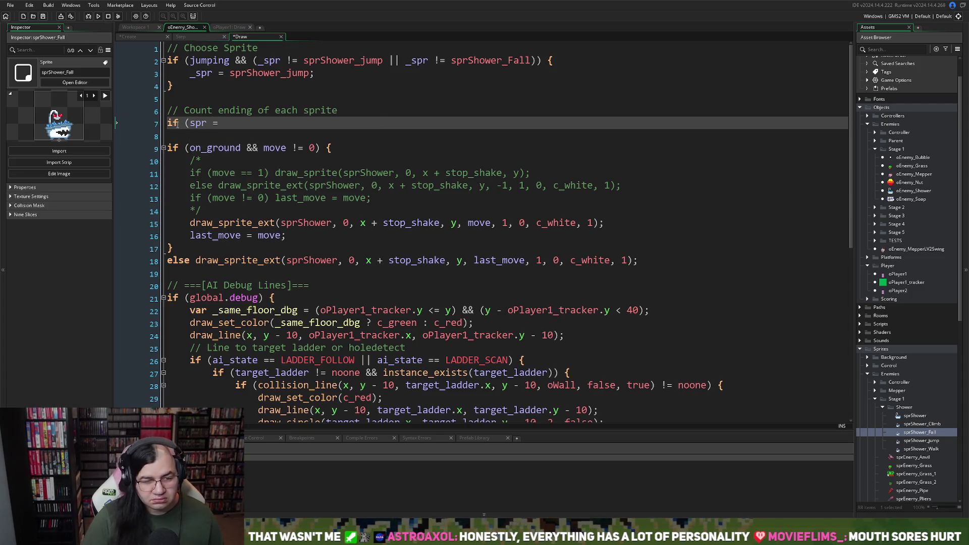
# Rename the three remaining _spr references on lines 2–3 to spr.
pyautogui.click(265, 60)
pyautogui.press('BackSpace')
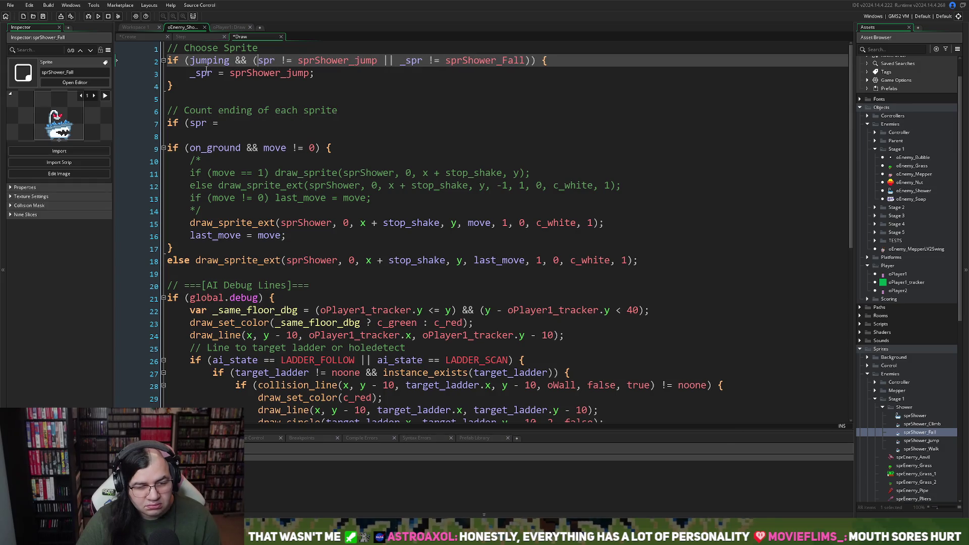
pyautogui.click(195, 74)
pyautogui.press('BackSpace')
pyautogui.click(403, 61)
pyautogui.press('BackSpace')
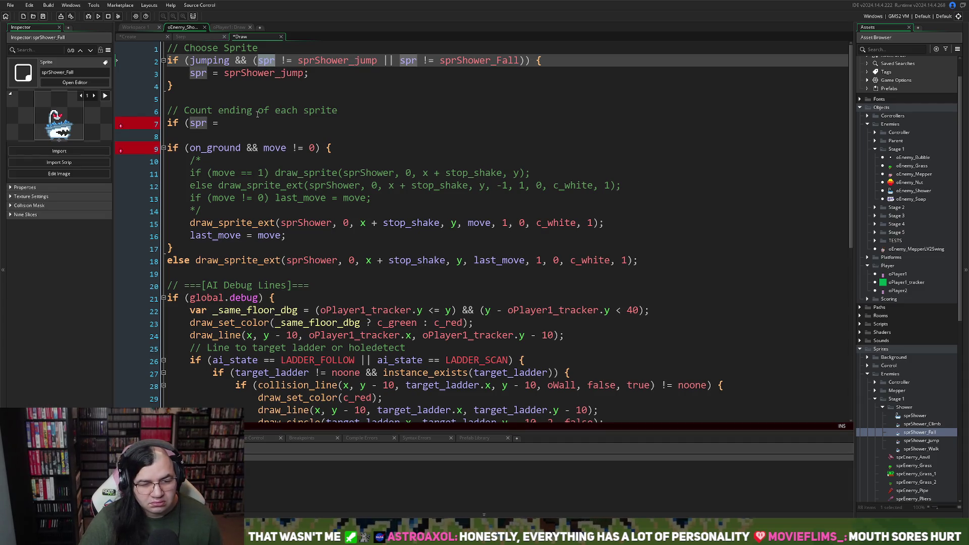
# Complete line 7 as 'if (spr == sprShower_jump && ani_count == 3)', pasting the sprite name from line 2.
pyautogui.click(222, 123)
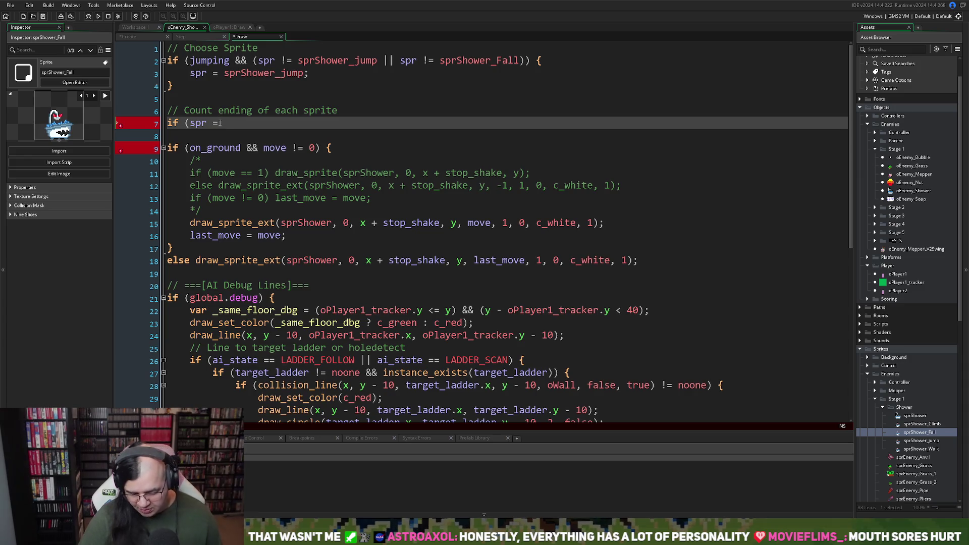
pyautogui.write('=')
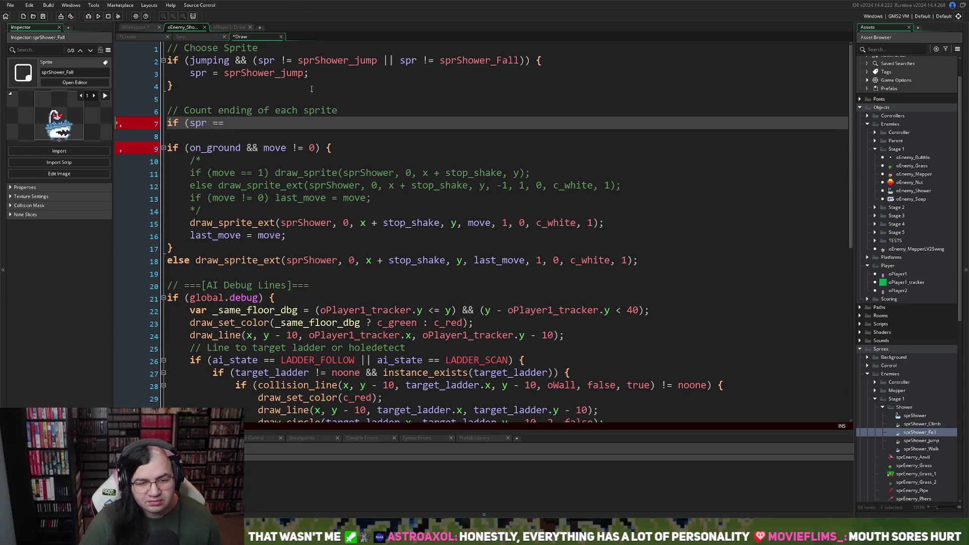
pyautogui.doubleClick(333, 61)
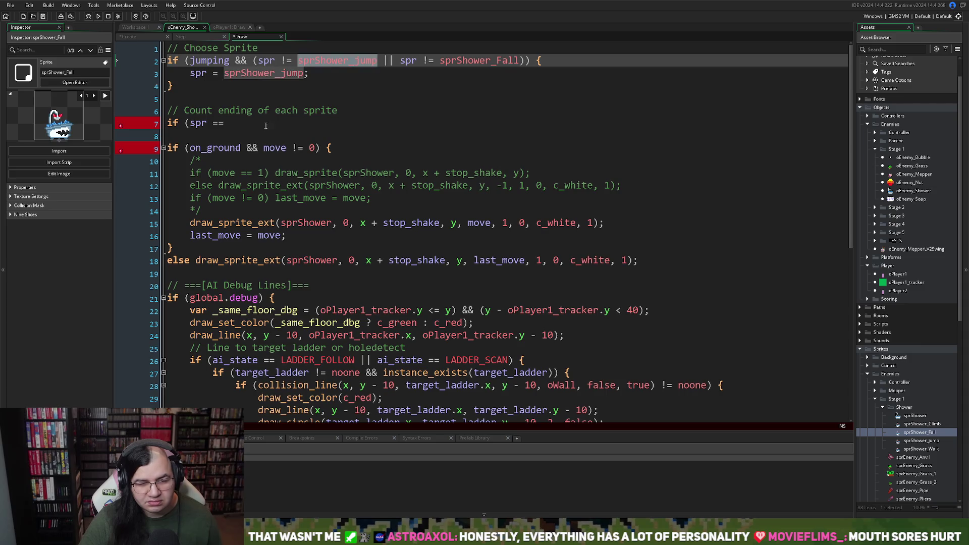
pyautogui.click(241, 121)
pyautogui.hotkey('ctrl', 'v')
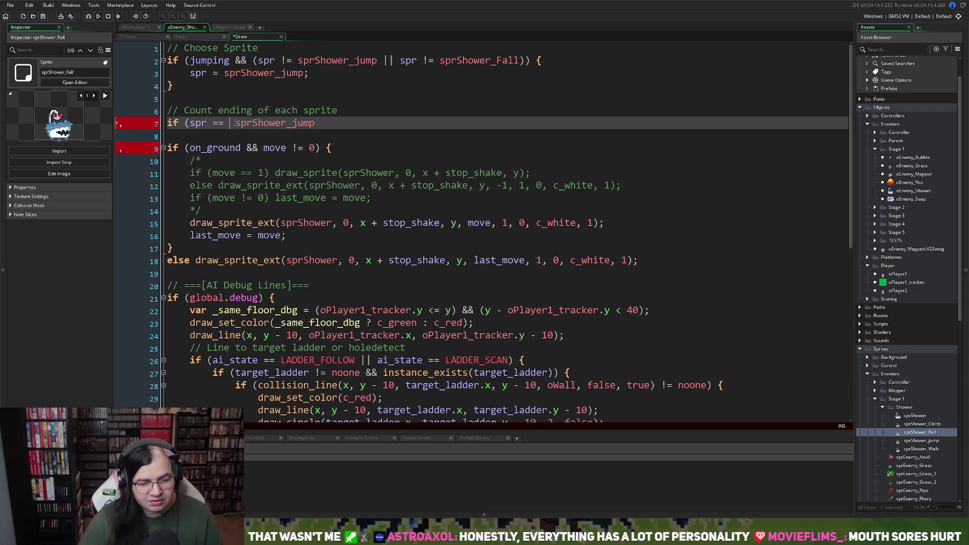
pyautogui.press('BackSpace')
pyautogui.click(308, 121)
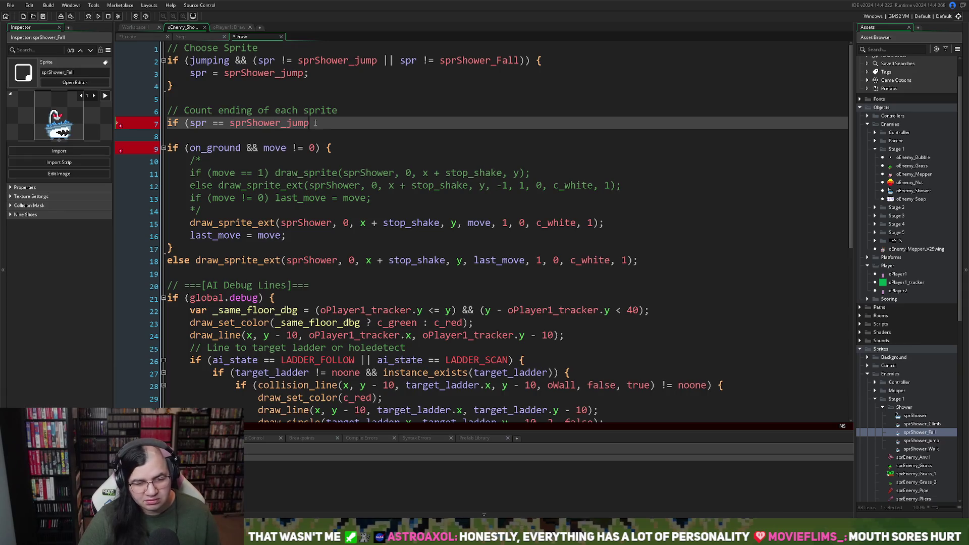
pyautogui.write(' &&')
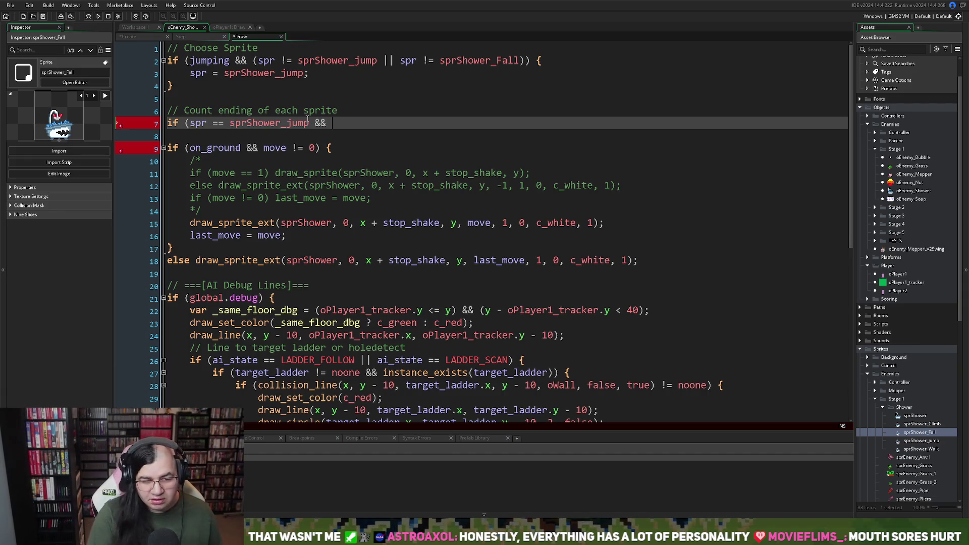
pyautogui.write(' ani')
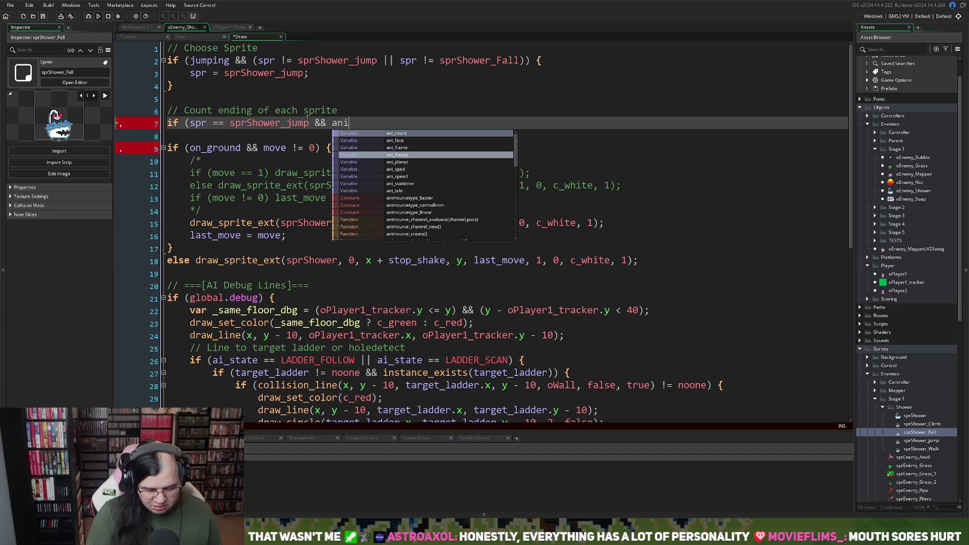
pyautogui.write('_co')
pyautogui.press('Return')
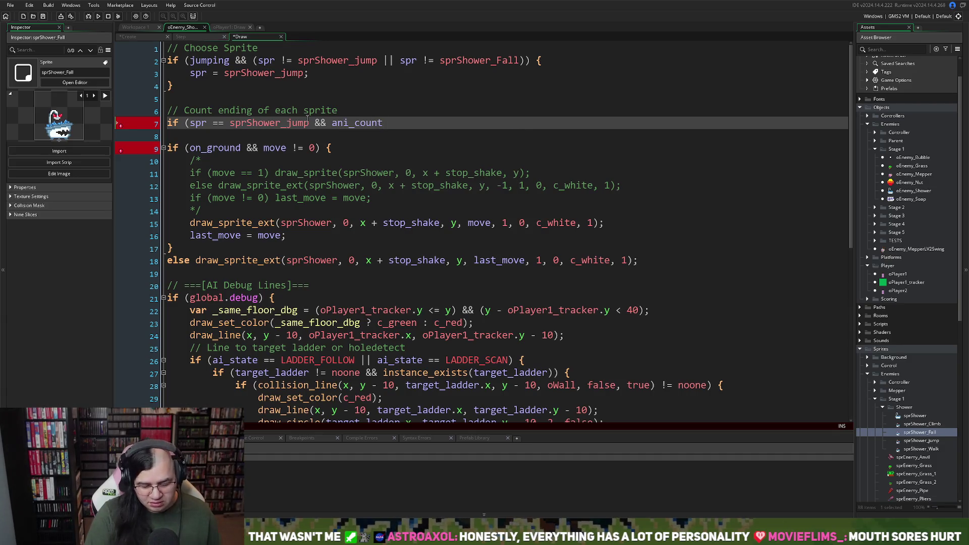
pyautogui.write(' == 3')
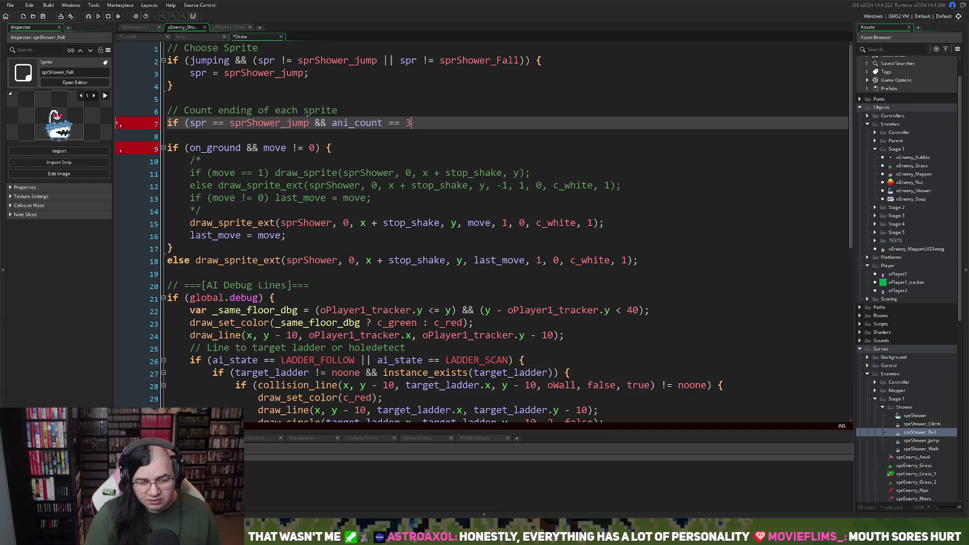
pyautogui.write(')')
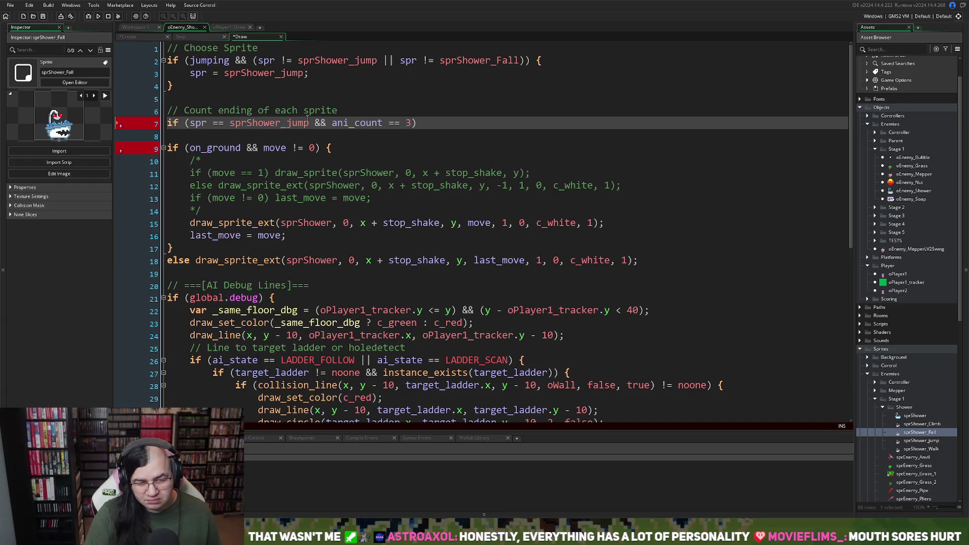
# Insert 'ani_count = 0;' above 'spr = sprShower_jump;' in the Choose Sprite block.
pyautogui.click(191, 74)
pyautogui.press('Return')
pyautogui.click(357, 136)
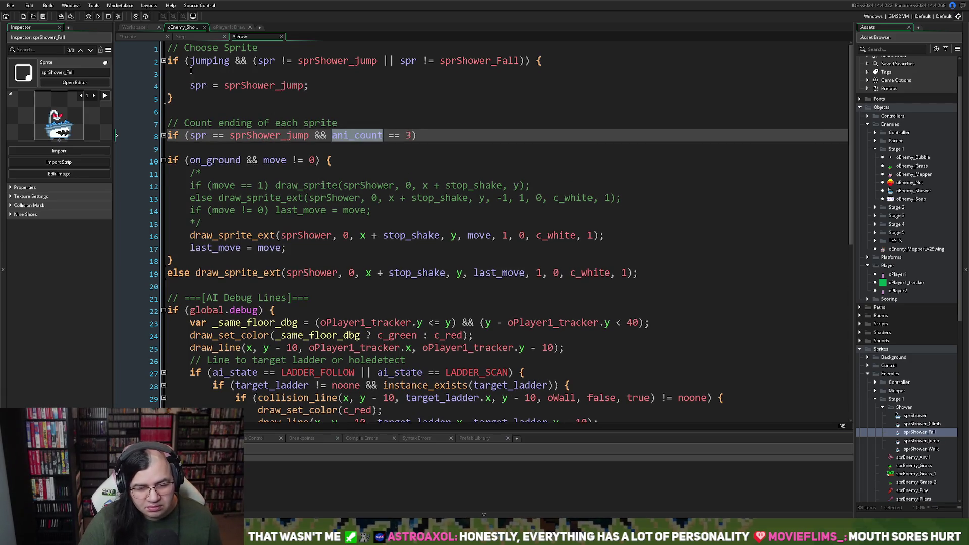
pyautogui.click(216, 75)
pyautogui.write('ani_count = 0')
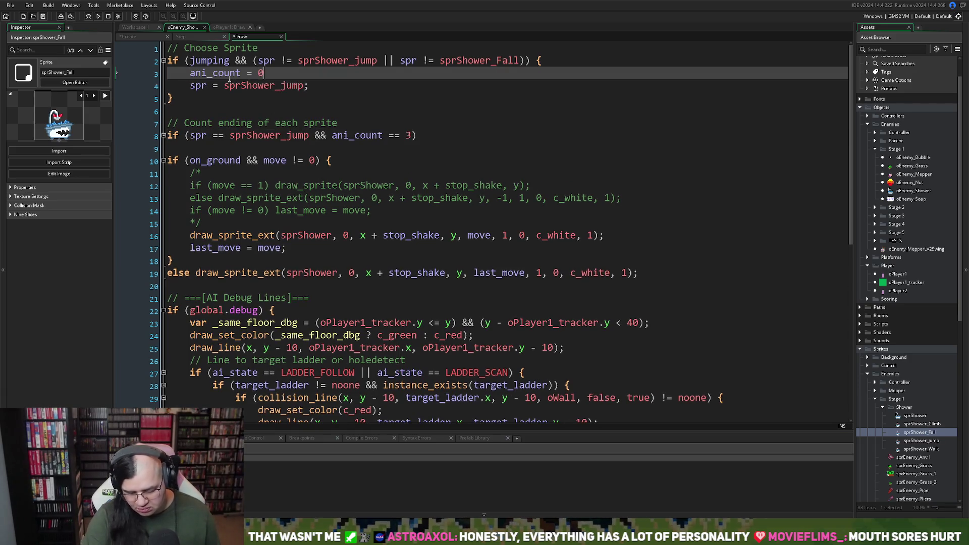
pyautogui.write(';')
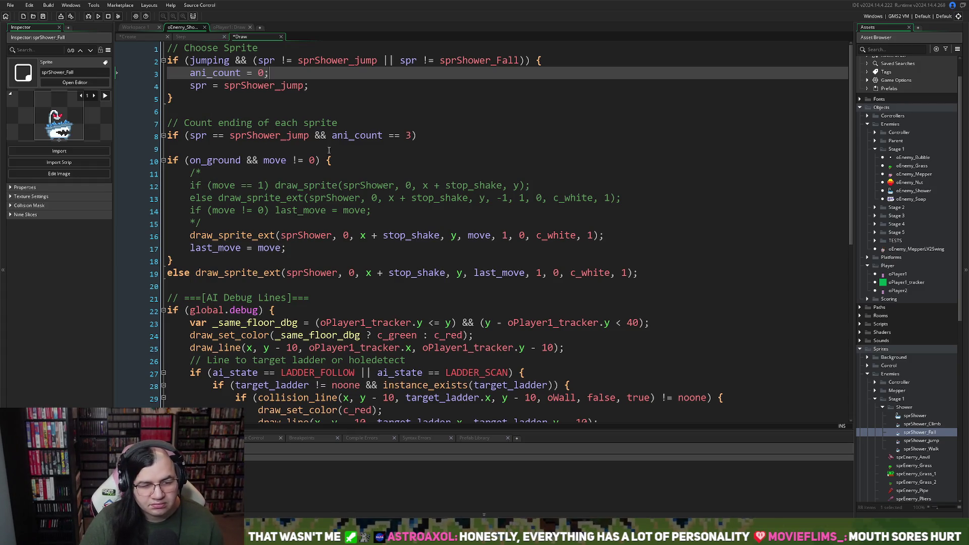
# Give the sprShower_jump/ani_count check an empty body with braces.
pyautogui.click(434, 136)
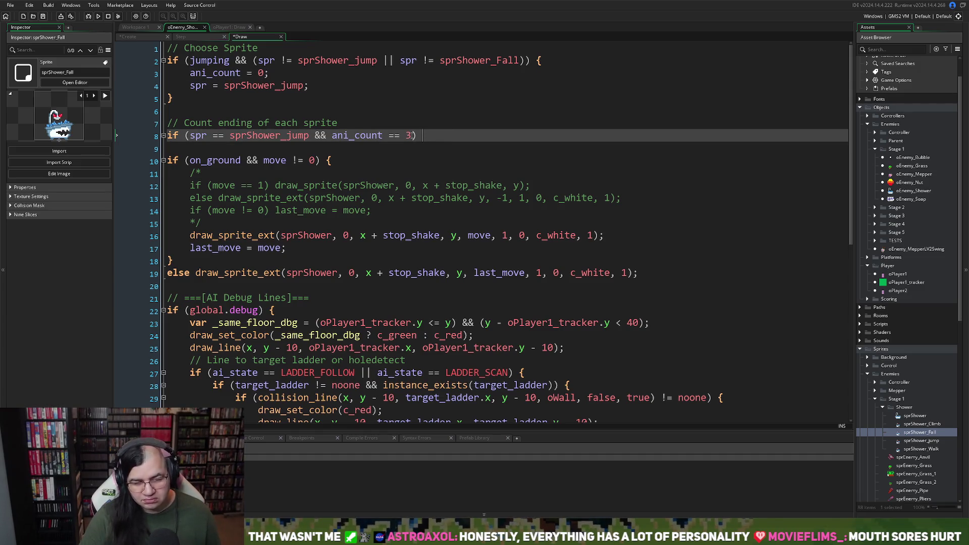
pyautogui.write('{')
pyautogui.press('Return')
pyautogui.press('Return')
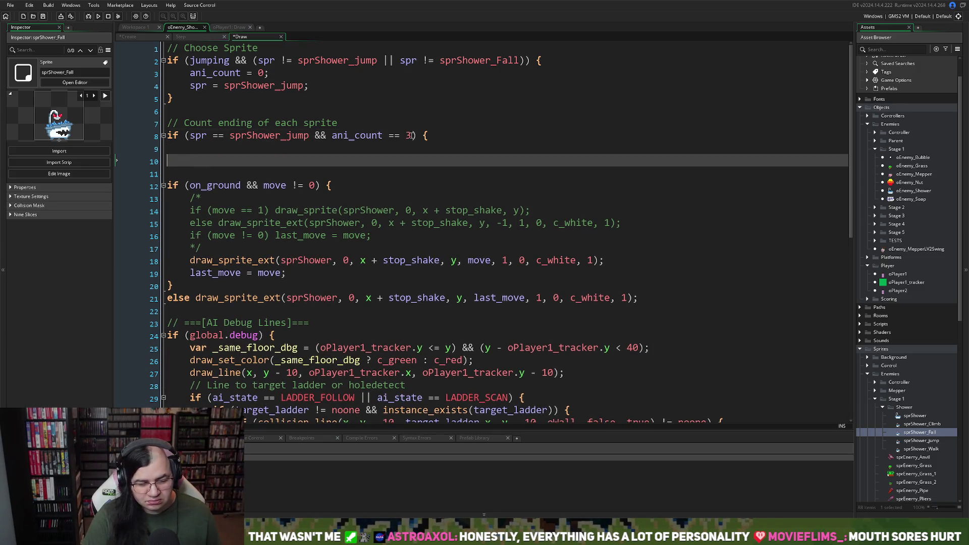
pyautogui.write('}')
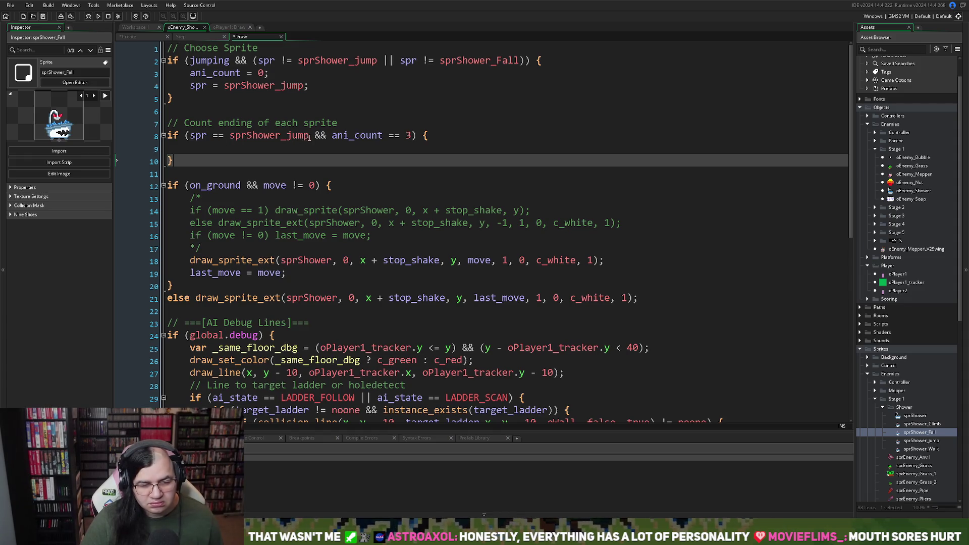
# Add a blank line above the sprite check and begin a new 'if (' condition there.
pyautogui.click(246, 137)
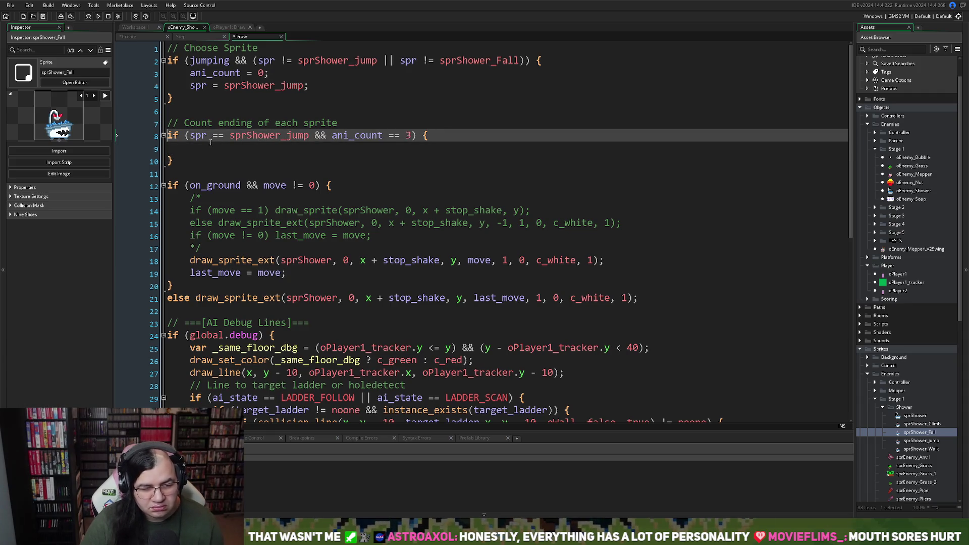
pyautogui.press('Home')
pyautogui.press('Return')
pyautogui.press('Up')
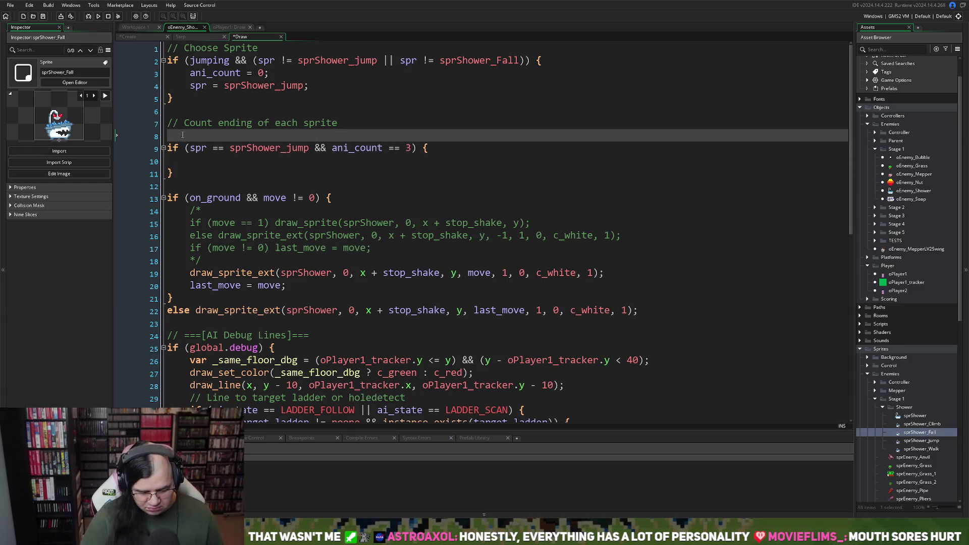
pyautogui.write('if')
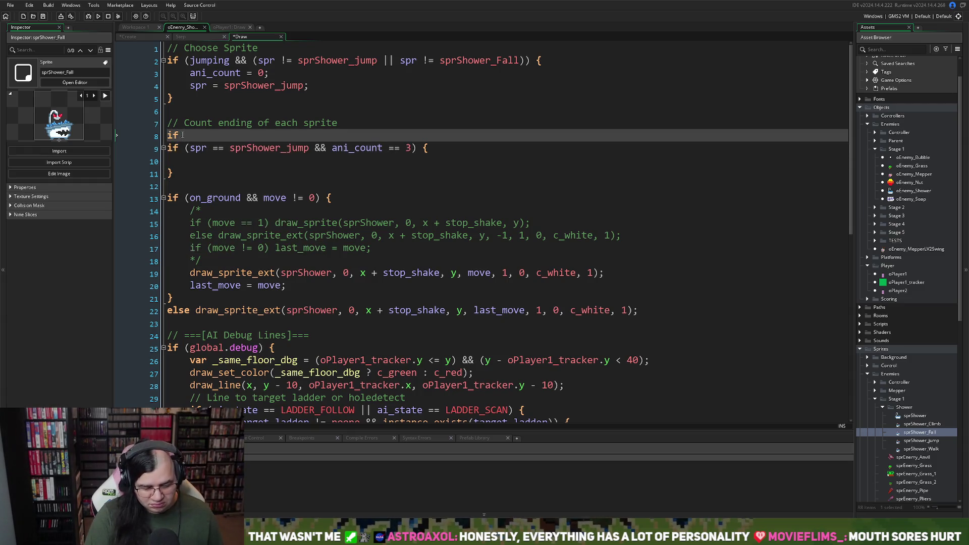
pyautogui.write(' (1')
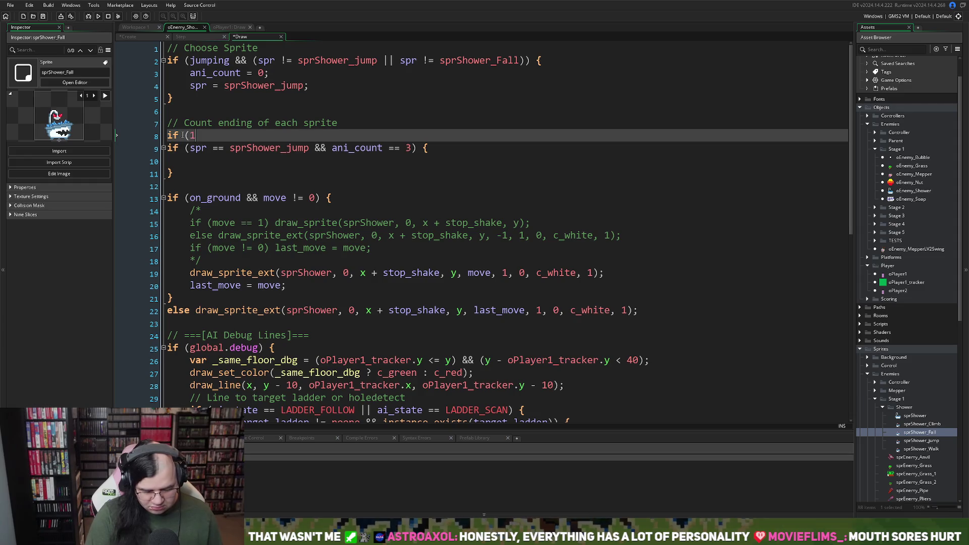
pyautogui.press('BackSpace')
# Write 'if (!on_ground) {', indent the sprShower_jump check inside it, and close it with '}'.
pyautogui.write('!')
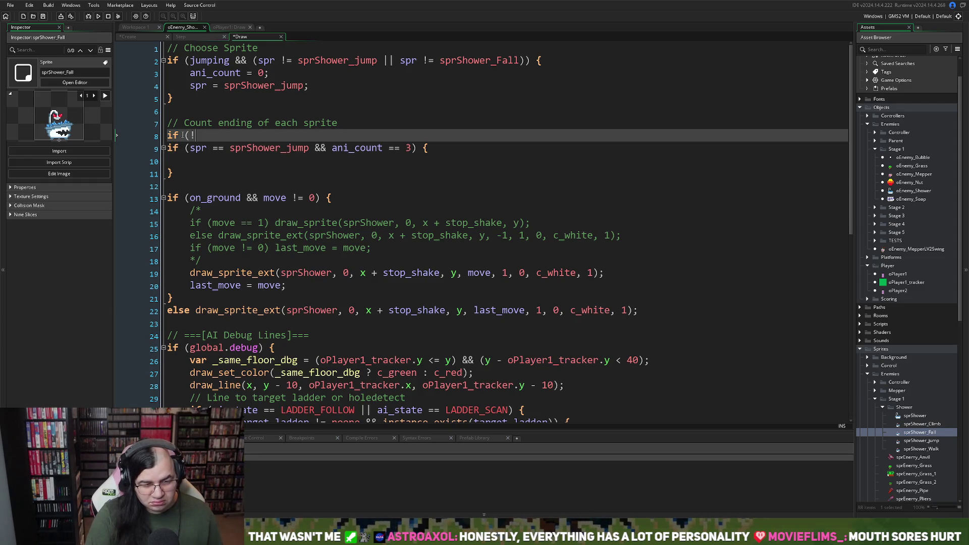
pyautogui.write('on_ground')
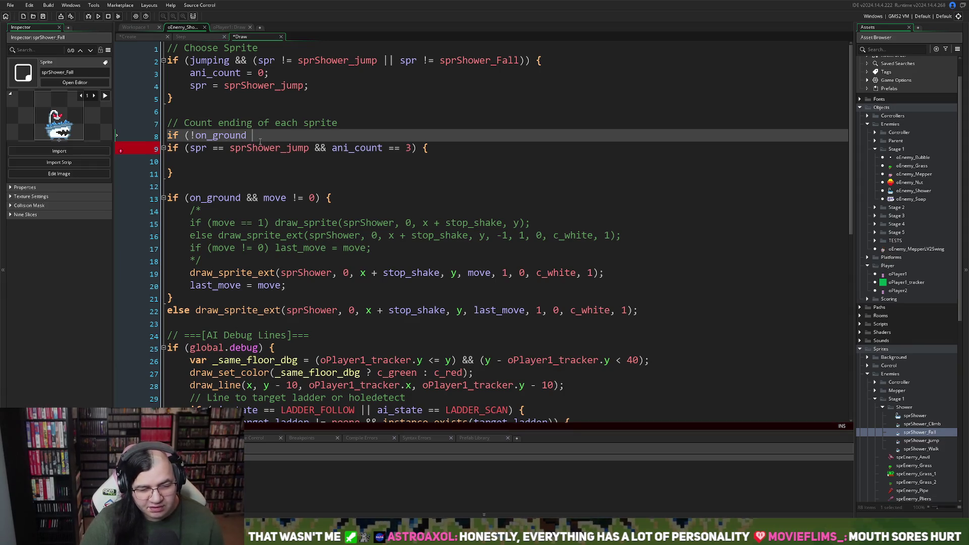
pyautogui.write(' )')
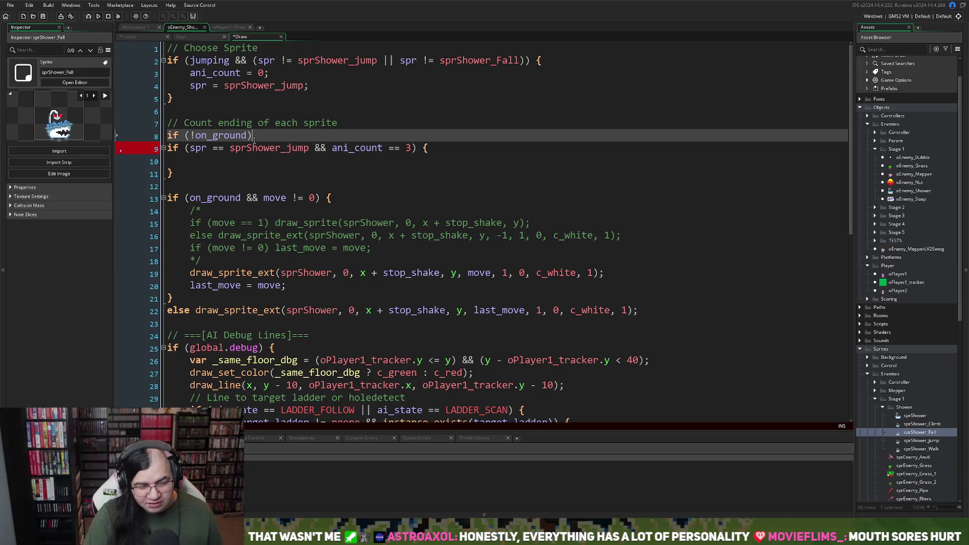
pyautogui.write('{')
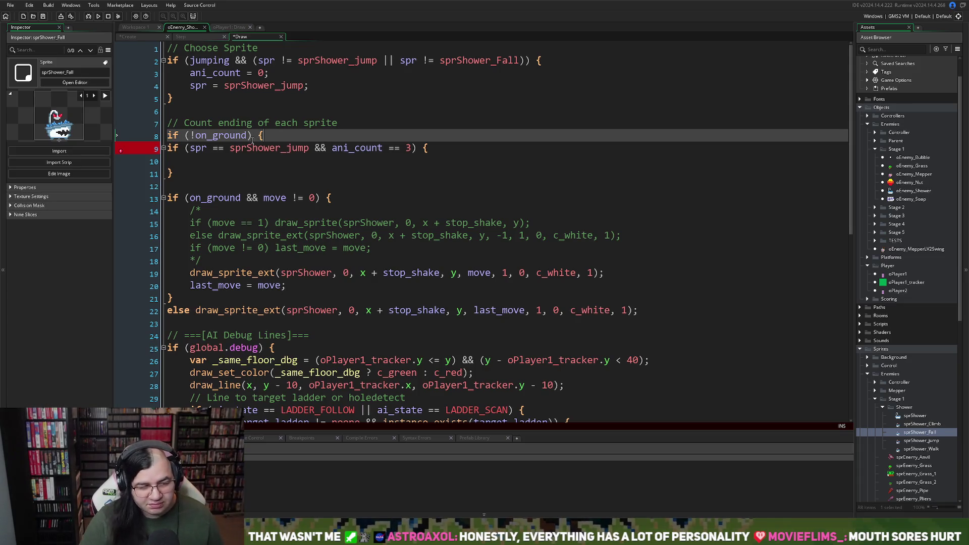
pyautogui.click(197, 172)
pyautogui.hotkey('shift', 'Up')
pyautogui.hotkey('shift', 'Up')
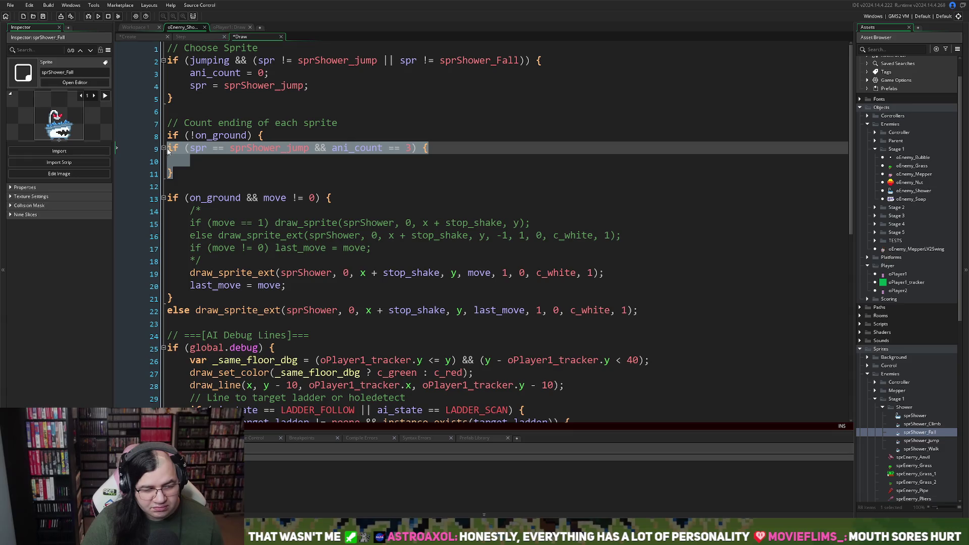
pyautogui.press('Tab')
pyautogui.click(228, 173)
pyautogui.press('Return')
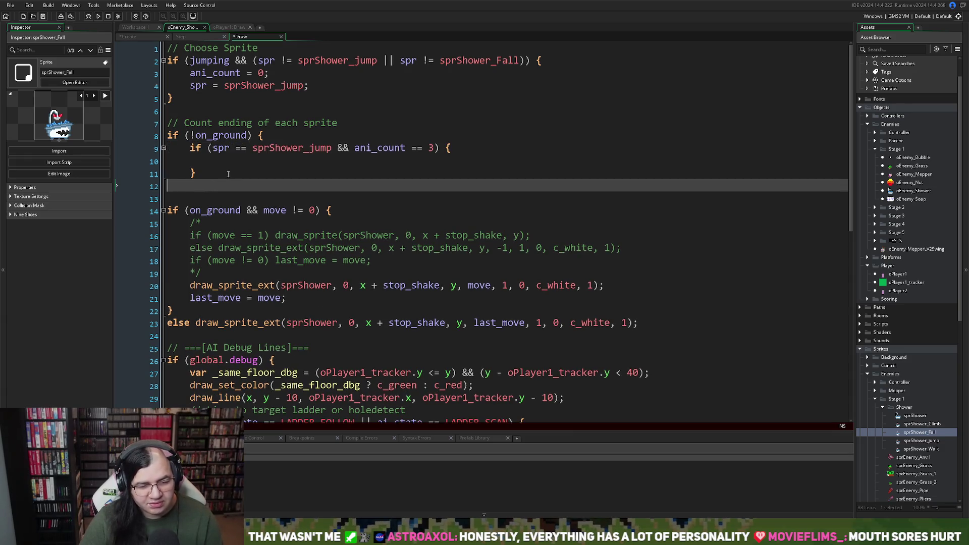
pyautogui.write('}')
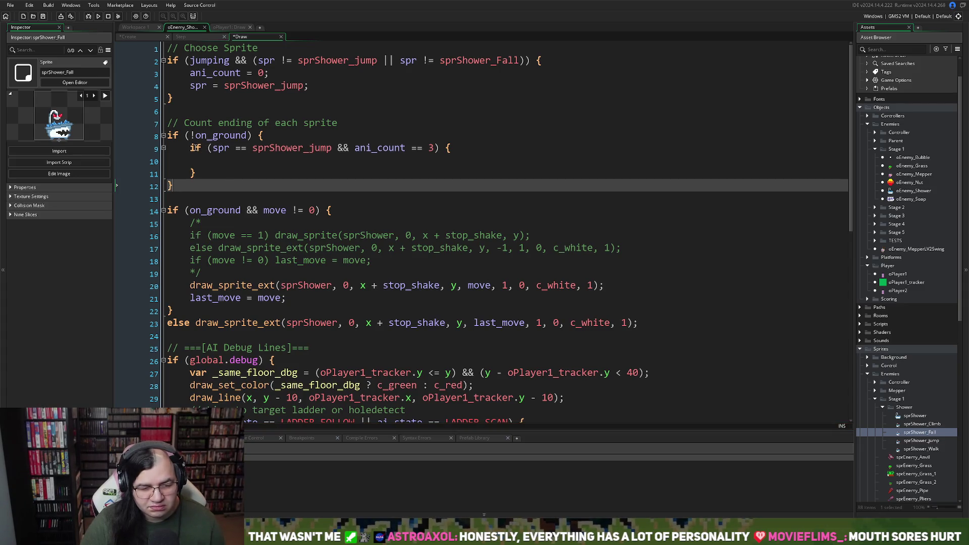
pyautogui.click(195, 148)
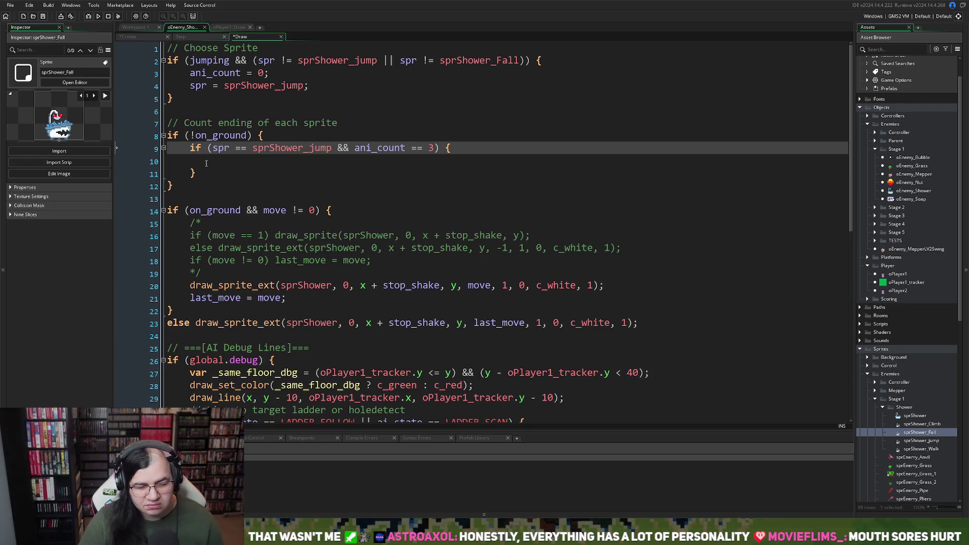
pyautogui.press('Return')
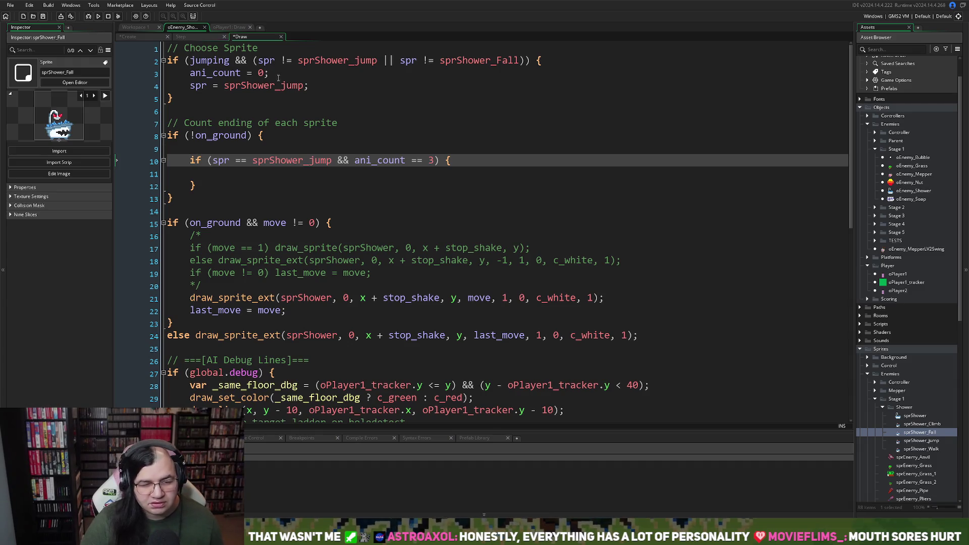
pyautogui.click(257, 61)
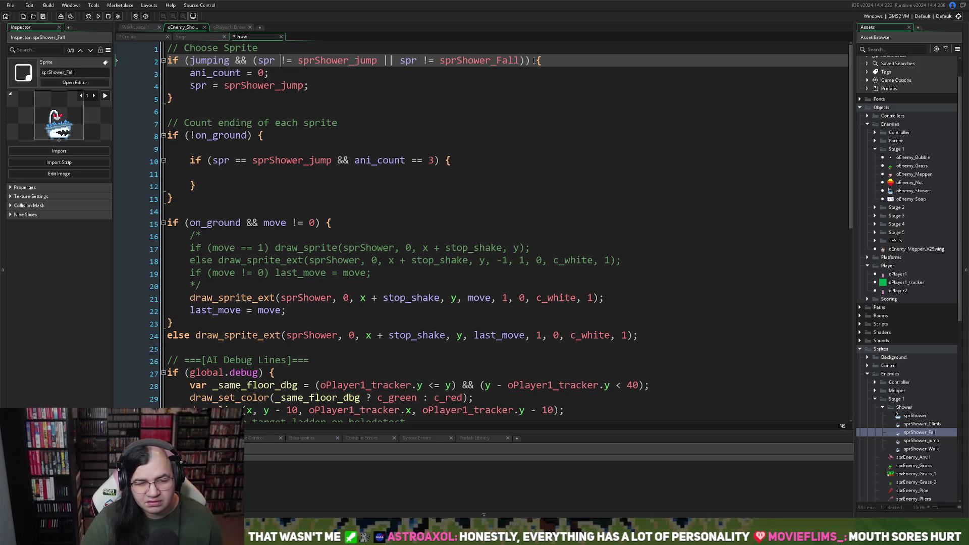
# Paste a copy of the Choose Sprite block inside the on_ground block and fix its indentation.
pyautogui.moveTo(533, 60); pyautogui.dragTo(179, 61)
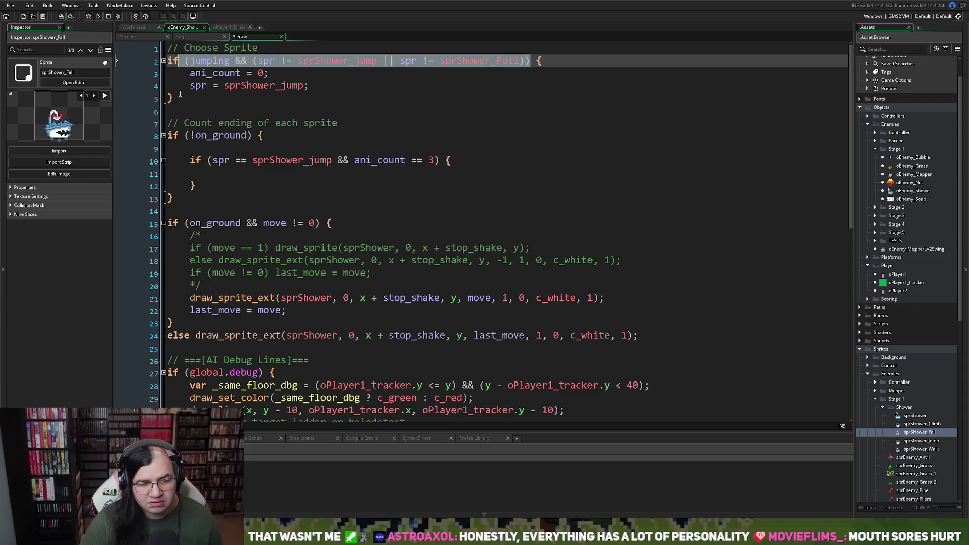
pyautogui.moveTo(179, 94)
pyautogui.mouseDown()
pyautogui.moveTo(173, 98)
pyautogui.moveTo(161, 64)
pyautogui.mouseUp()
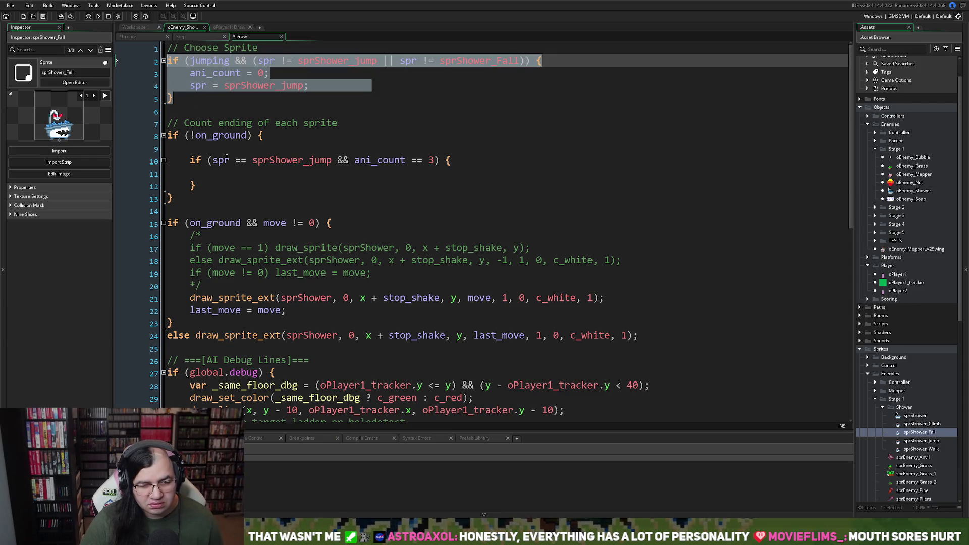
pyautogui.click(191, 145)
pyautogui.write('if (jumping && (spr != sprShower_jump || spr != sprShower_Fall)) {     ani_count = 0;     spr = sprShower_jump; }')
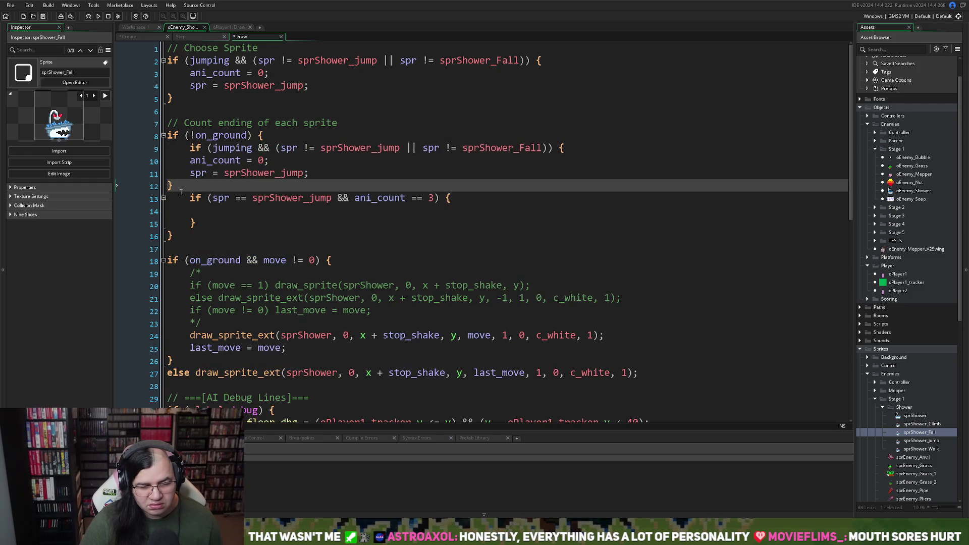
pyautogui.moveTo(172, 181)
pyautogui.mouseDown()
pyautogui.moveTo(190, 160)
pyautogui.moveTo(168, 148)
pyautogui.mouseUp()
pyautogui.press('Tab')
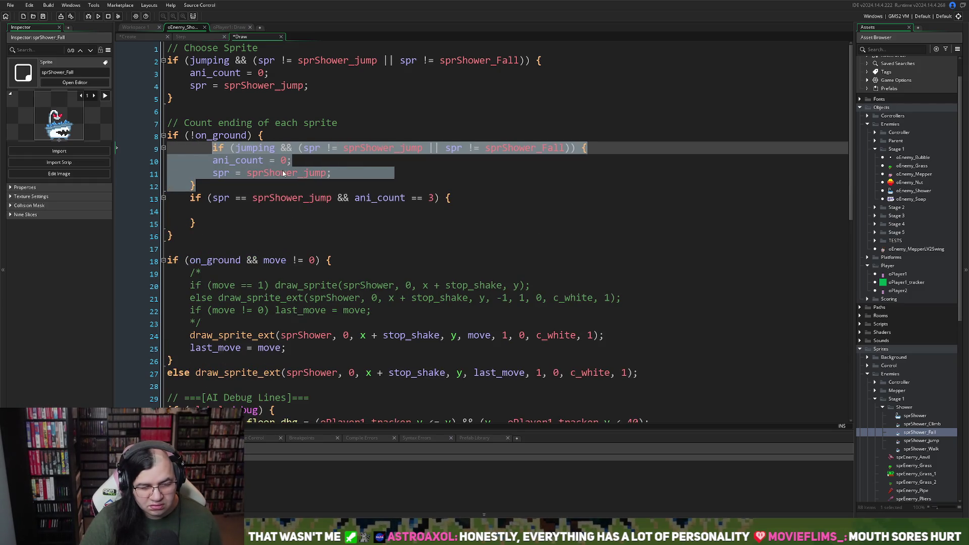
pyautogui.click(281, 174)
pyautogui.click(213, 147)
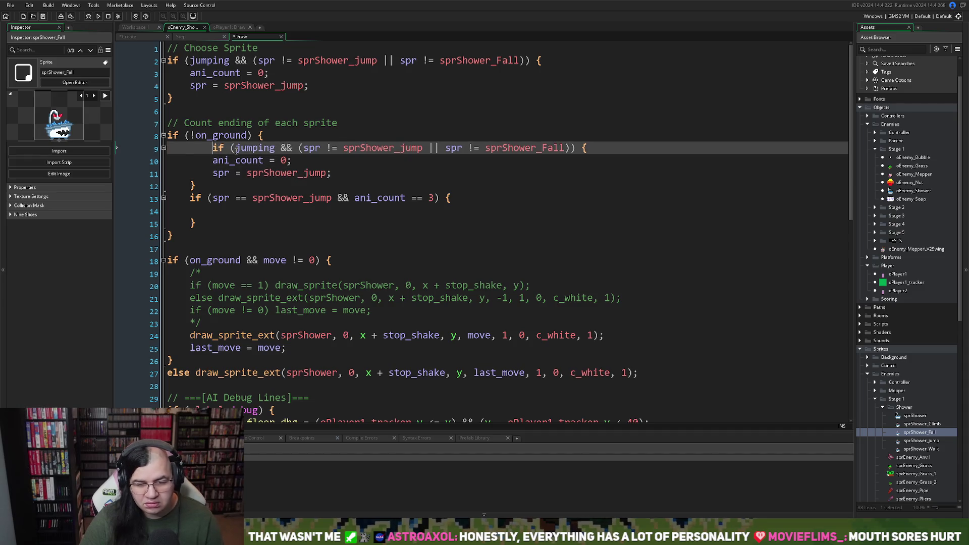
pyautogui.hotkey('shift', 'Tab')
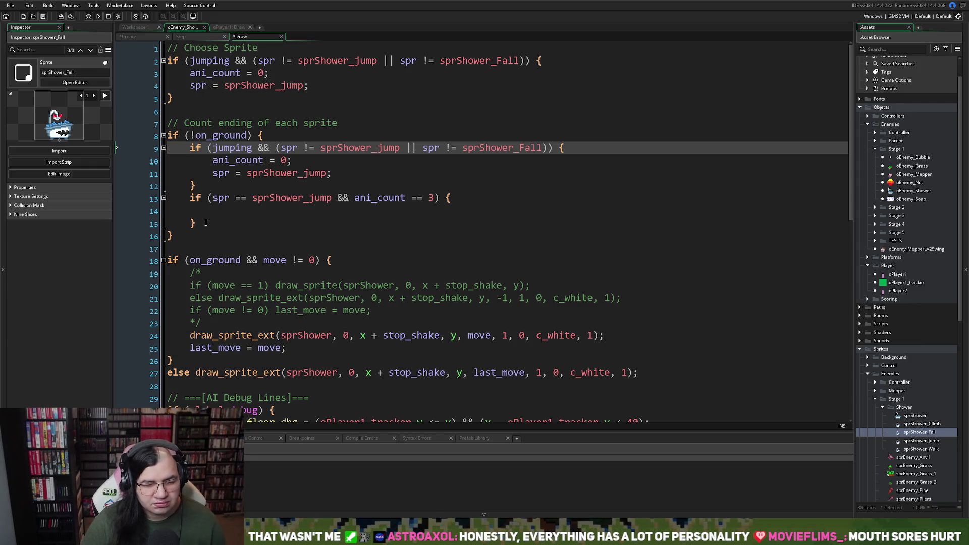
# Fill the empty ani_count == 3 block with 'spr = sprShower_Fall;', adapted from line 11's assignment.
pyautogui.moveTo(206, 222); pyautogui.dragTo(166, 198)
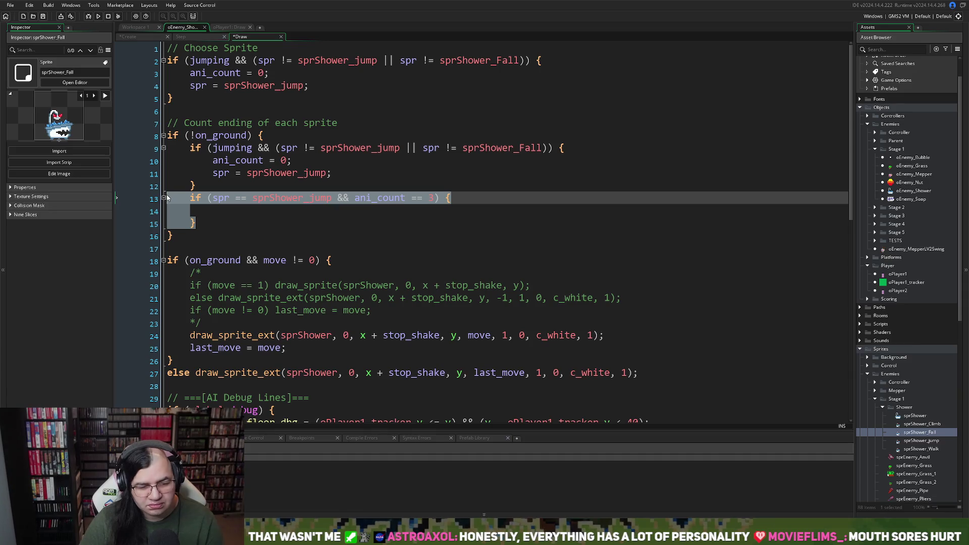
pyautogui.press('BackSpace')
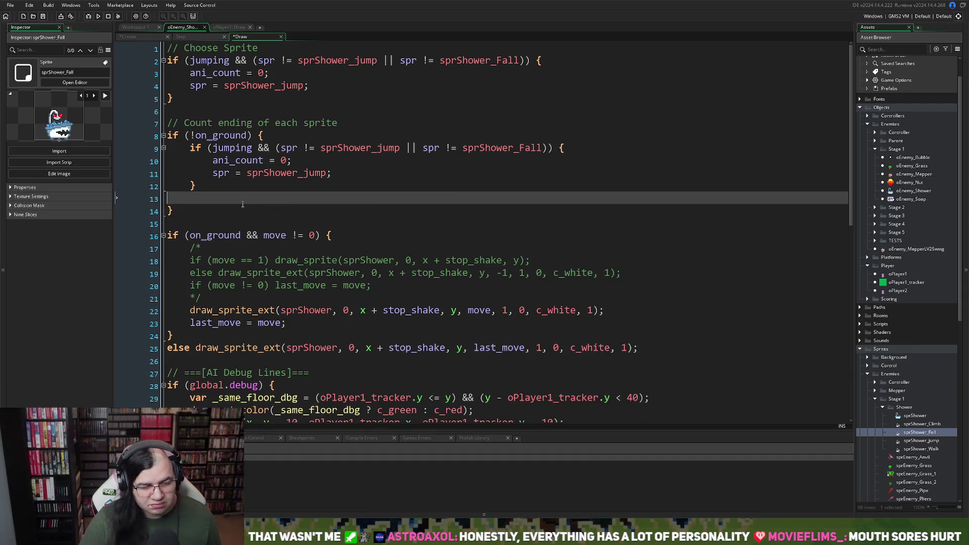
pyautogui.hotkey('ctrl', 'z')
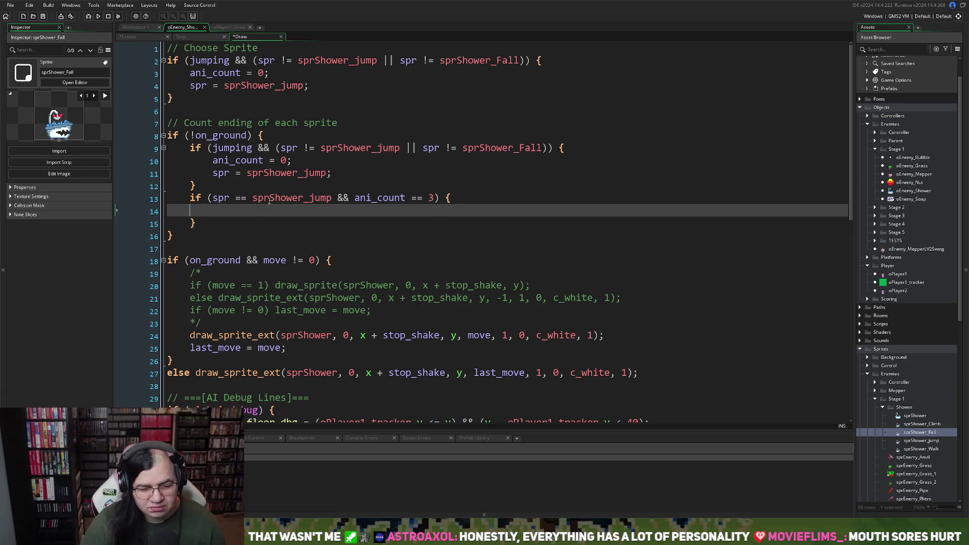
pyautogui.click(269, 198)
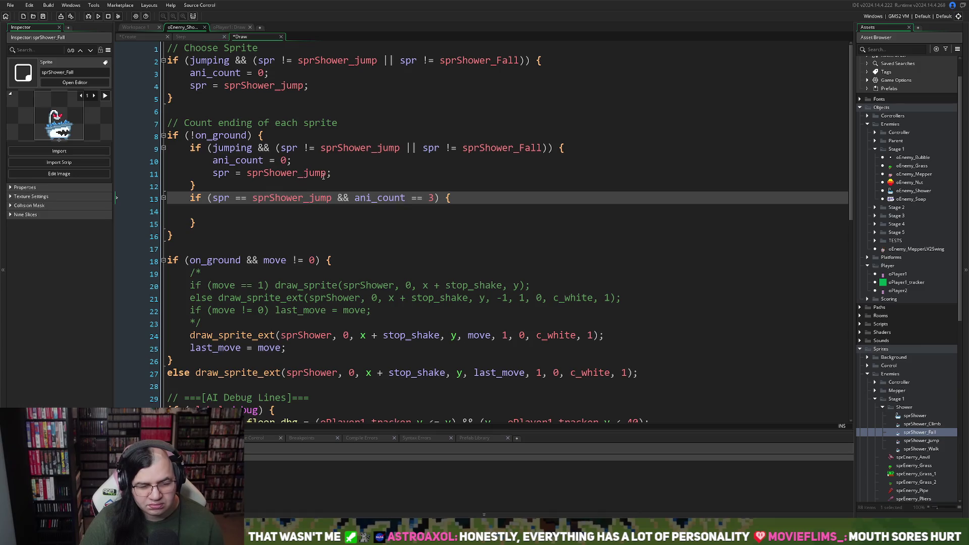
pyautogui.moveTo(337, 174); pyautogui.dragTo(212, 173)
pyautogui.hotkey('ctrl', 'c')
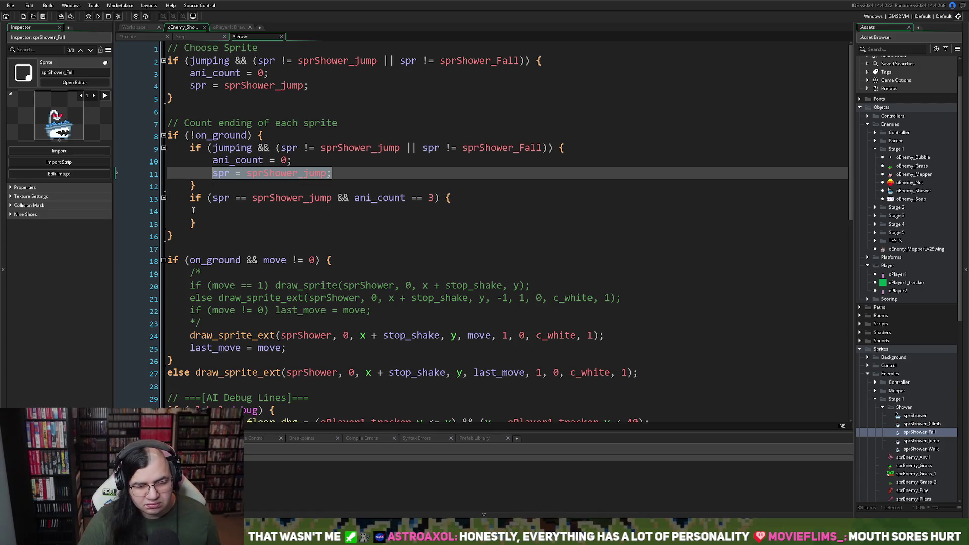
pyautogui.click(191, 212)
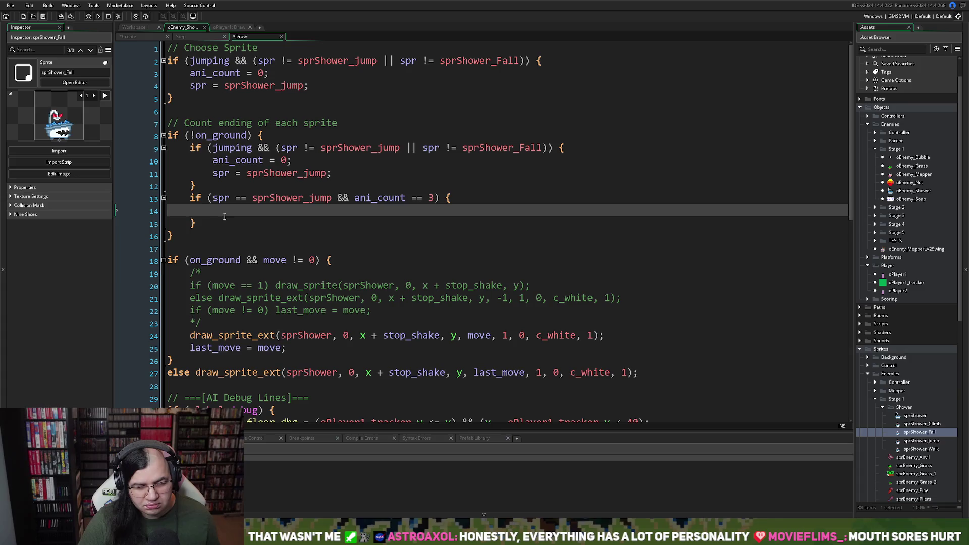
pyautogui.hotkey('ctrl', 'v')
pyautogui.moveTo(318, 213); pyautogui.dragTo(303, 213)
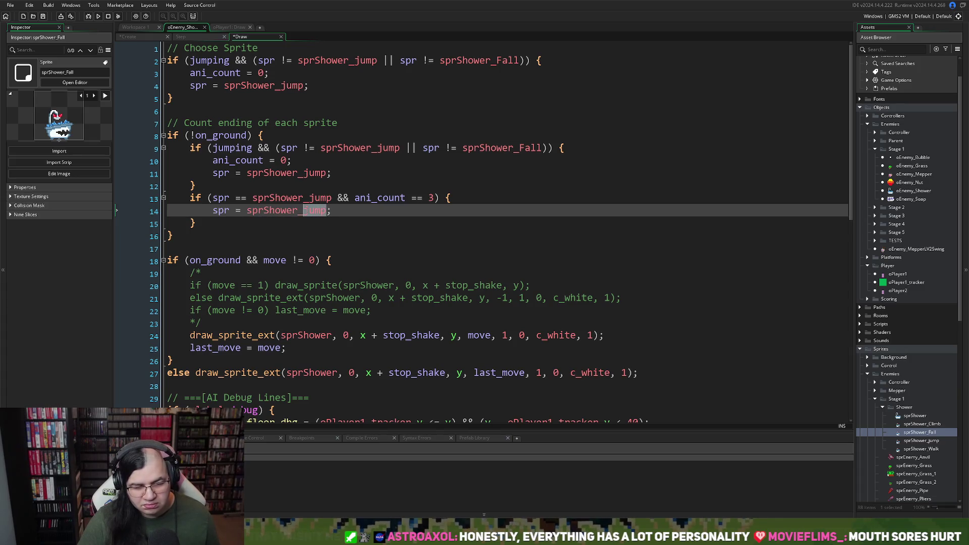
pyautogui.write('fall')
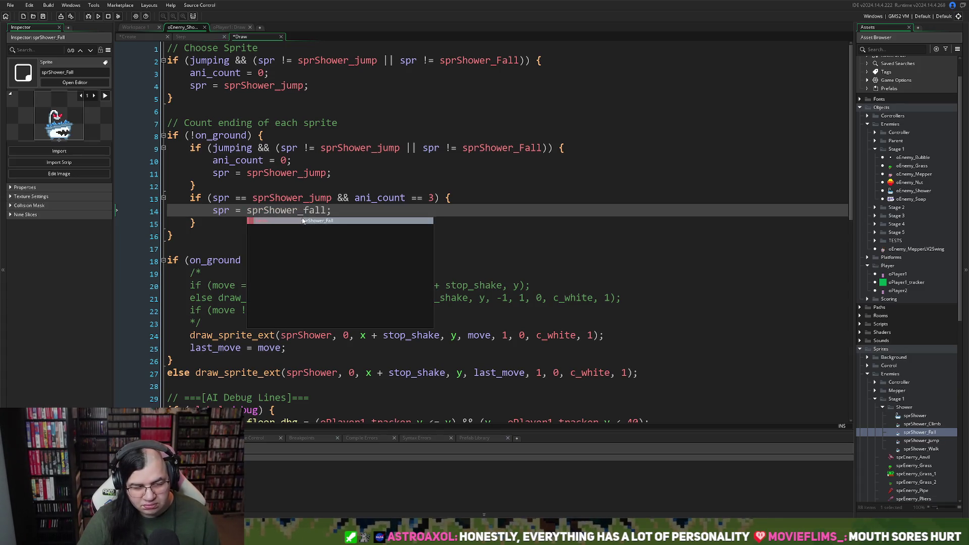
pyautogui.press('Return')
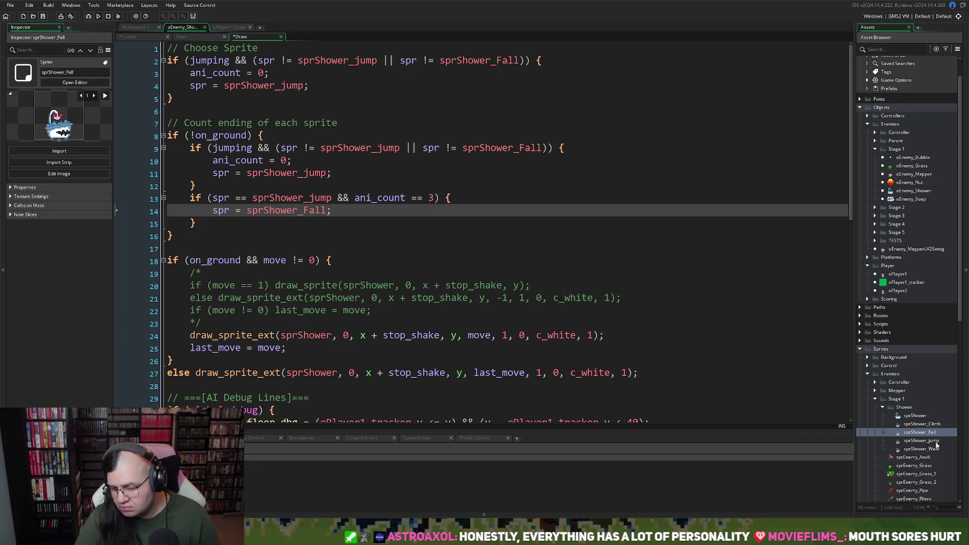
# Rename the sprShower_Fall and sprShower_jump sprites in the Asset Browser to fix their capitalisation.
pyautogui.rightClick(929, 433)
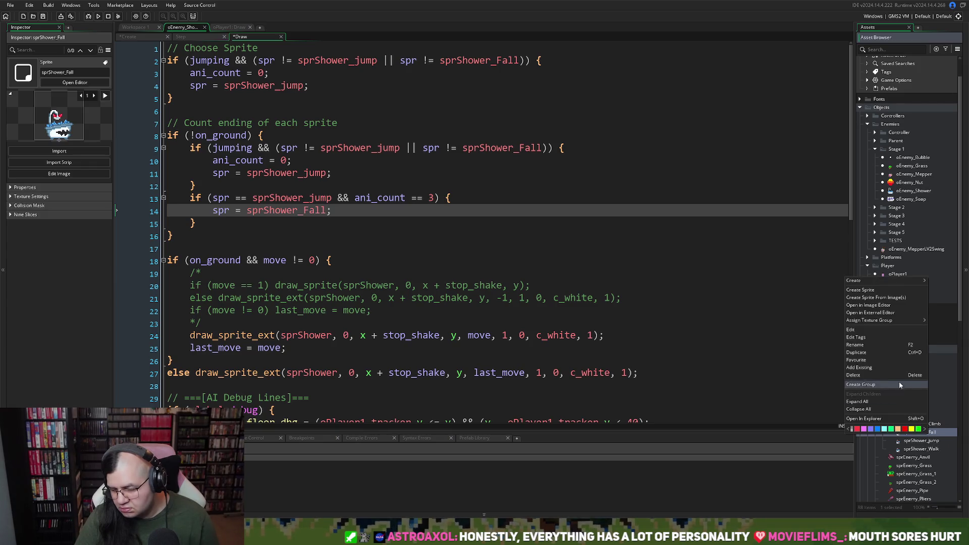
pyautogui.click(866, 345)
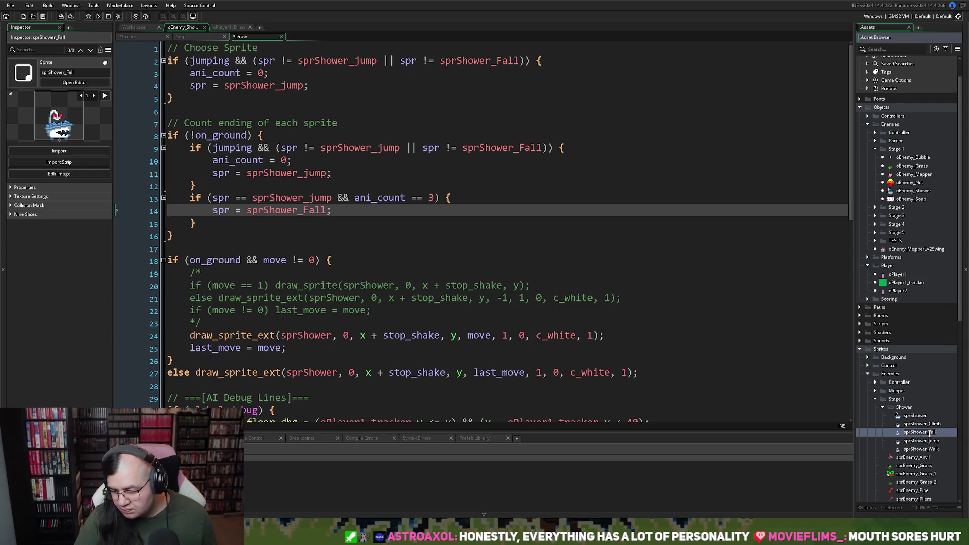
pyautogui.rightClick(929, 428)
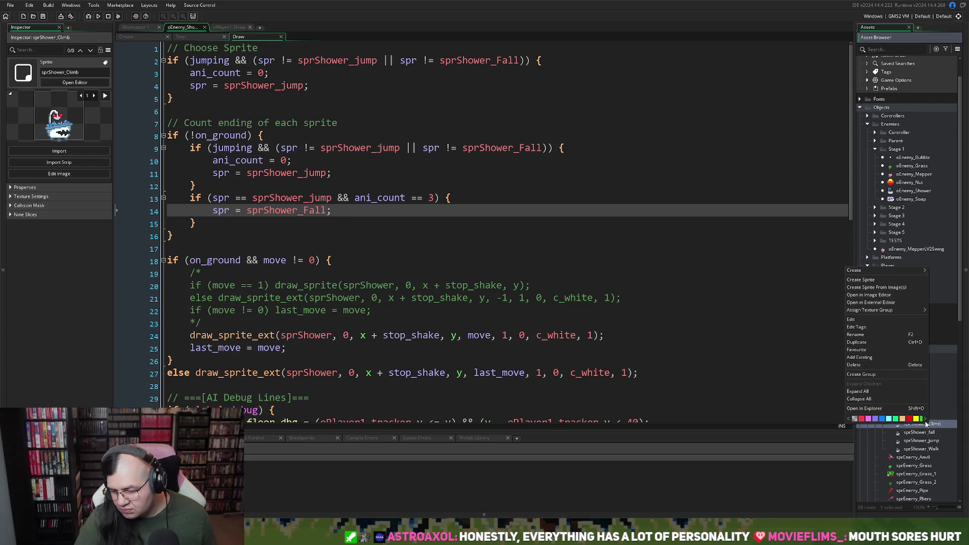
pyautogui.click(860, 344)
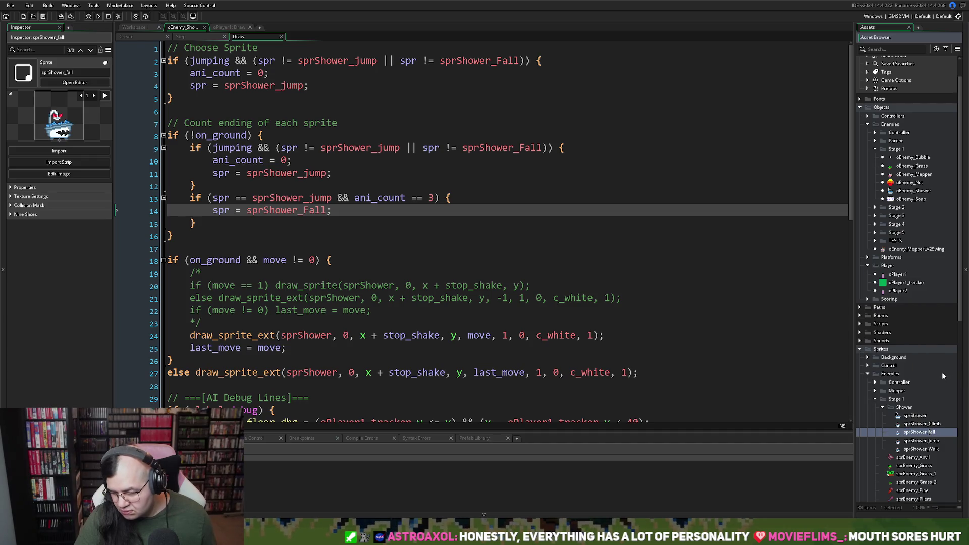
pyautogui.rightClick(930, 442)
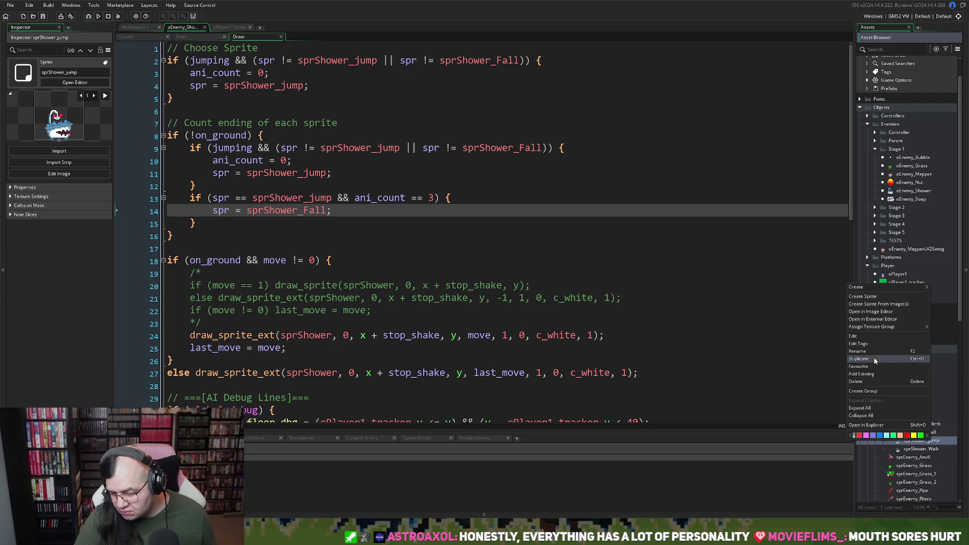
pyautogui.click(859, 351)
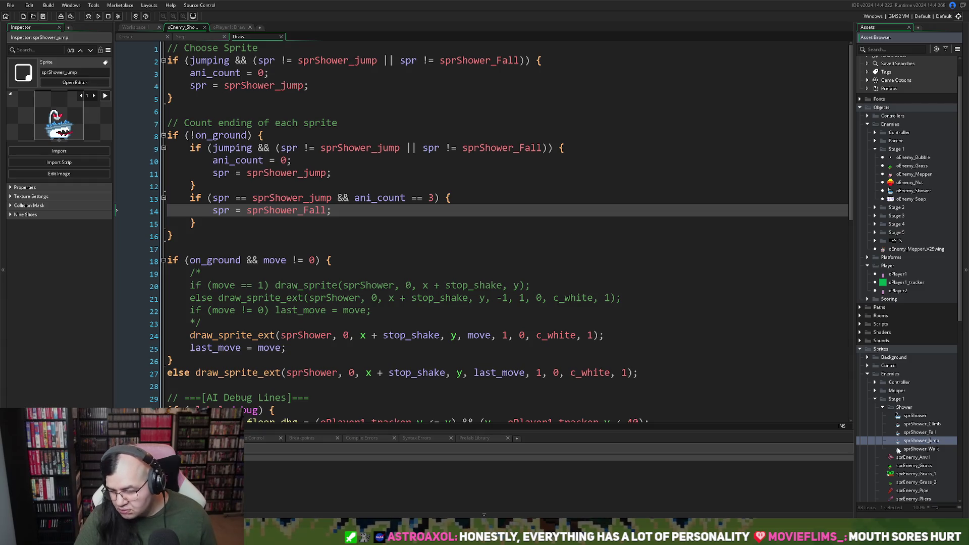
pyautogui.click(923, 449)
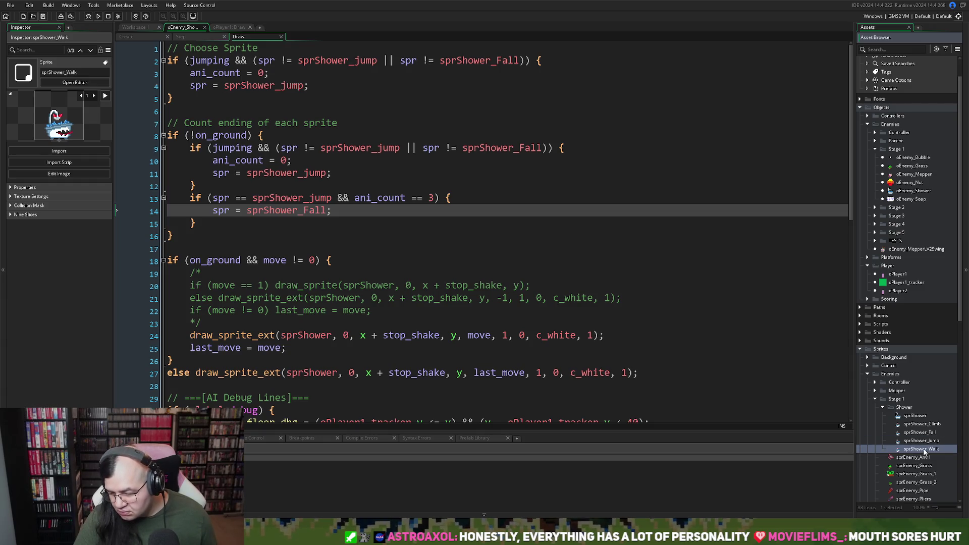
pyautogui.click(303, 222)
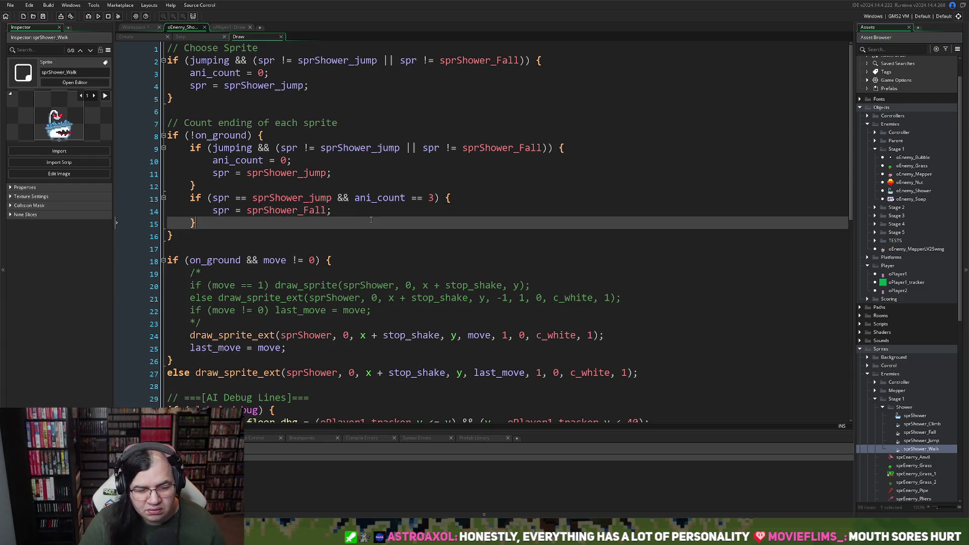
# Change sprShower_jump to sprShower_Jump on lines 4 and 2.
pyautogui.click(292, 86)
pyautogui.press('Left')
pyautogui.press('BackSpace')
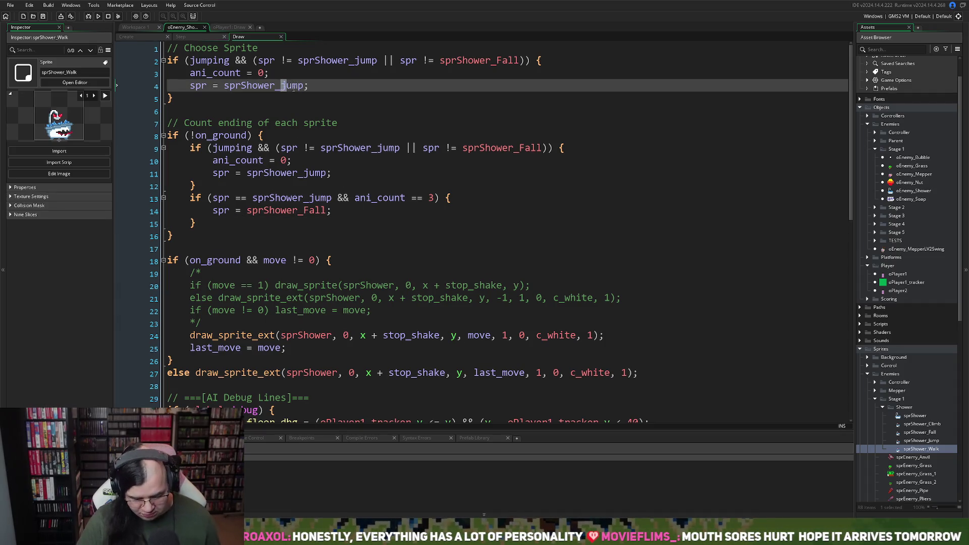
pyautogui.write('J')
pyautogui.click(371, 86)
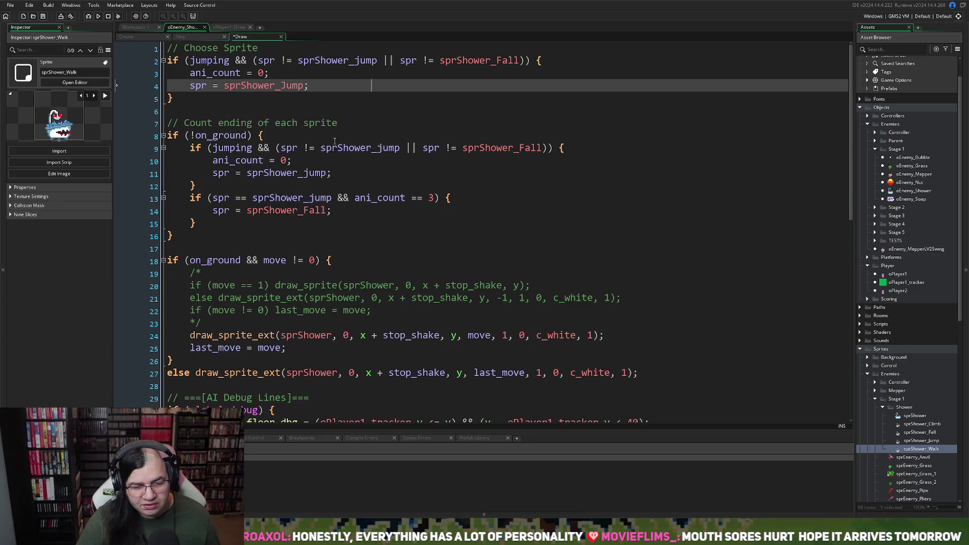
pyautogui.click(359, 61)
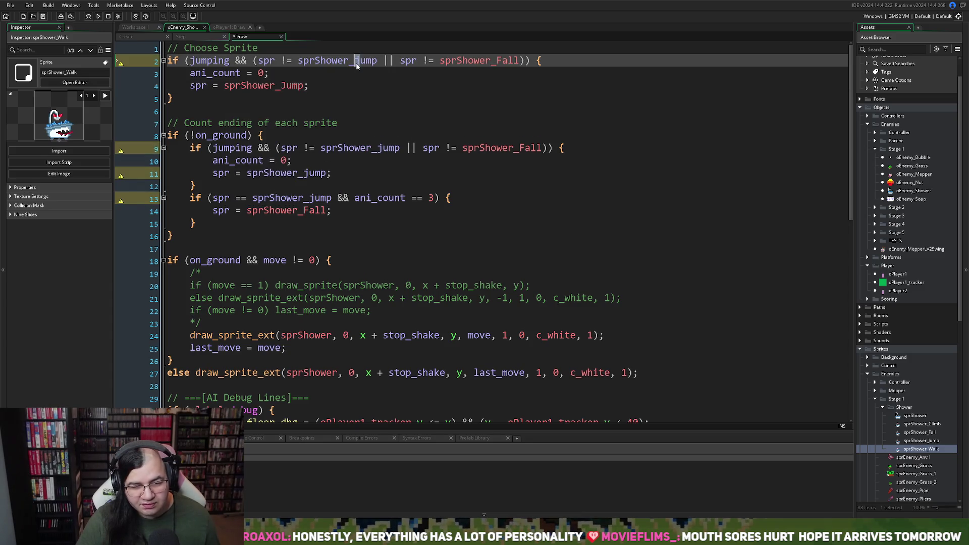
pyautogui.press('BackSpace')
pyautogui.write('J')
pyautogui.click(266, 136)
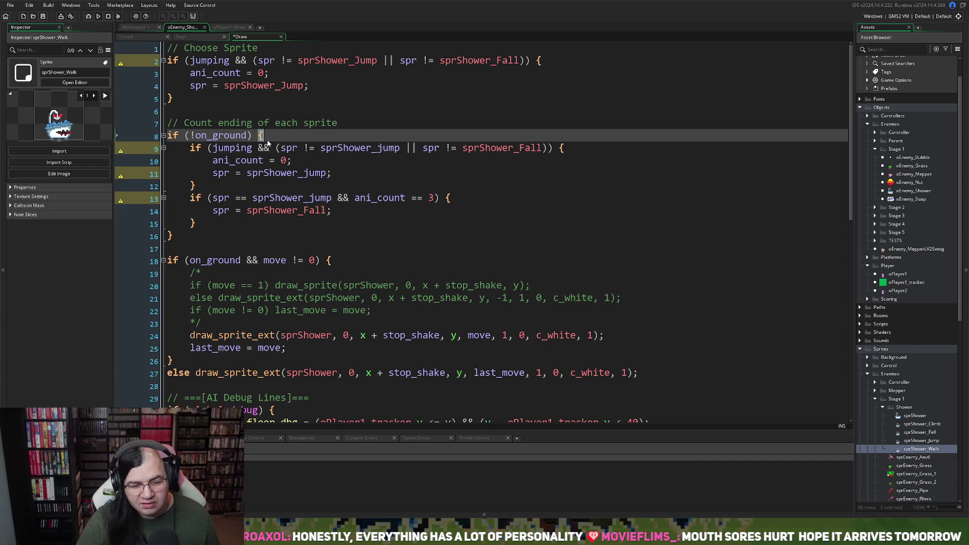
# Change sprShower_jump to sprShower_Jump on lines 9, 11 and 13.
pyautogui.click(381, 151)
pyautogui.press('BackSpace')
pyautogui.write('J')
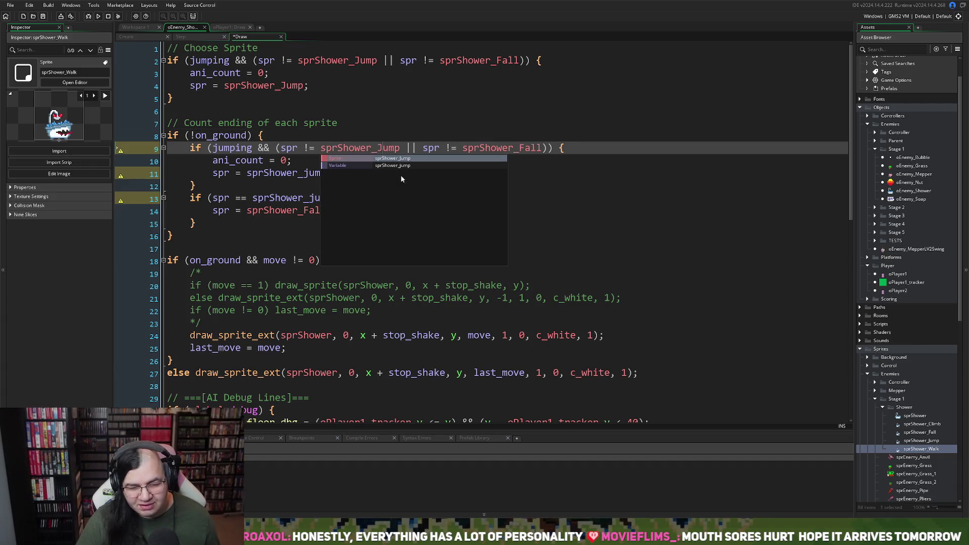
pyautogui.click(270, 173)
pyautogui.click(307, 173)
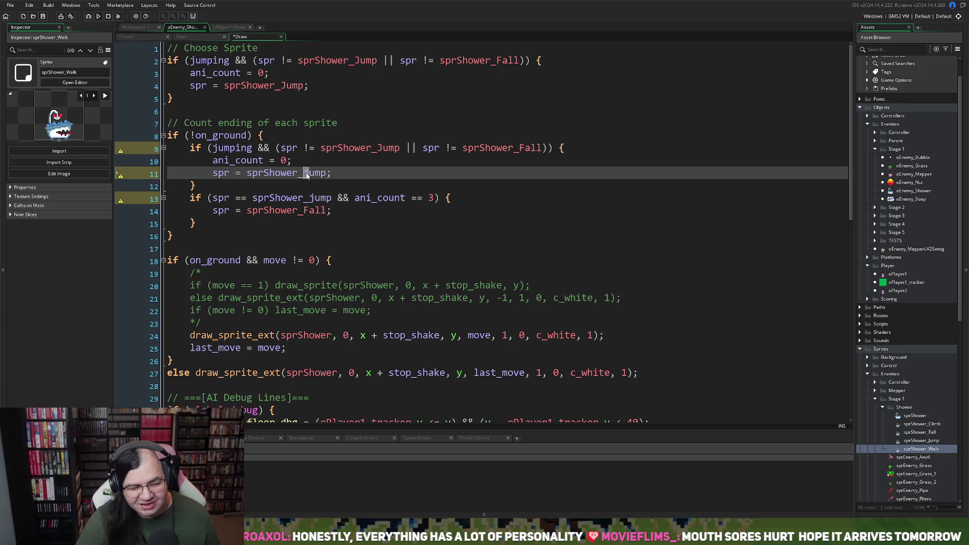
pyautogui.press('BackSpace')
pyautogui.write('J')
pyautogui.press('Escape')
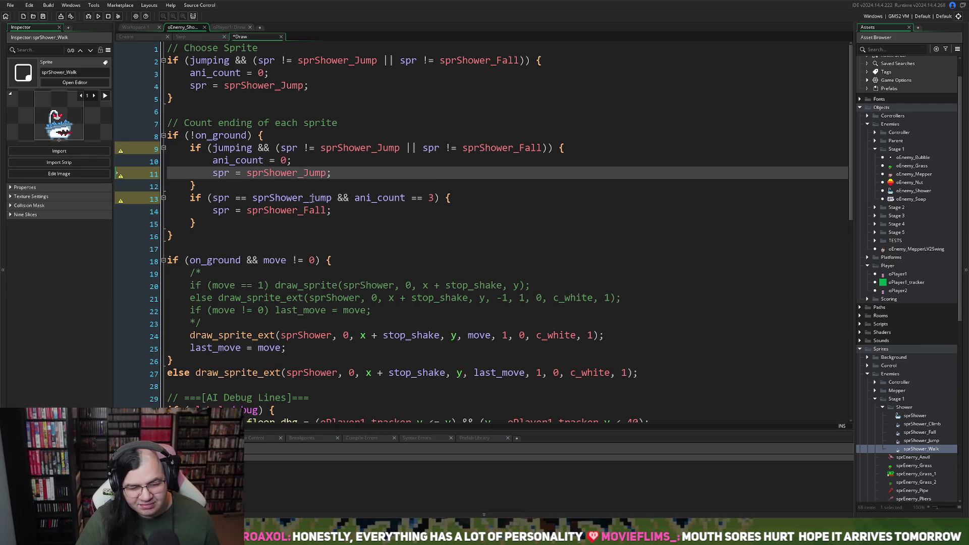
pyautogui.click(310, 197)
pyautogui.write('J')
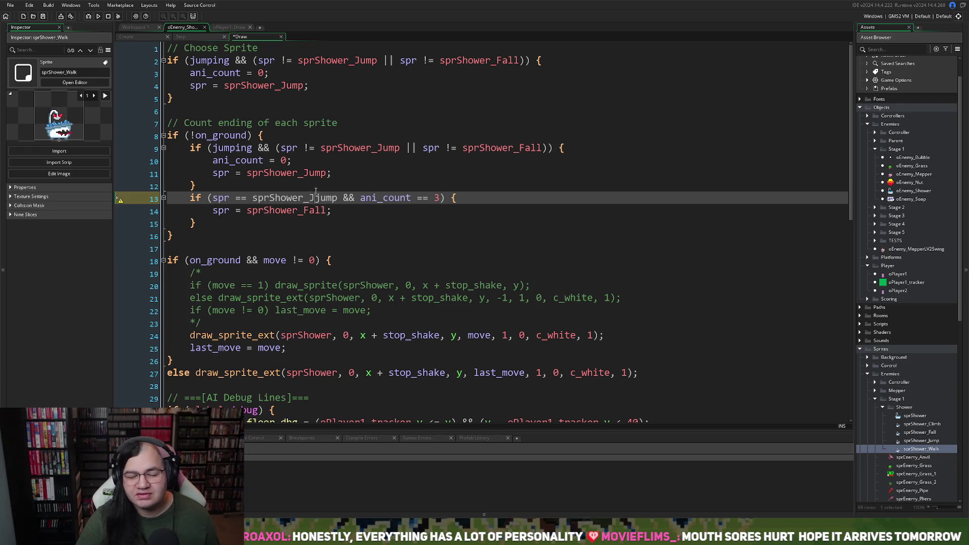
pyautogui.press('Delete')
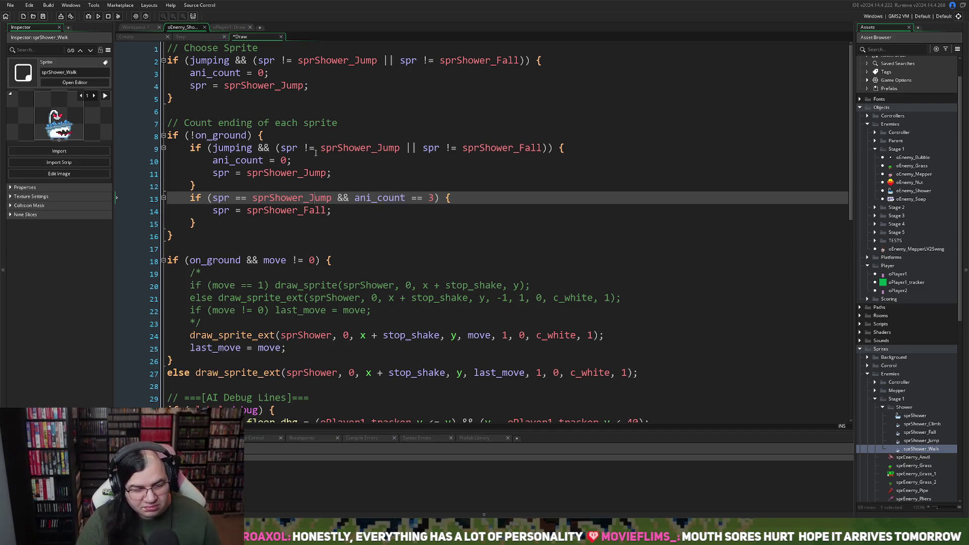
# Copy 'ani_count = 0;' into the fall block above the sprShower_Fall assignment.
pyautogui.moveTo(293, 160)
pyautogui.mouseDown()
pyautogui.moveTo(223, 161)
pyautogui.moveTo(211, 172)
pyautogui.mouseUp()
pyautogui.hotkey('ctrl', 'c')
pyautogui.click(214, 209)
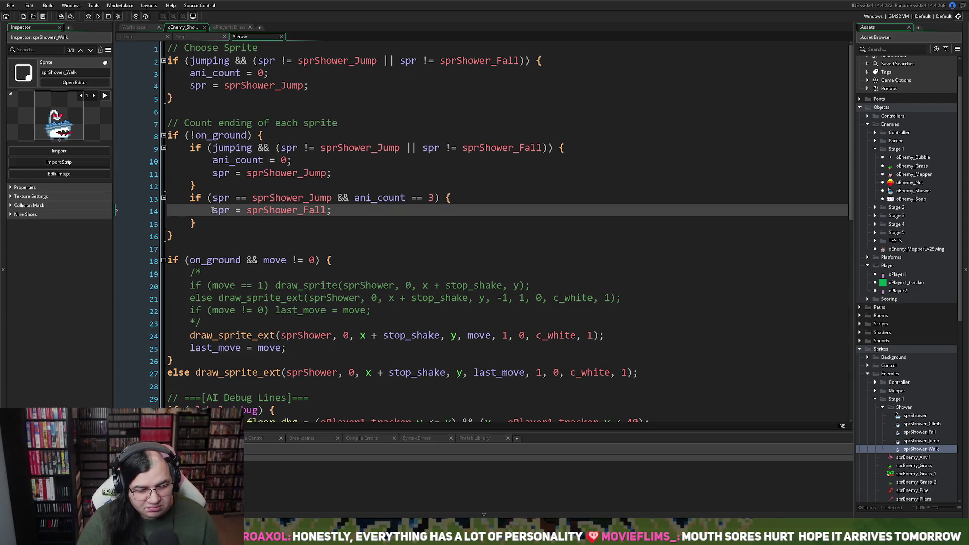
pyautogui.press('Return')
pyautogui.press('Up')
pyautogui.hotkey('ctrl', 'v')
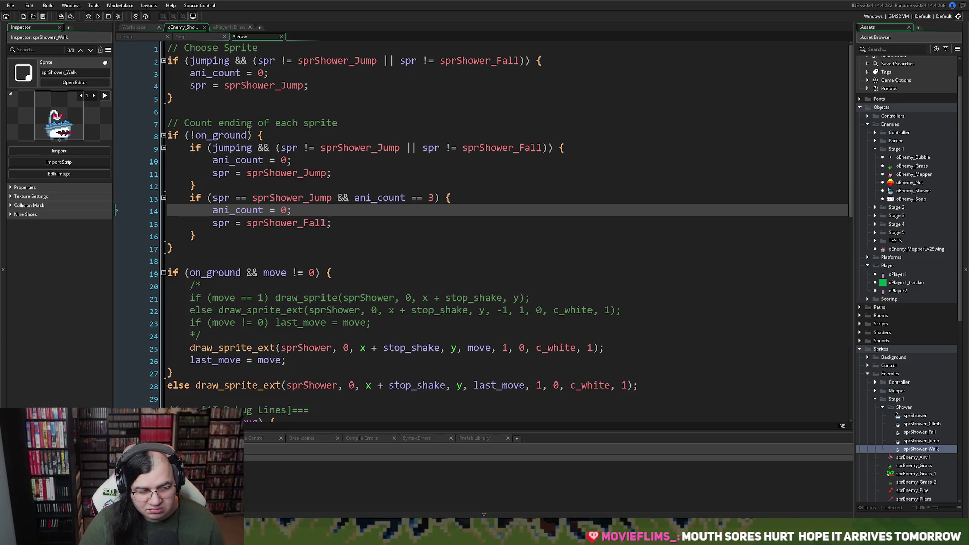
# Begin extending the line 8 condition with '&& on' after !on_ground.
pyautogui.click(250, 124)
pyautogui.click(250, 135)
pyautogui.write('&&')
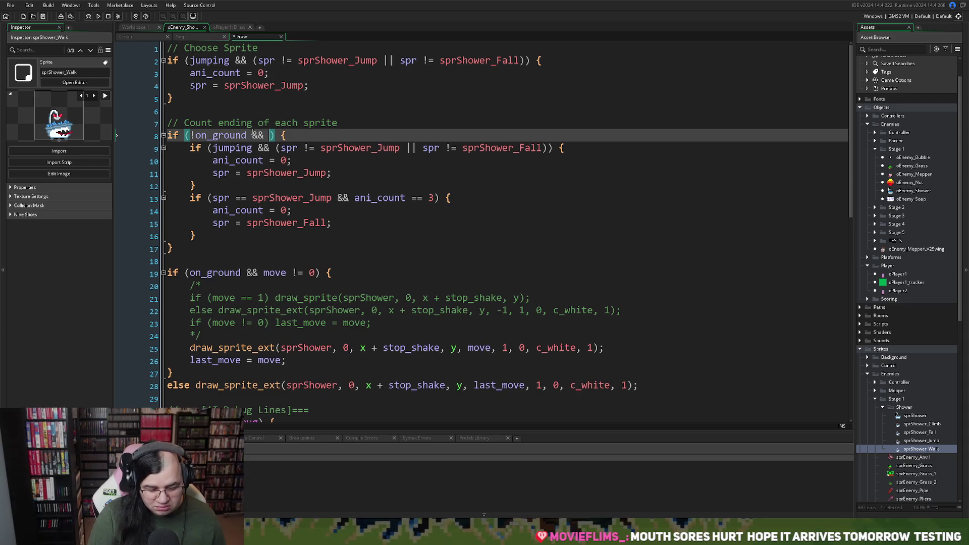
pyautogui.write(' on')
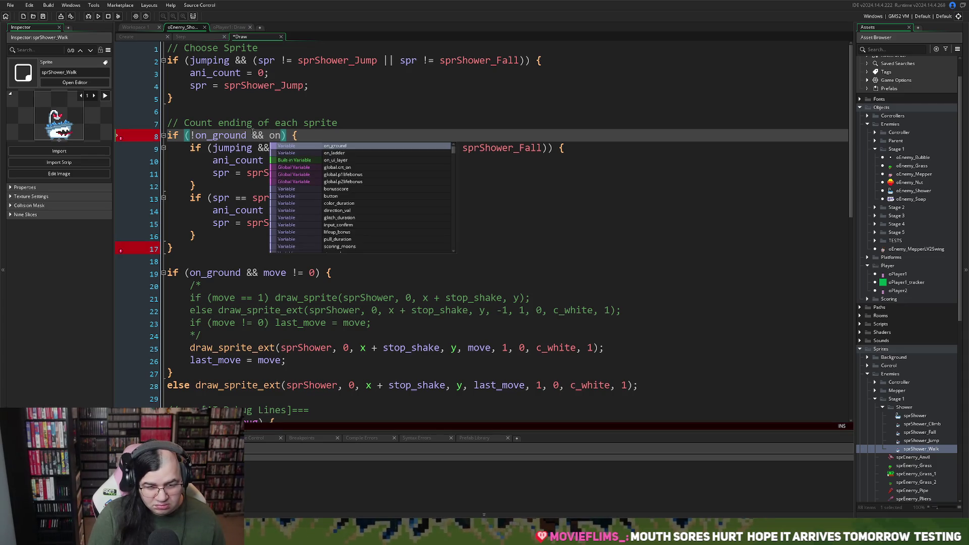
# Finish line 8 as 'if (!on_ground && !on_ladder)' using the on_ladder suggestion.
pyautogui.press('Down')
pyautogui.press('Return')
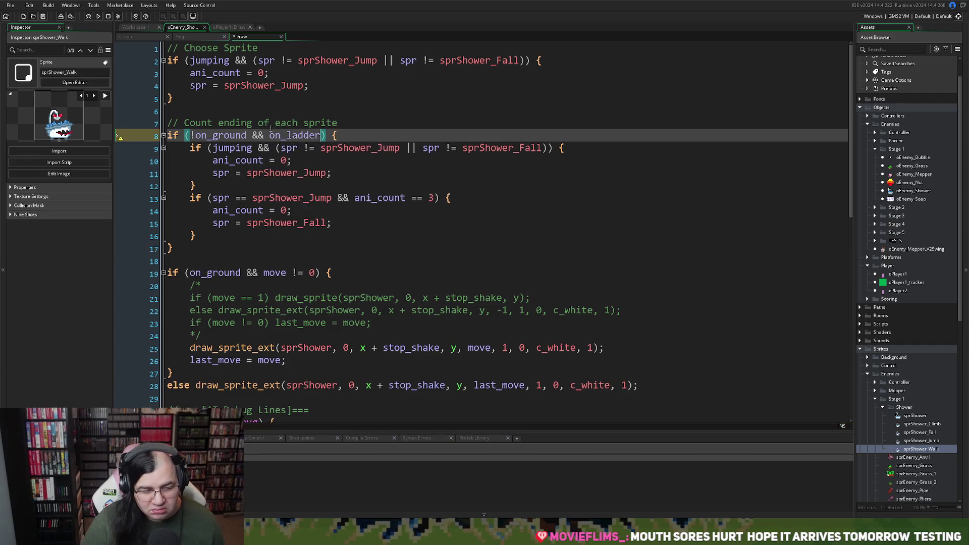
pyautogui.click(271, 135)
pyautogui.write('!')
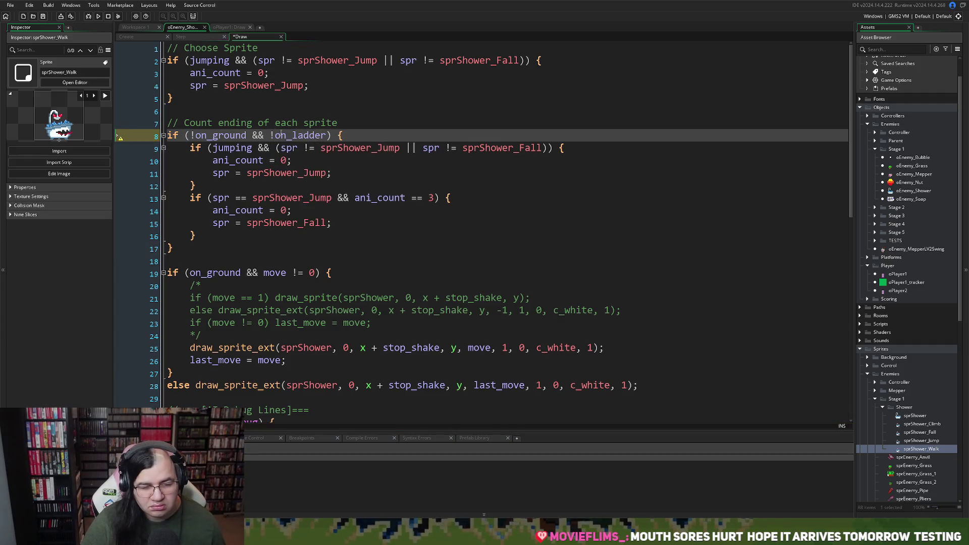
pyautogui.doubleClick(281, 134)
# Search the Step event code for on_ladder to confirm the variable, then return to Draw.
pyautogui.click(193, 35)
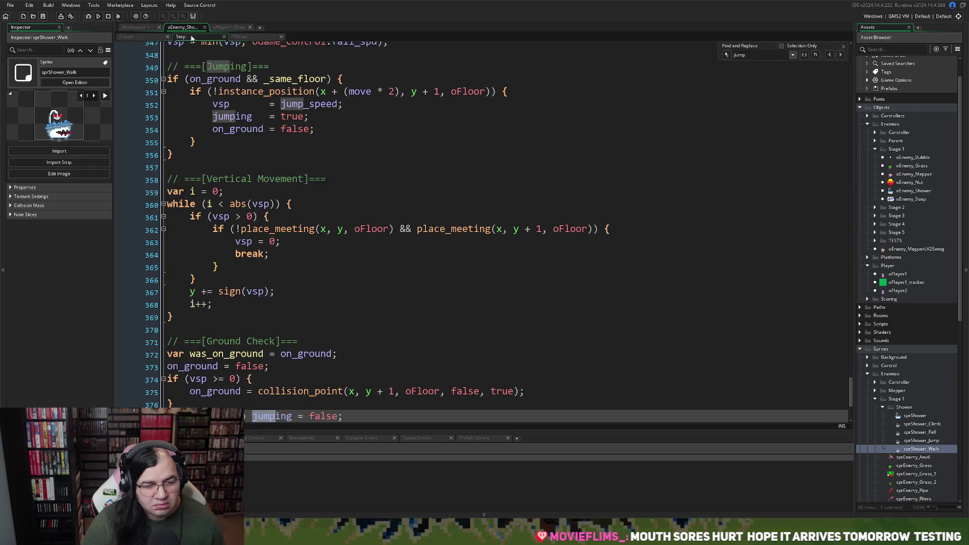
pyautogui.click(298, 160)
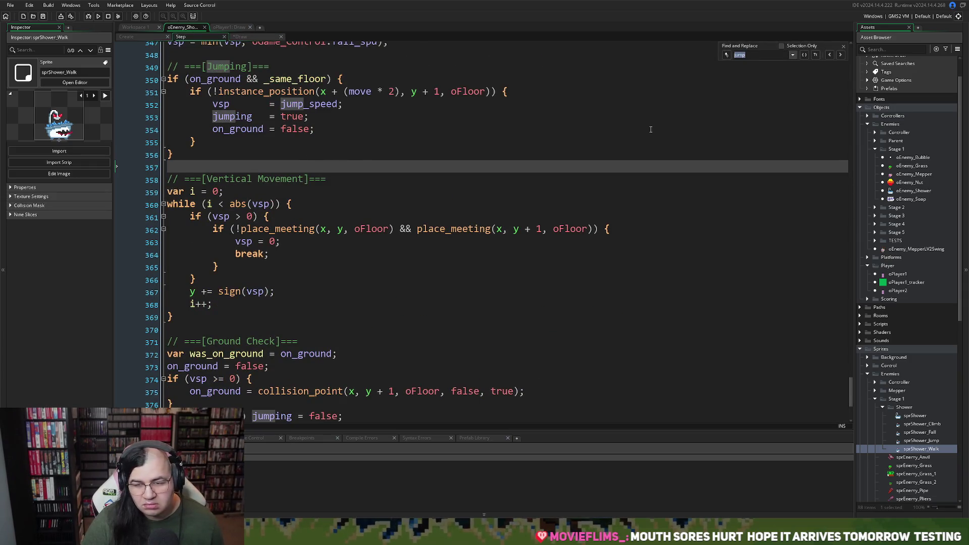
pyautogui.write('on_')
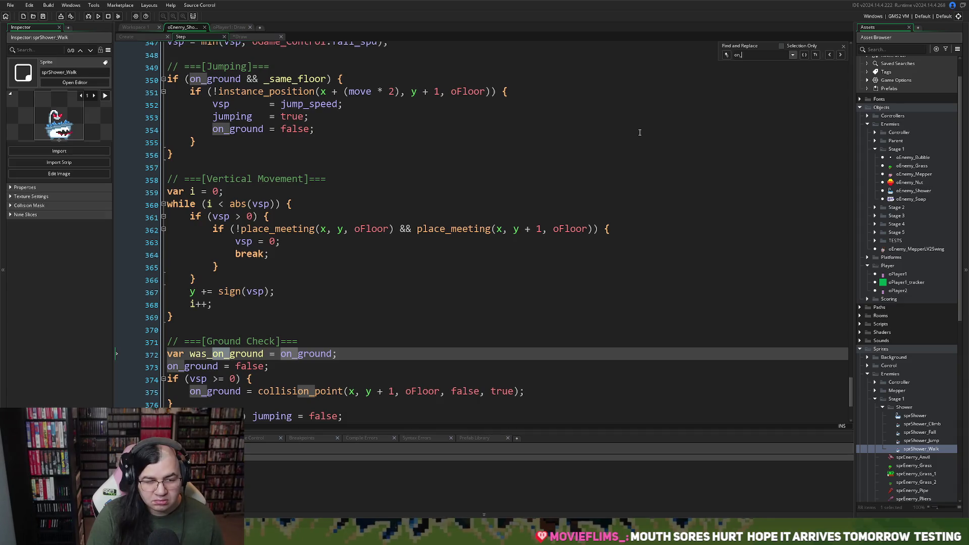
pyautogui.write('lad')
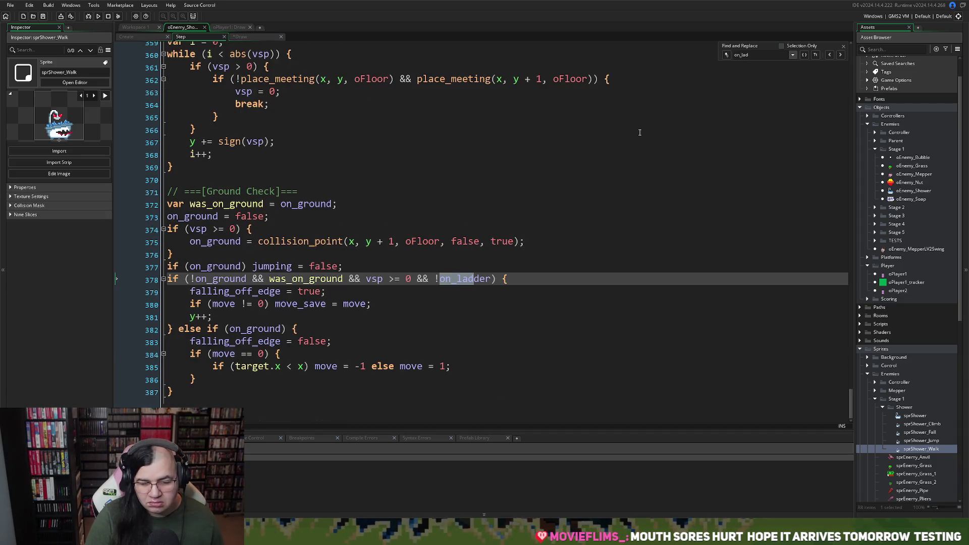
pyautogui.write('d')
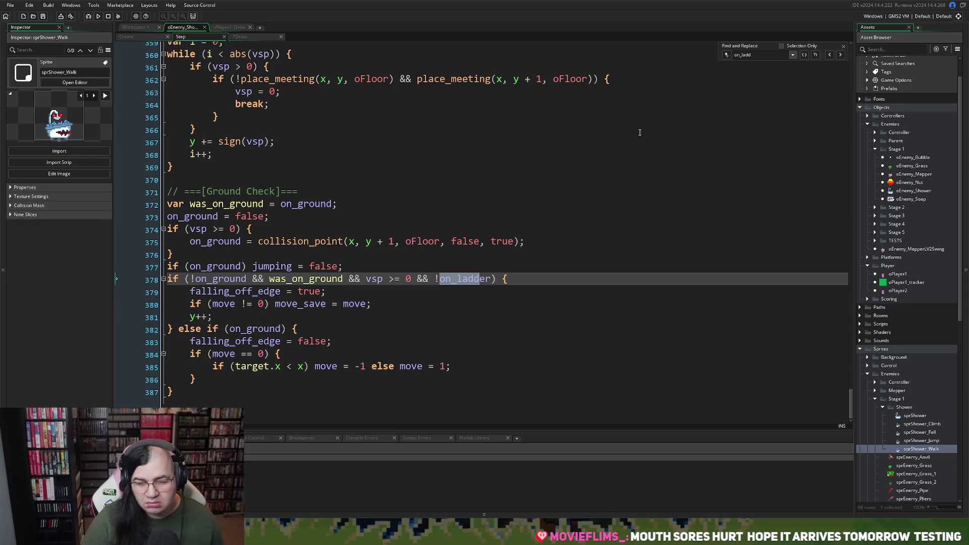
pyautogui.press('BackSpace')
pyautogui.press('BackSpace')
pyautogui.press('BackSpace')
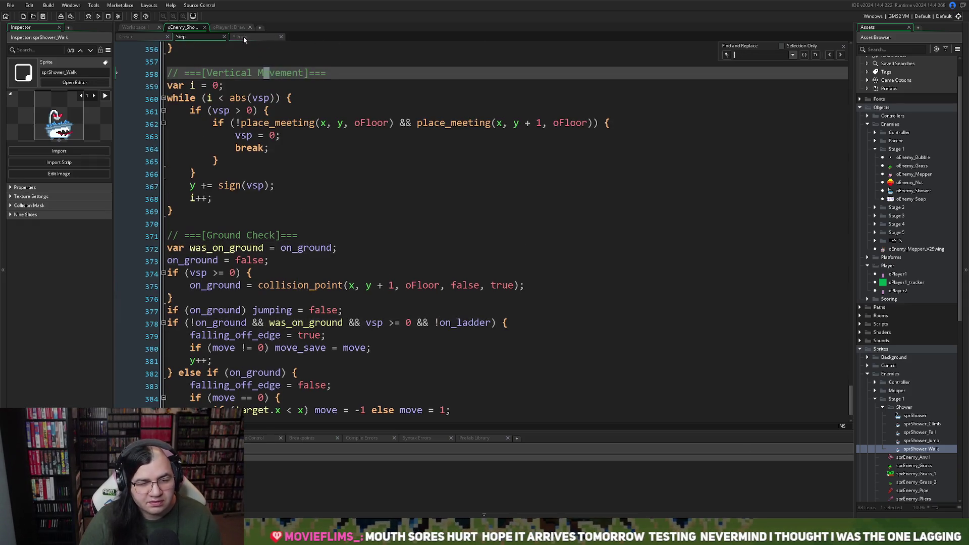
pyautogui.click(243, 36)
# Add a blank line after the block and retitle the line 7 comment 'Sprite Changes'.
pyautogui.click(296, 173)
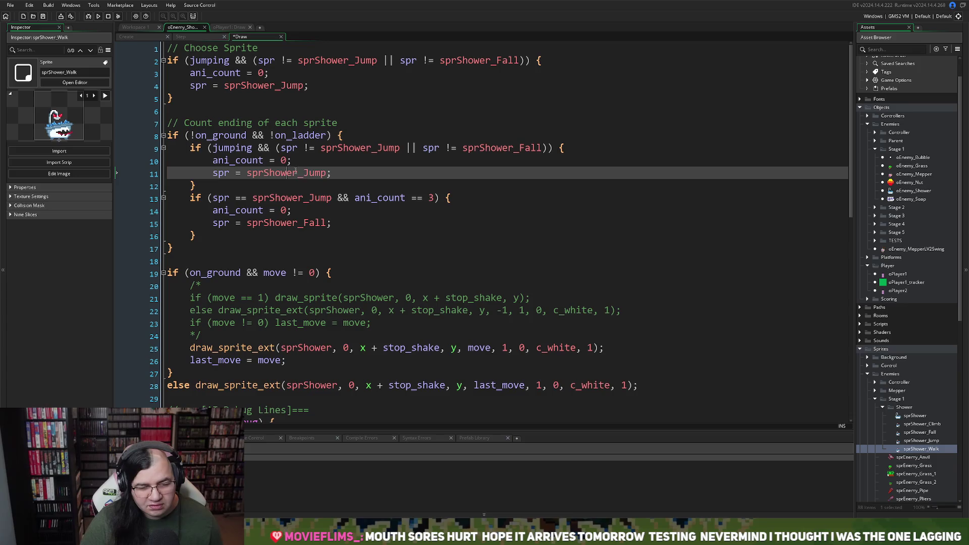
pyautogui.click(179, 250)
pyautogui.press('Return')
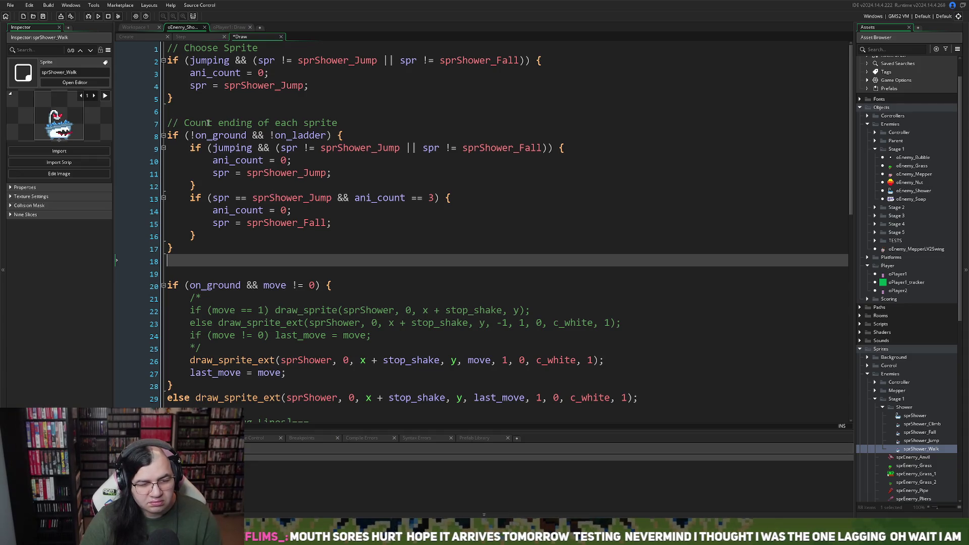
pyautogui.moveTo(363, 121); pyautogui.dragTo(185, 123)
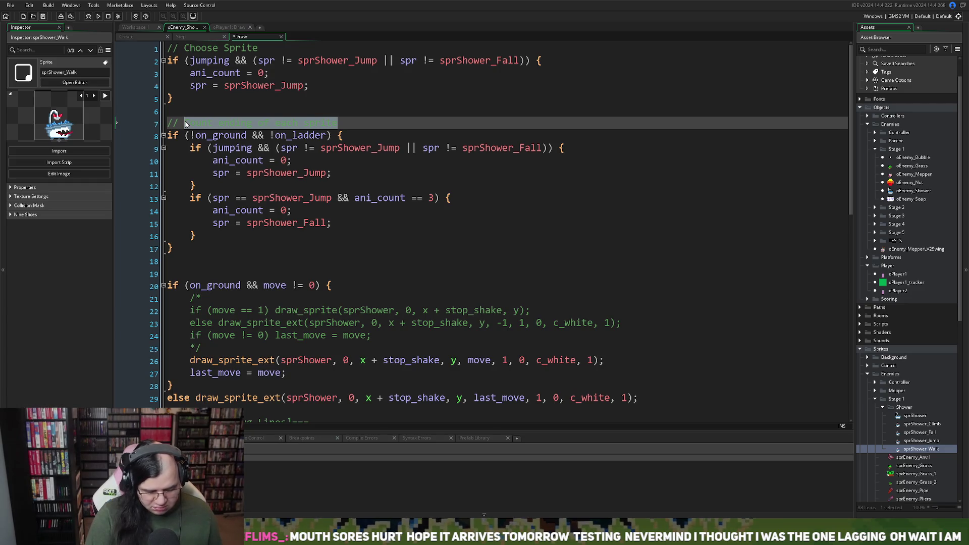
pyautogui.write('Variable ')
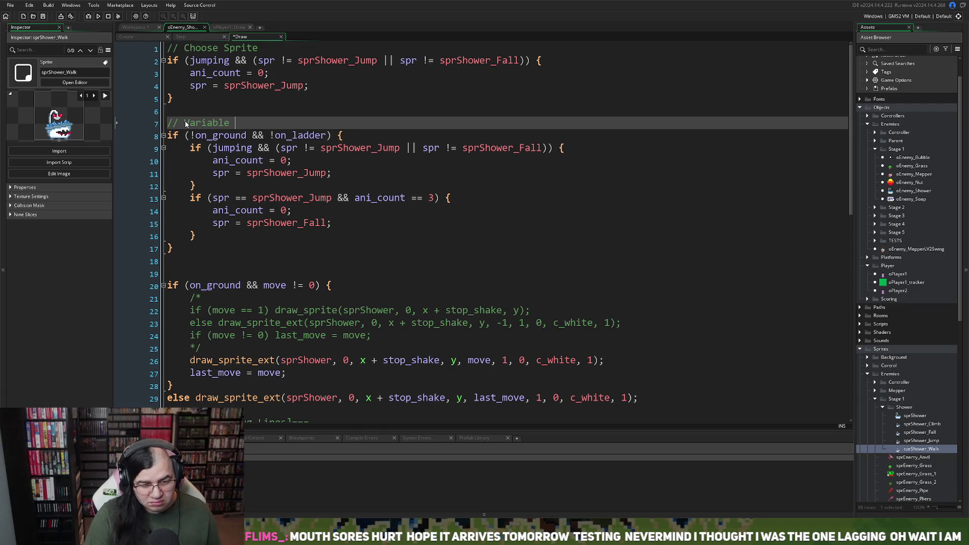
pyautogui.write('Sp')
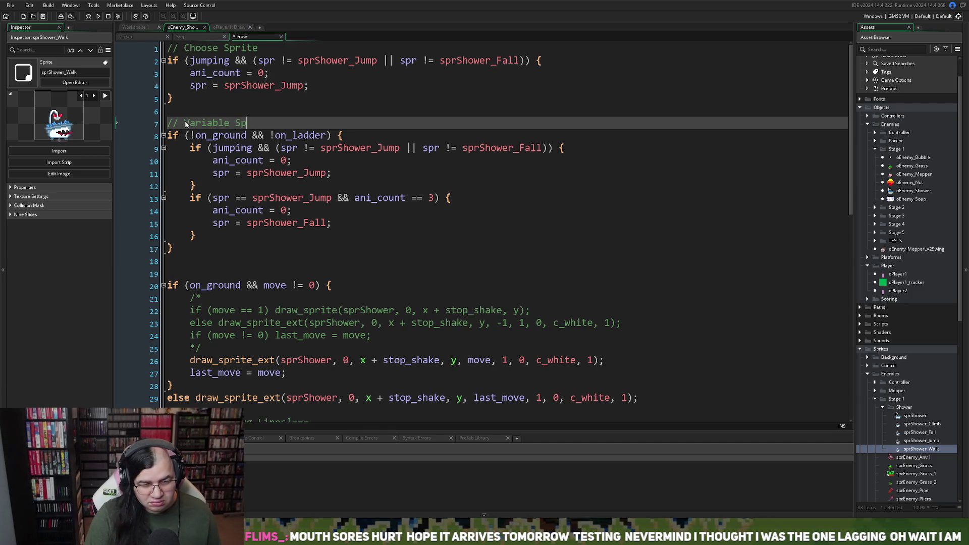
pyautogui.press('BackSpace')
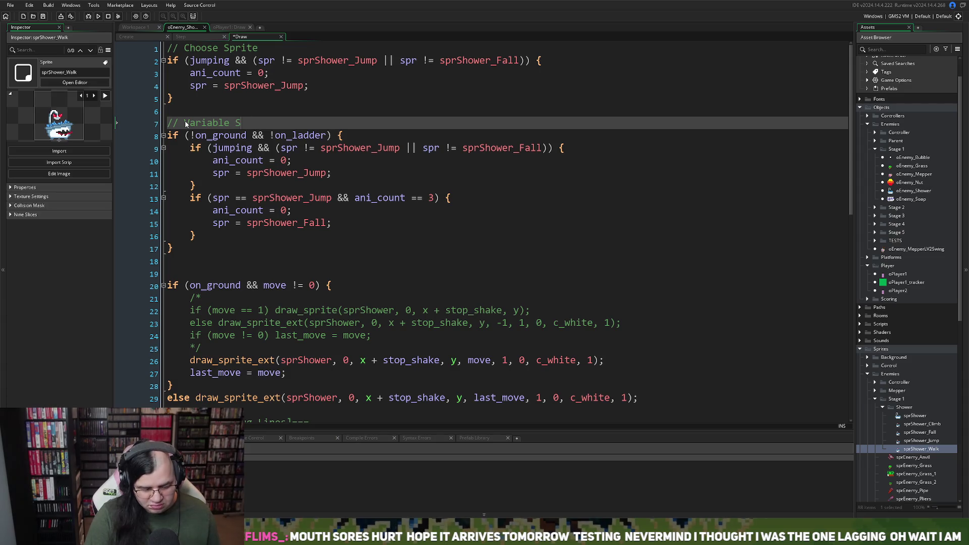
pyautogui.press('BackSpace')
pyautogui.press('BackSpace')
pyautogui.press('BackSpace')
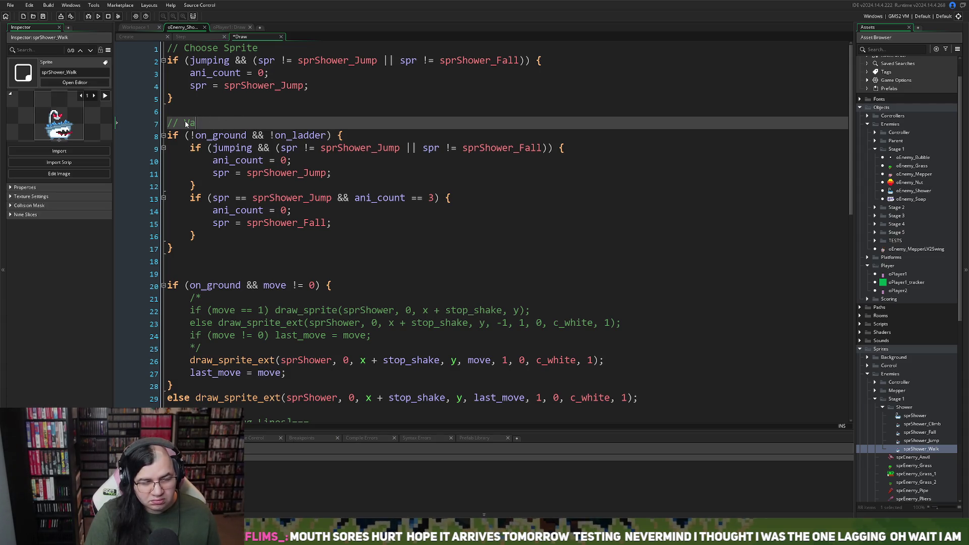
pyautogui.press('BackSpace')
pyautogui.press('BackSpace')
pyautogui.write('Sprite Sw')
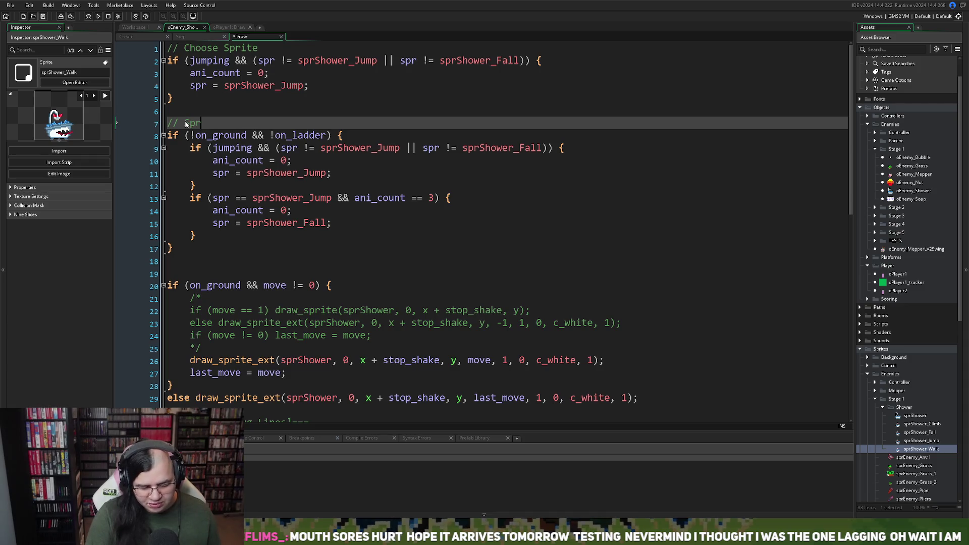
pyautogui.press('BackSpace')
pyautogui.press('BackSpace')
pyautogui.write('C')
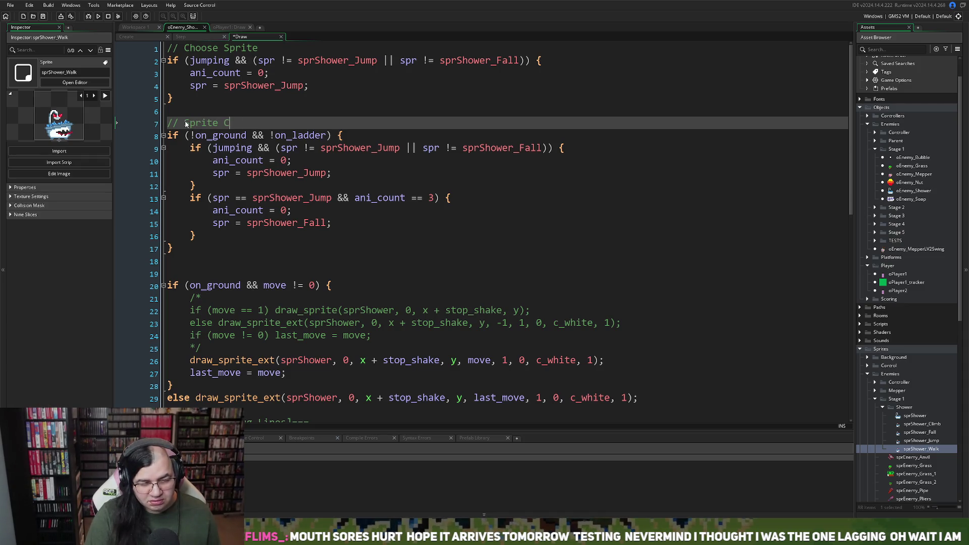
pyautogui.write('hanges')
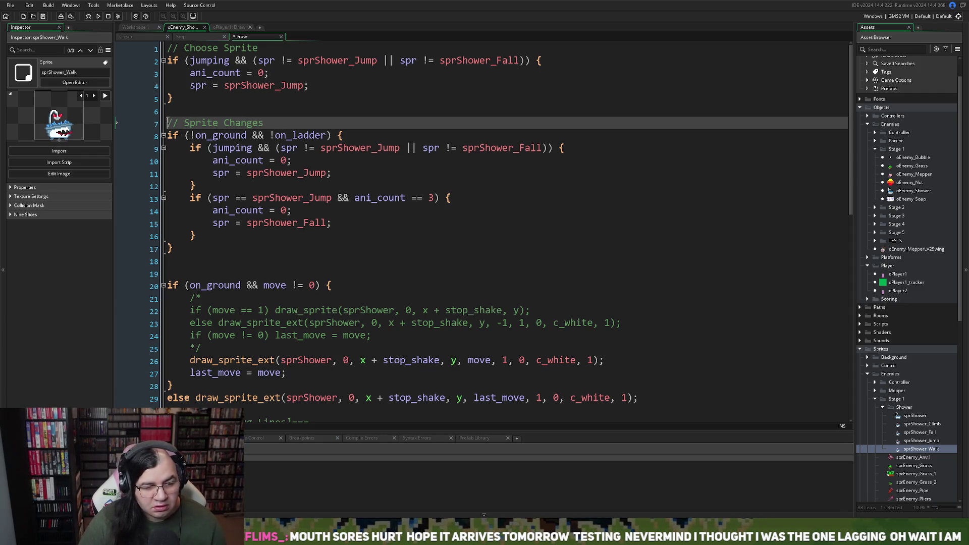
# Delete the Choose Sprite block at the top of the Draw code.
pyautogui.moveTo(165, 117); pyautogui.dragTo(166, 49)
pyautogui.press('BackSpace')
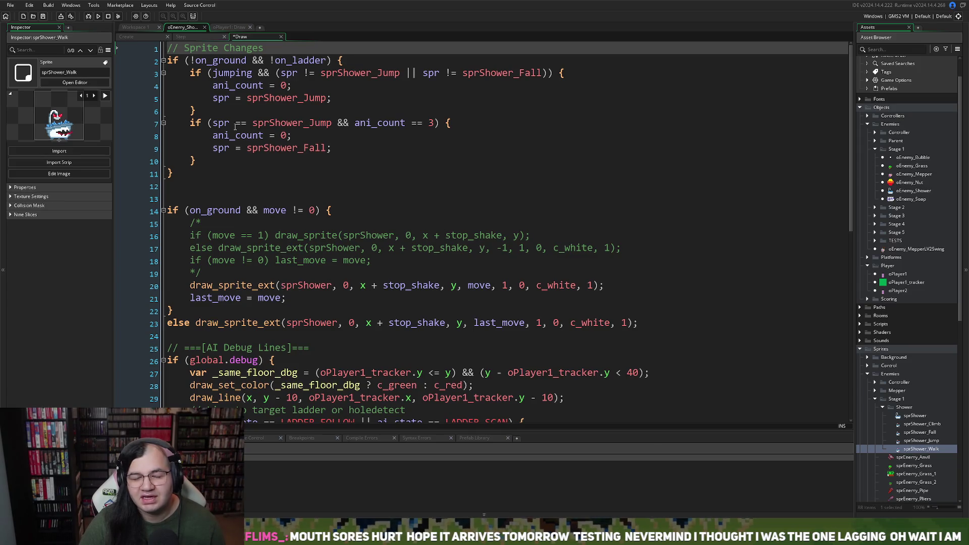
pyautogui.click(184, 182)
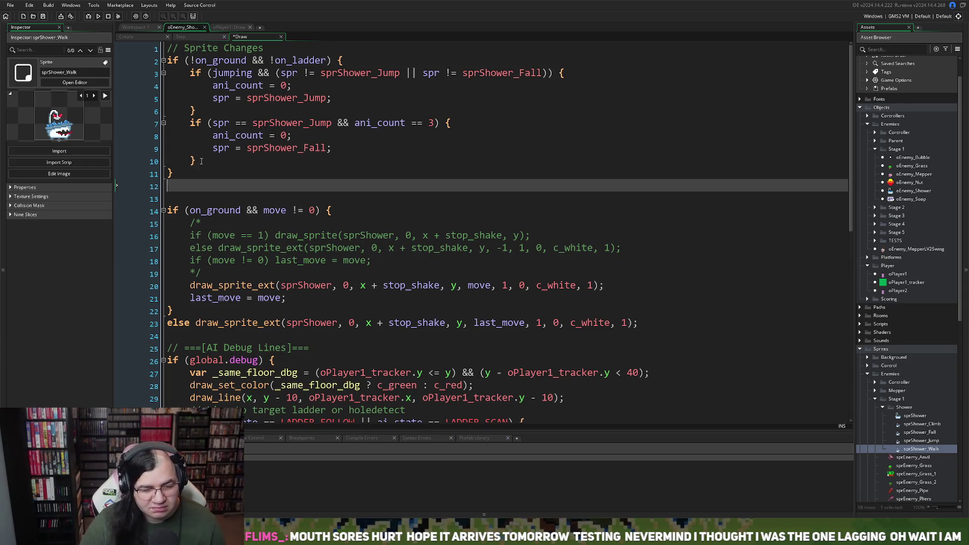
# Add an else branch with a pasted copy of the jump check, changed to test sprShower_Fall.
pyautogui.click(201, 160)
pyautogui.press('Return')
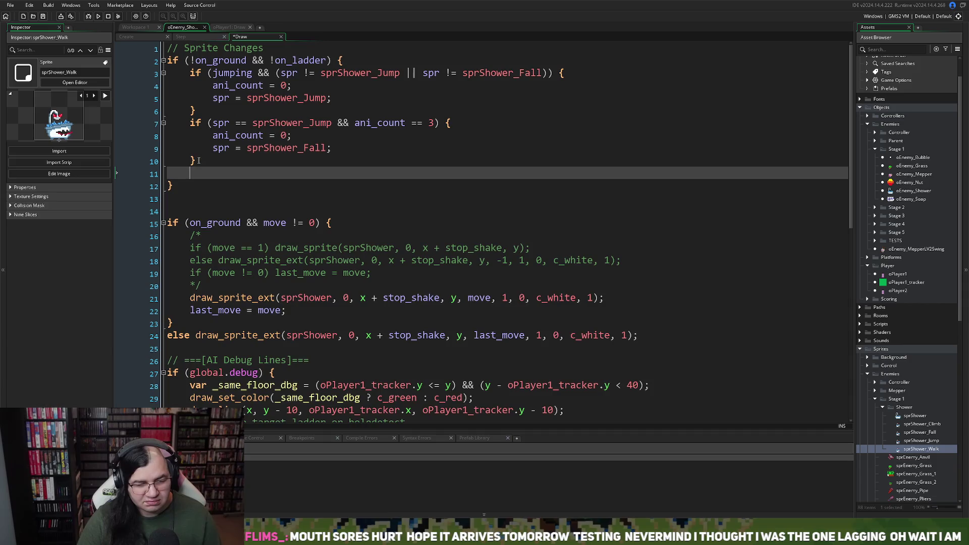
pyautogui.write('else')
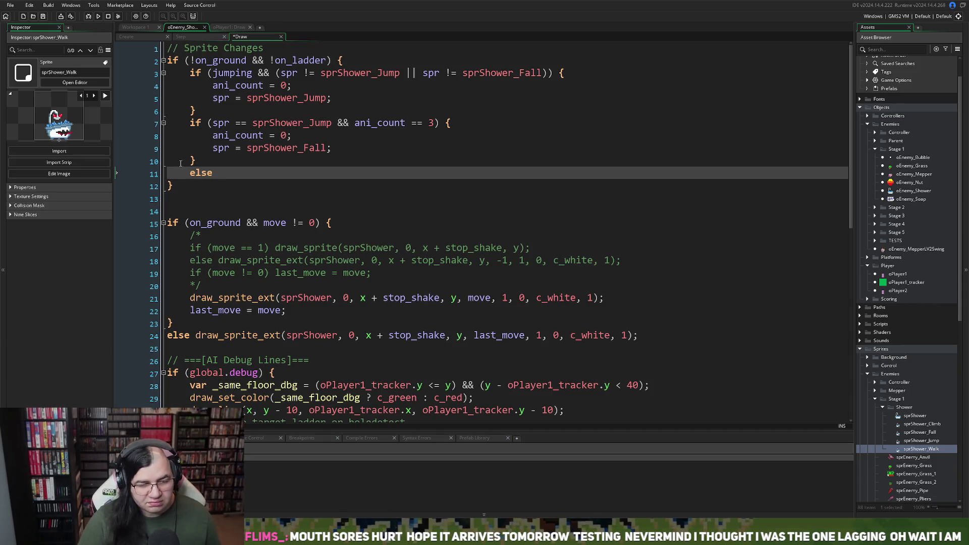
pyautogui.moveTo(198, 167); pyautogui.dragTo(189, 123)
pyautogui.hotkey('ctrl', 'c')
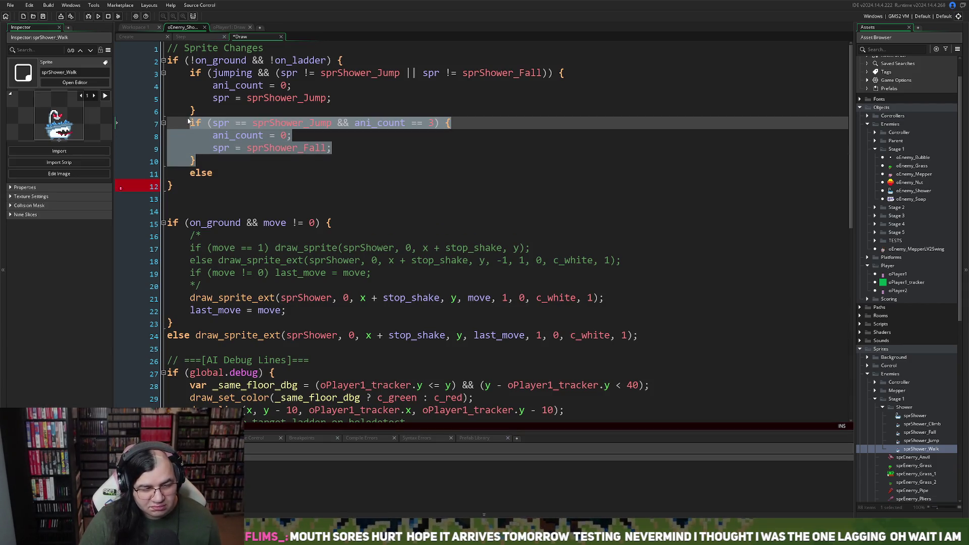
pyautogui.click(222, 175)
pyautogui.hotkey('ctrl', 'v')
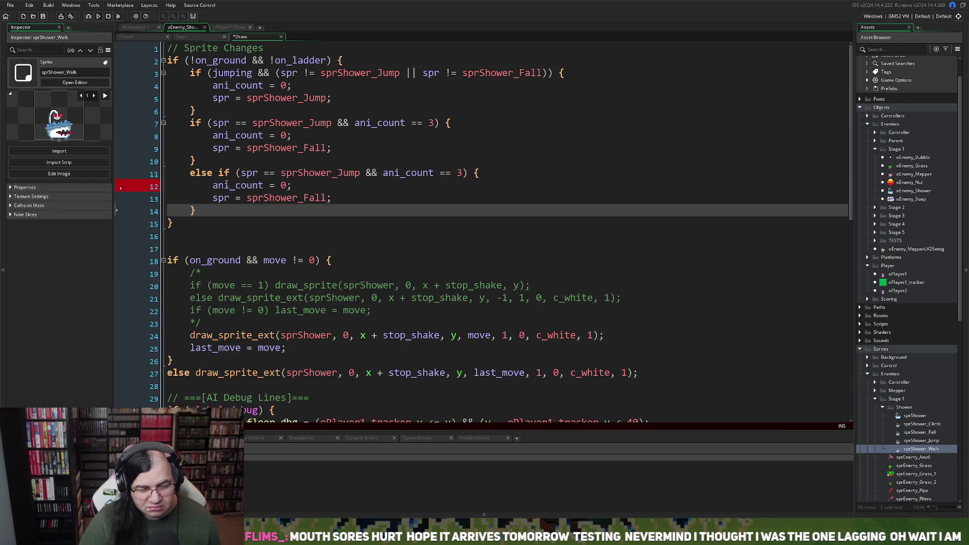
pyautogui.moveTo(361, 174); pyautogui.dragTo(339, 175)
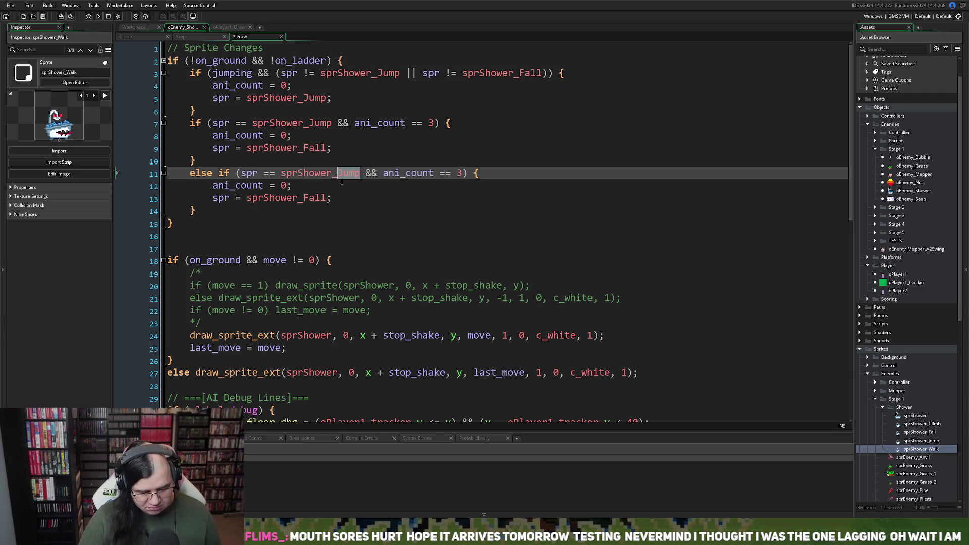
pyautogui.write('Fall')
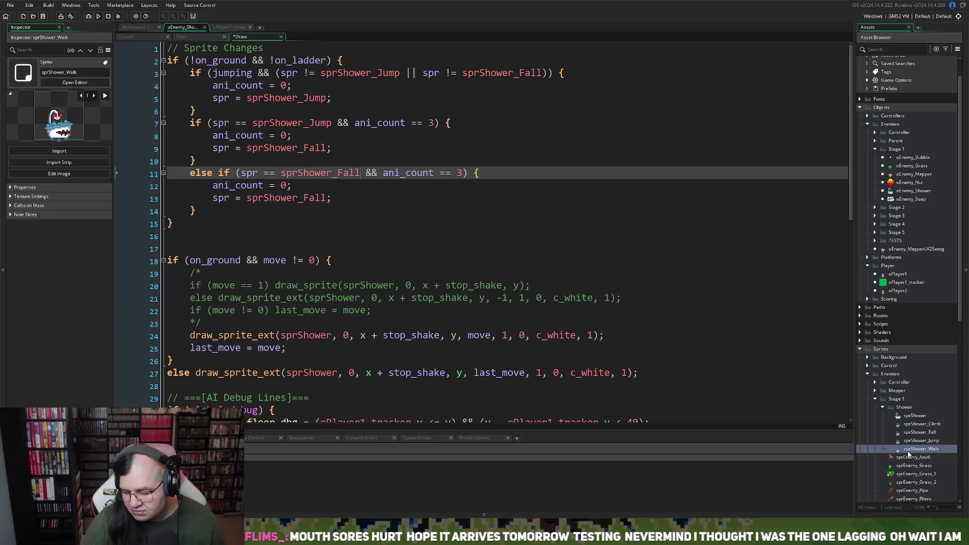
pyautogui.doubleClick(919, 432)
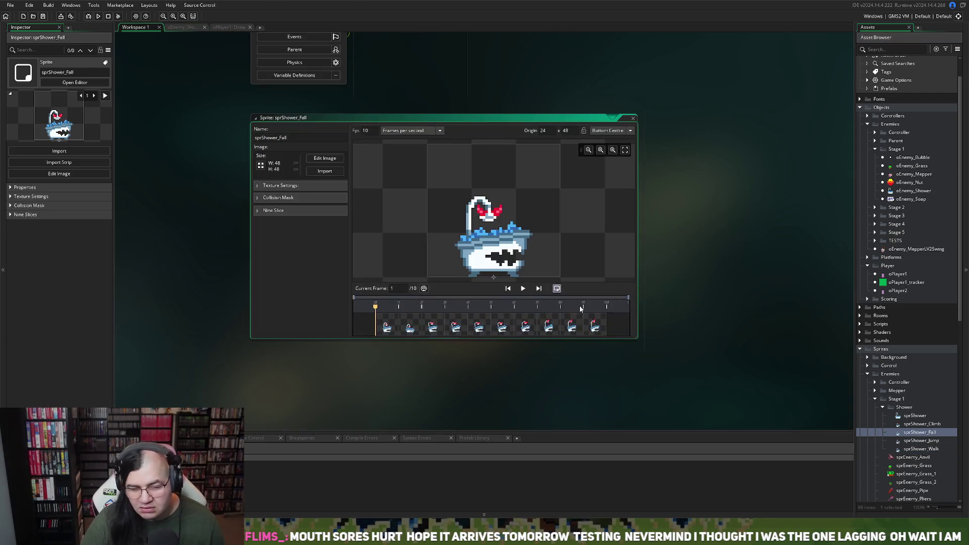
pyautogui.click(526, 292)
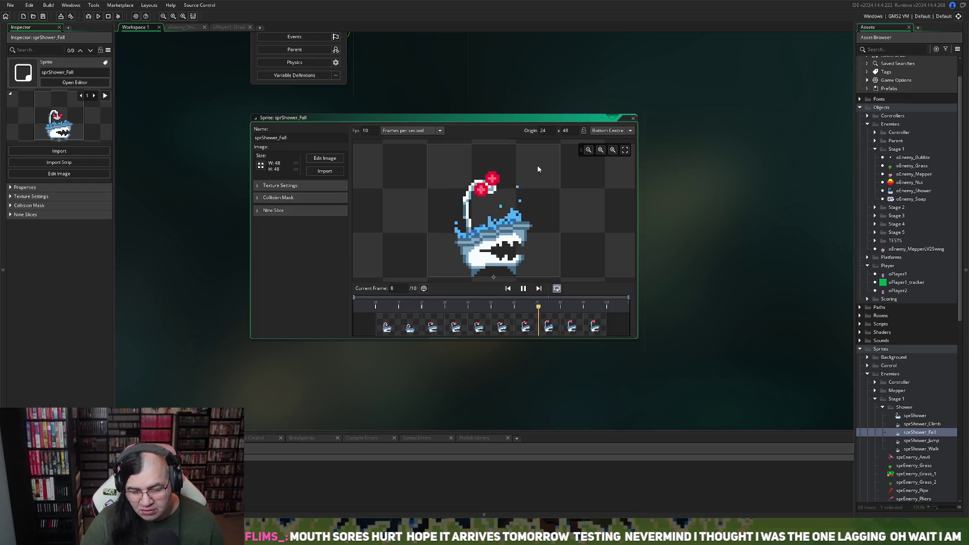
pyautogui.doubleClick(401, 118)
pyautogui.scroll(3, 401, 192)
pyautogui.scroll(3, 401, 193)
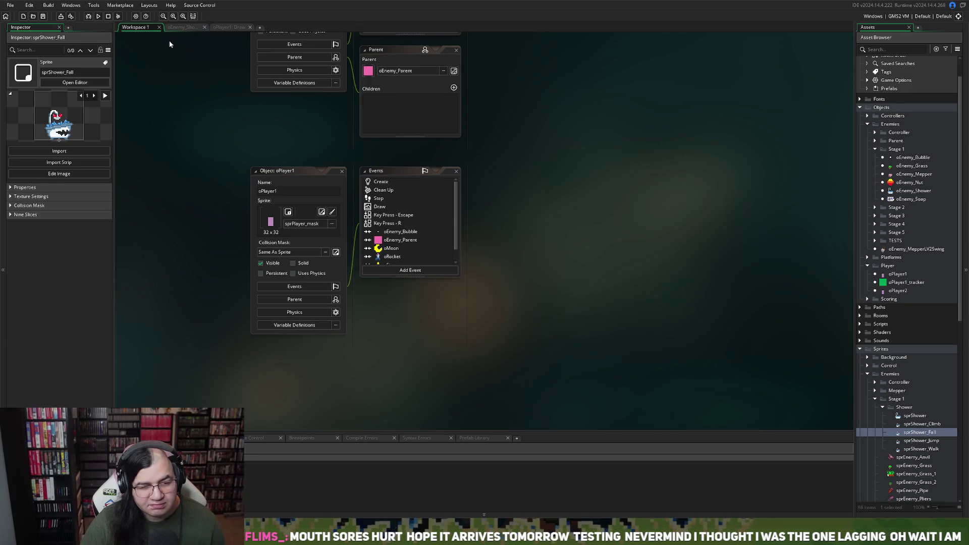
pyautogui.click(188, 27)
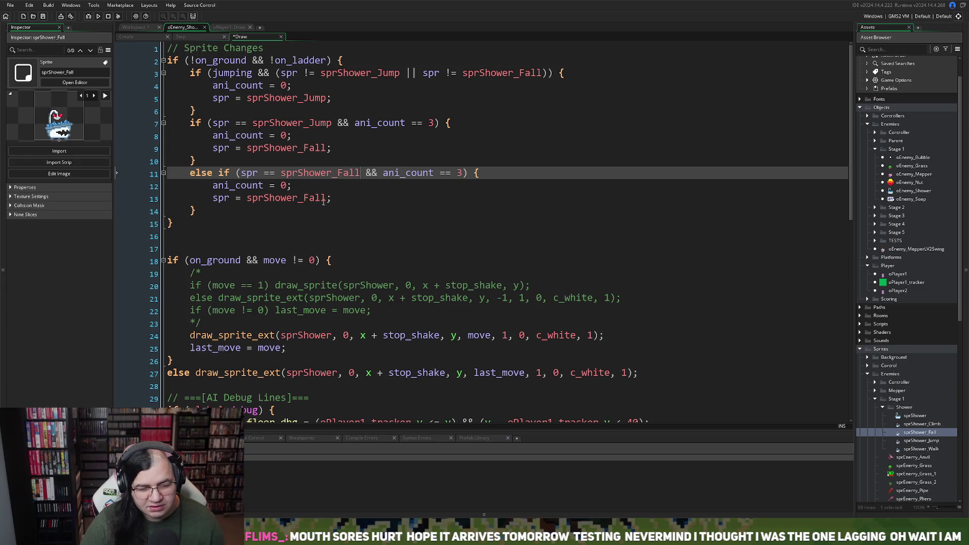
# Make the fall check wait for ani_count 9 and delete its 'spr = sprShower_Fall' line.
pyautogui.doubleClick(461, 173)
pyautogui.write('9')
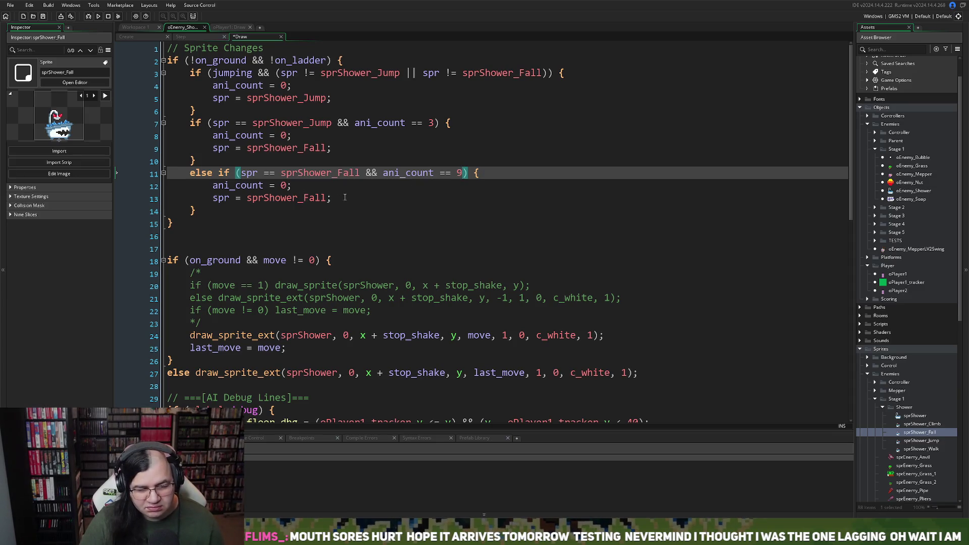
pyautogui.moveTo(345, 198); pyautogui.dragTo(167, 198)
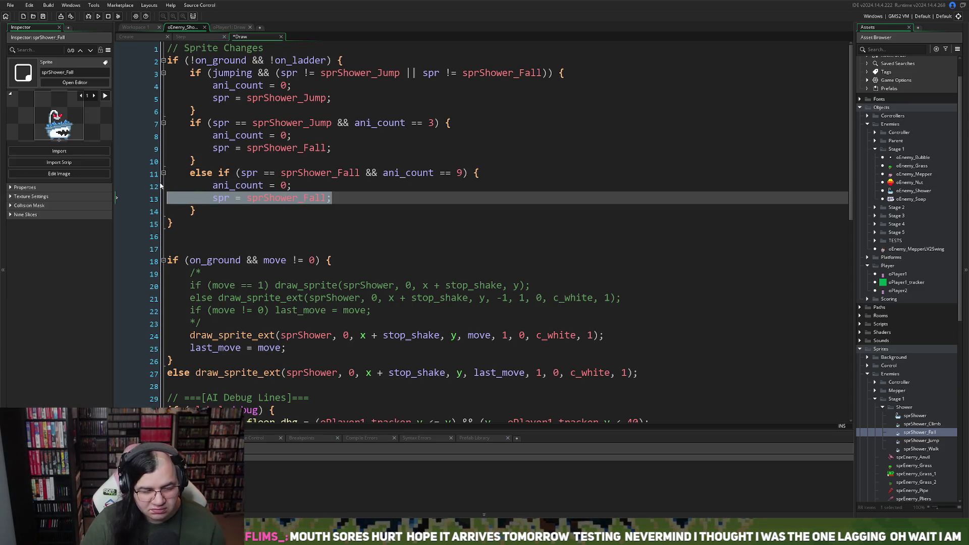
pyautogui.press('BackSpace')
pyautogui.press('BackSpace')
pyautogui.press('BackSpace')
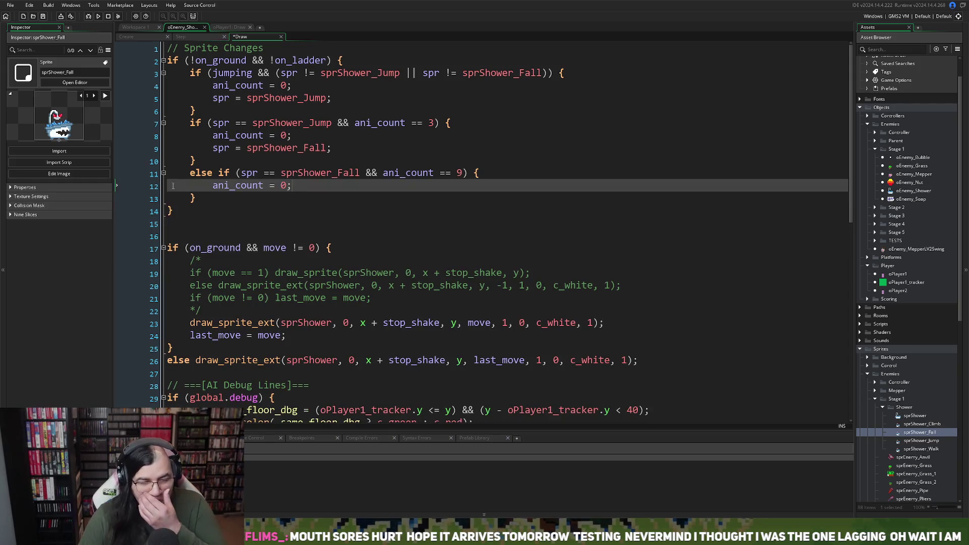
pyautogui.rightClick(177, 185)
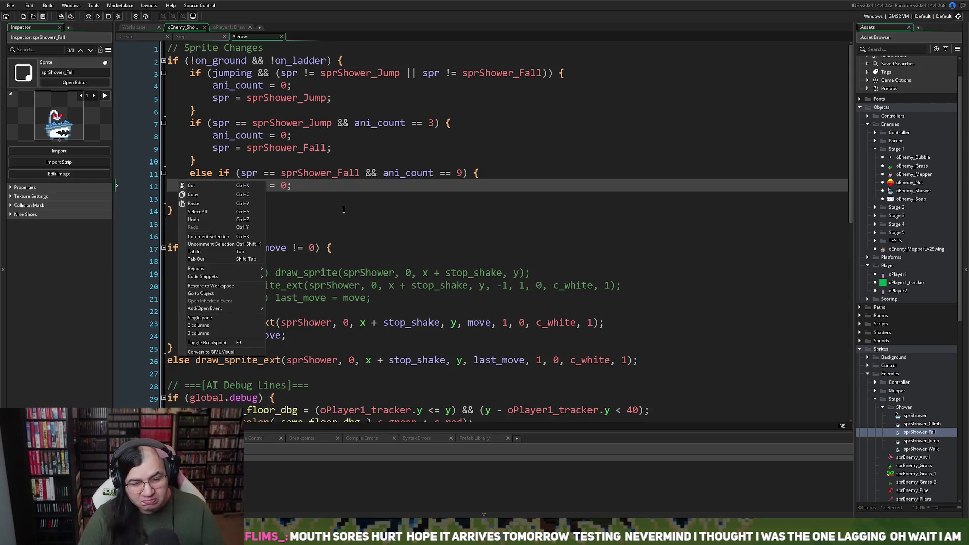
pyautogui.click(272, 208)
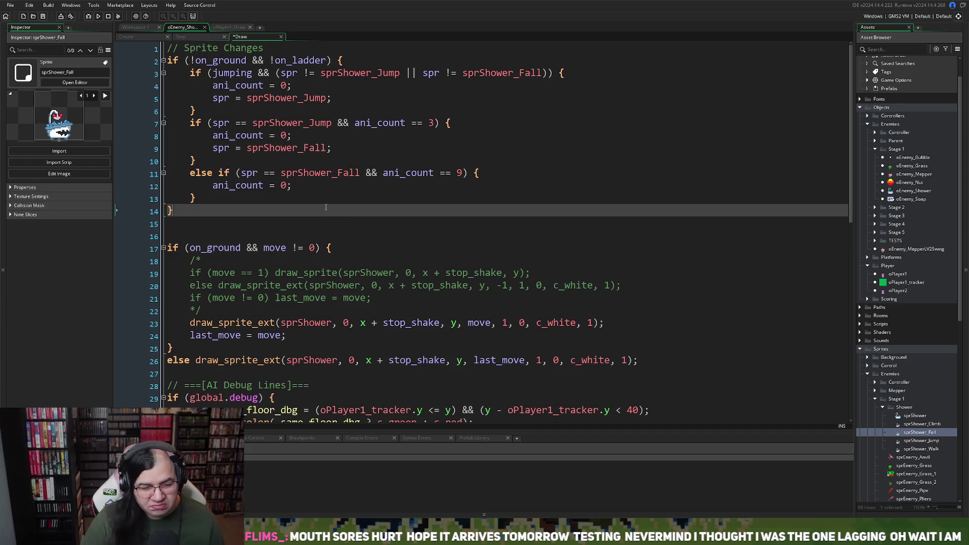
# Add an empty 'else if (on_ladder) { }' block after the fall branch.
pyautogui.click(182, 222)
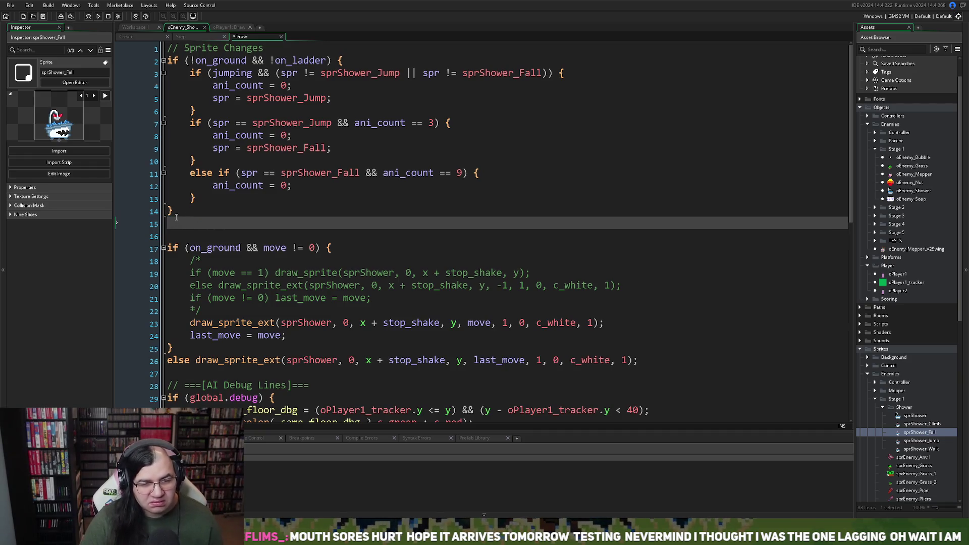
pyautogui.write('else if ')
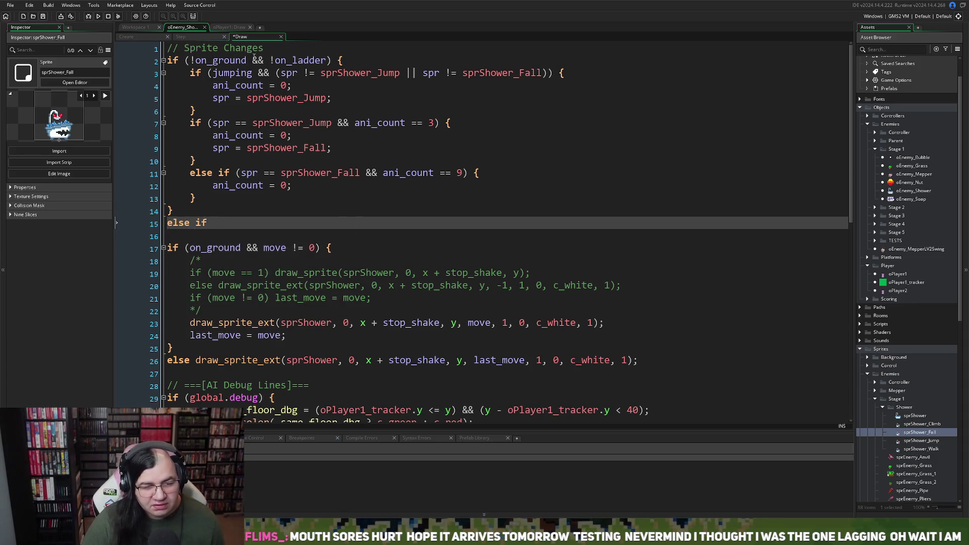
pyautogui.write('(')
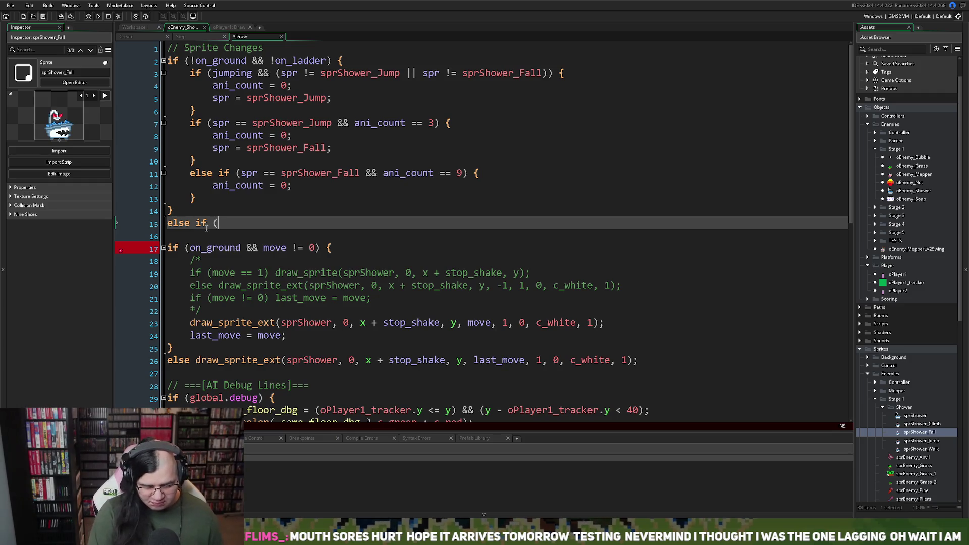
pyautogui.write('o')
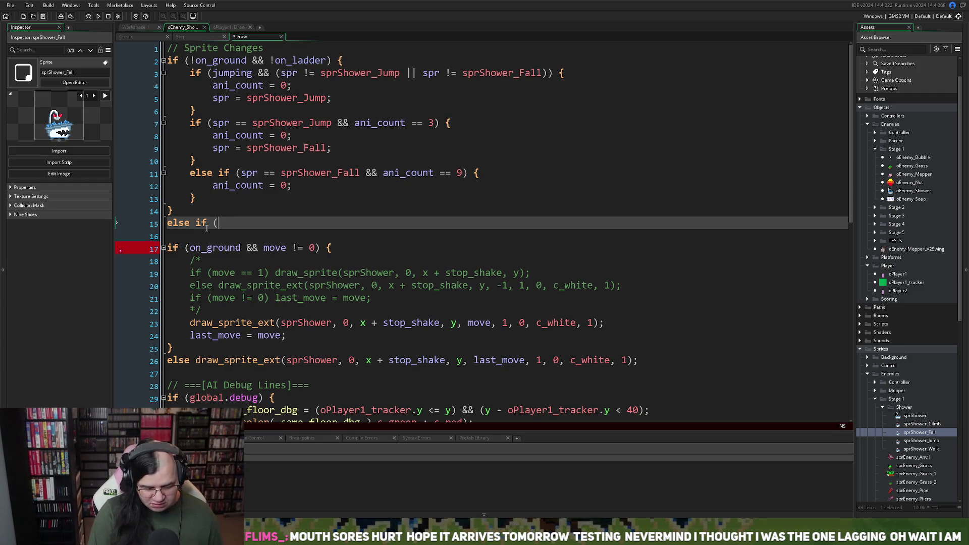
pyautogui.write('n_ladd')
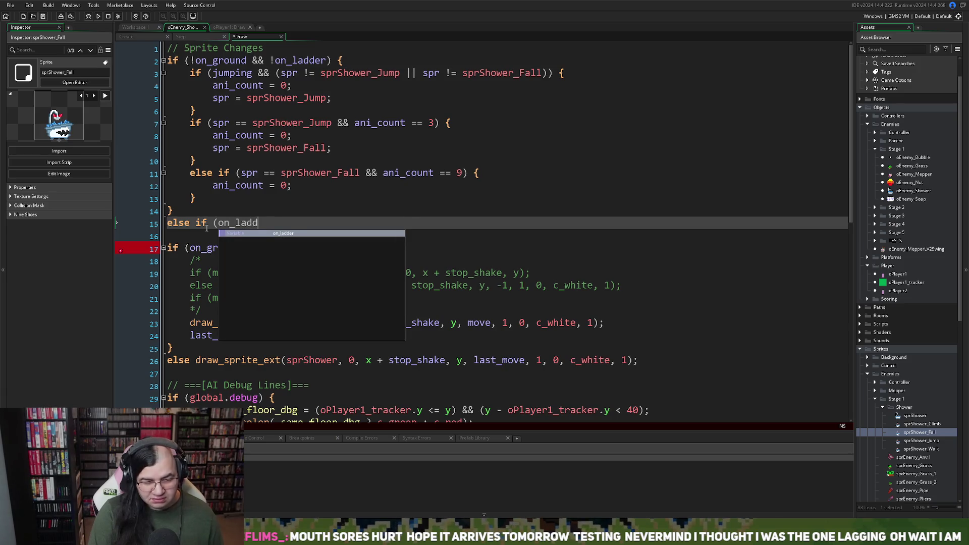
pyautogui.write('er) ')
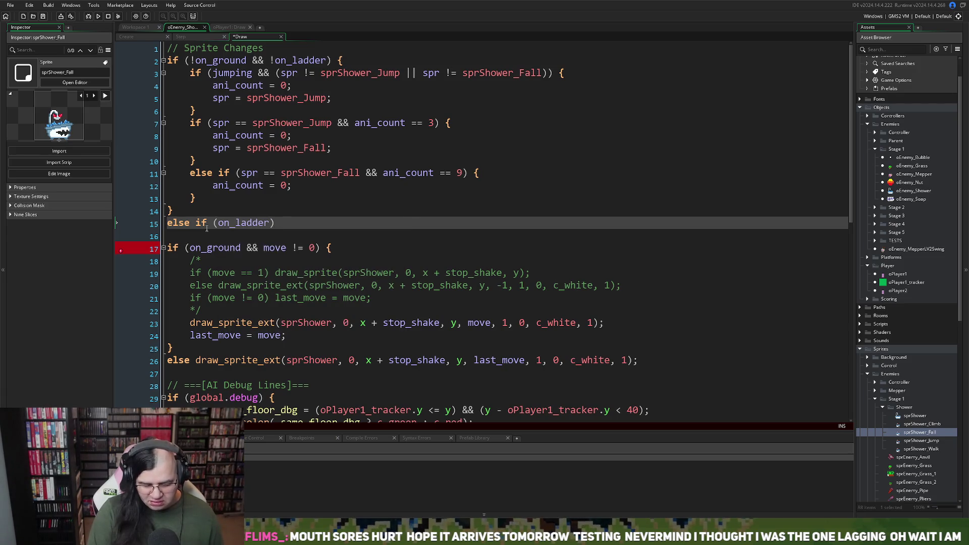
pyautogui.write('{')
pyautogui.press('Return')
pyautogui.press('Return')
pyautogui.write('}')
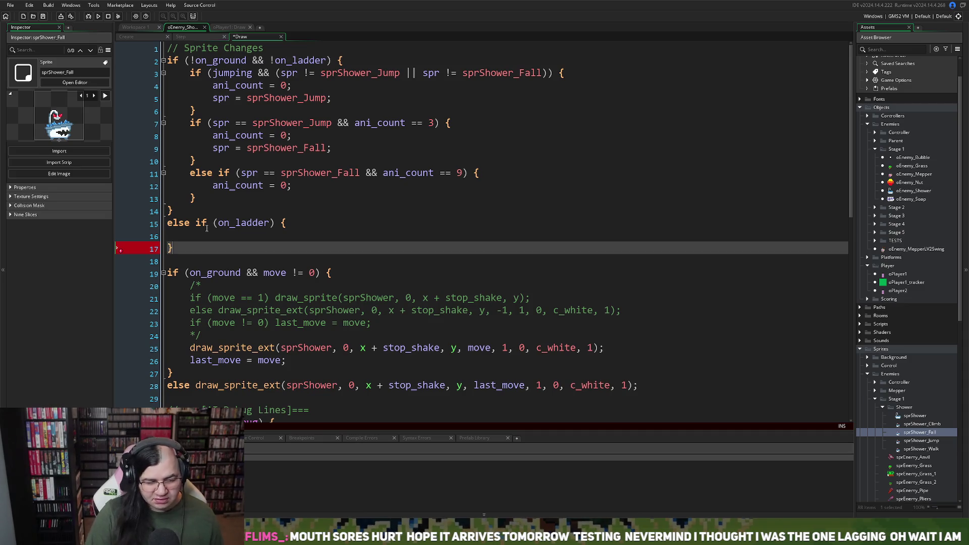
pyautogui.click(170, 233)
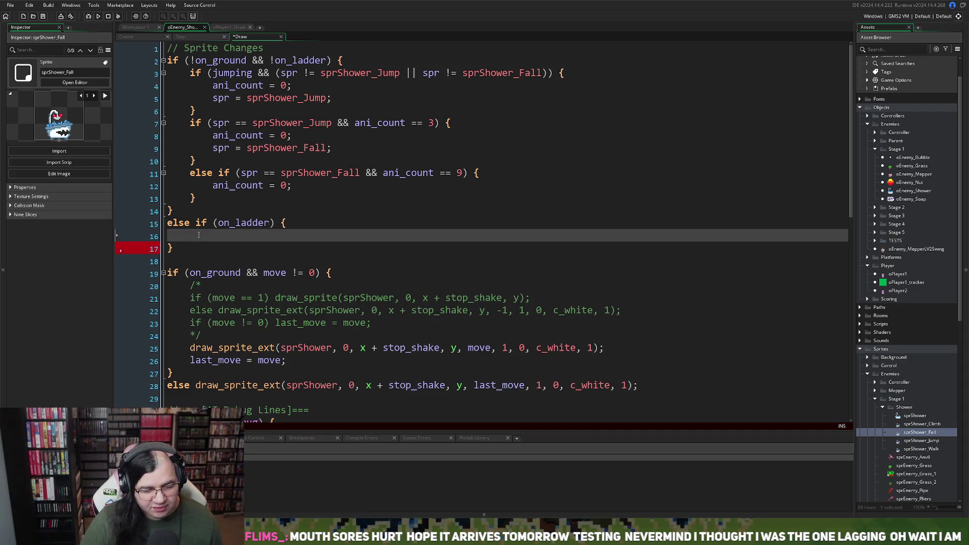
pyautogui.press('Tab')
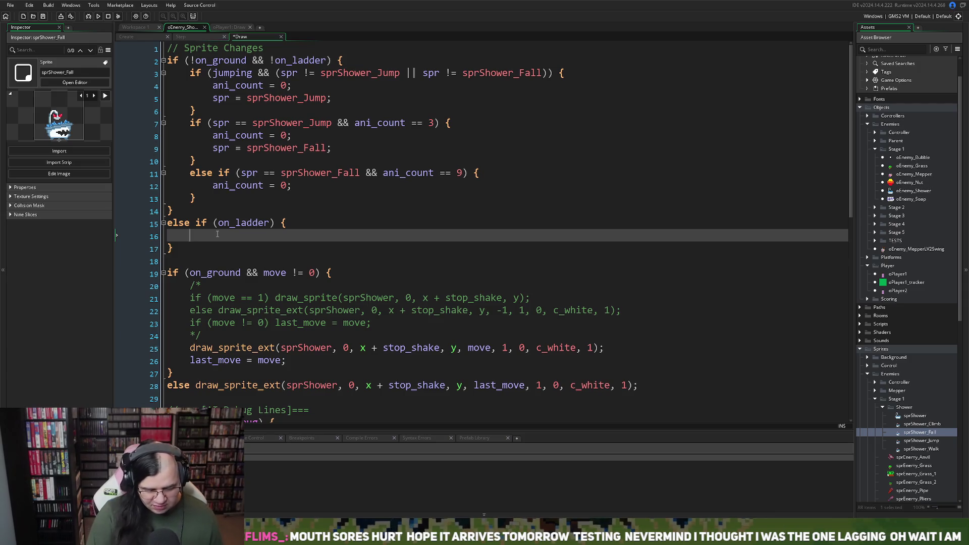
# Fill the ladder block with 'spr = sprShower_Climb;'.
pyautogui.write('spr_')
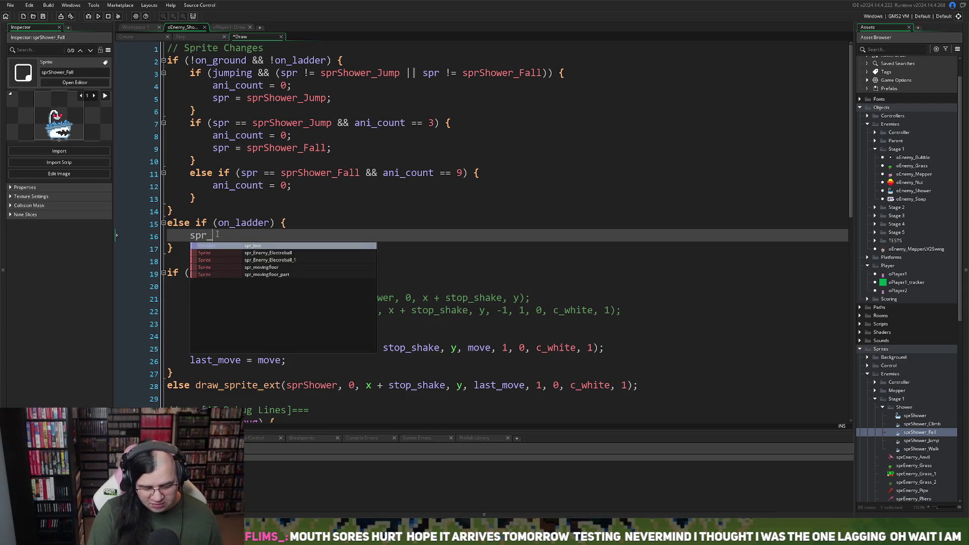
pyautogui.press('BackSpace')
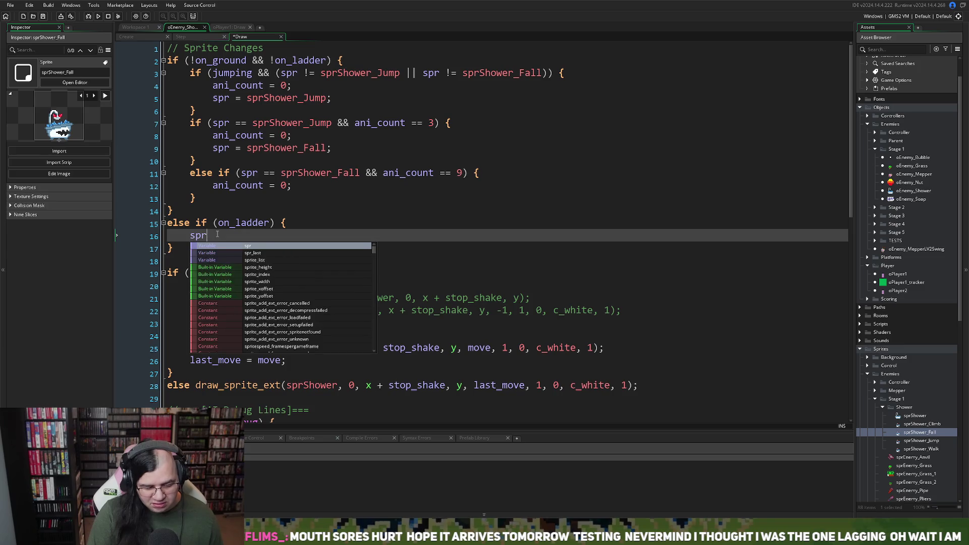
pyautogui.write('Sho')
pyautogui.press('Down')
pyautogui.press('Down')
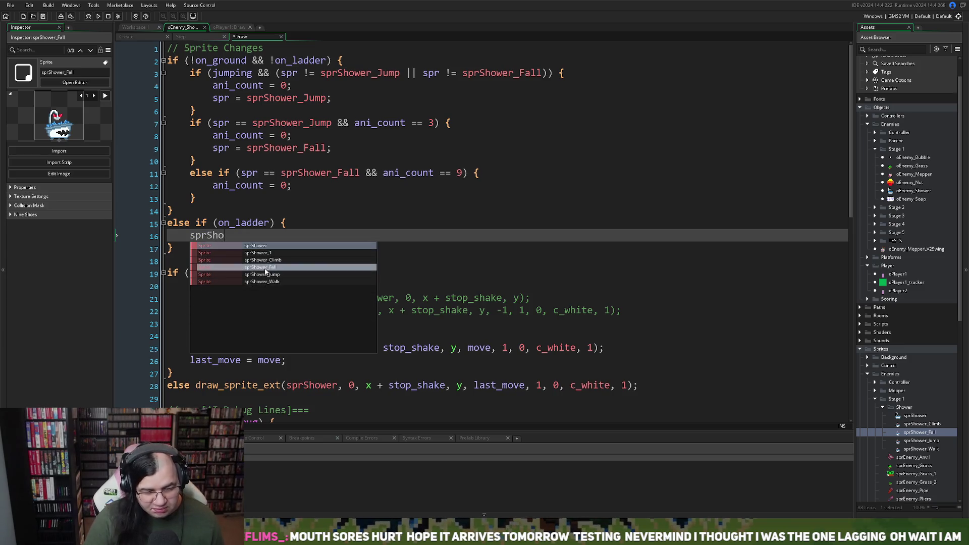
pyautogui.press('Return')
pyautogui.click(189, 235)
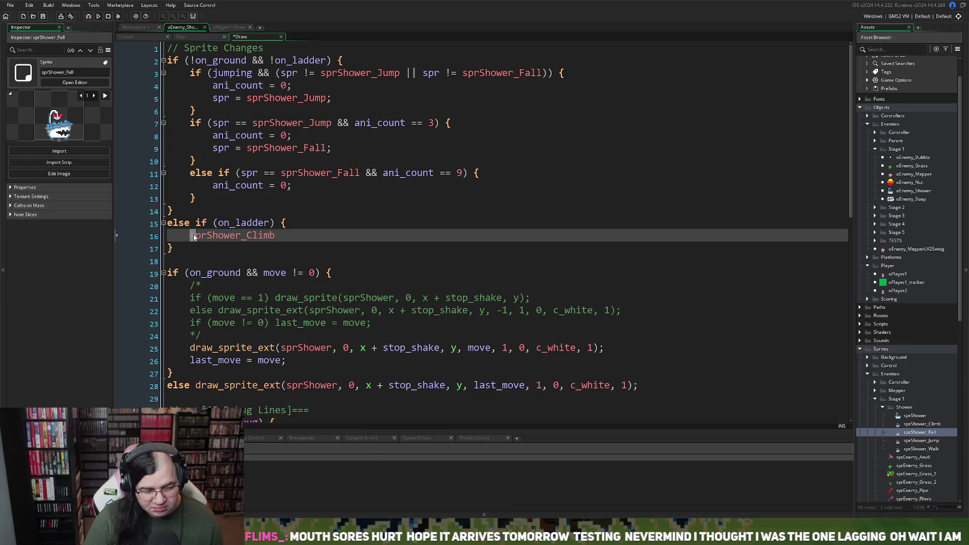
pyautogui.write('spr = s')
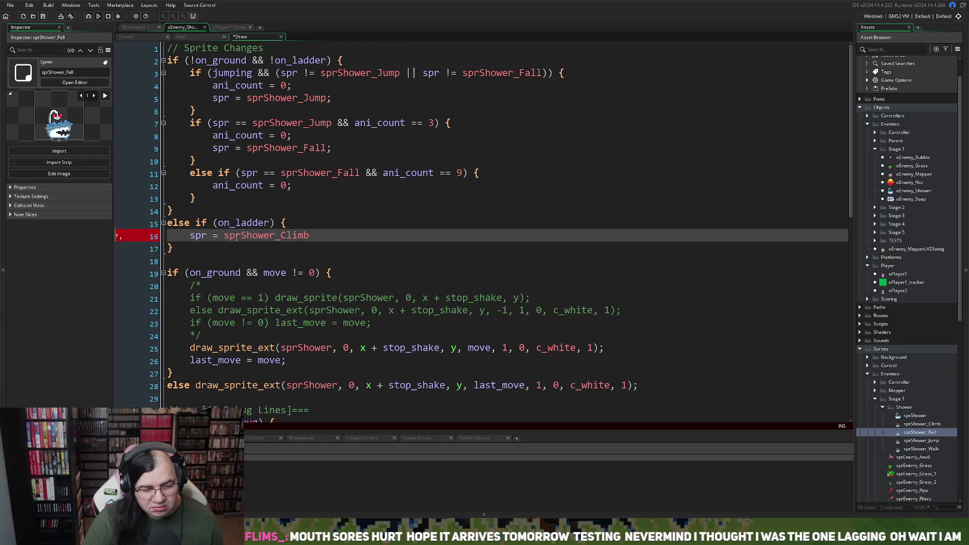
pyautogui.click(317, 236)
pyautogui.write(';')
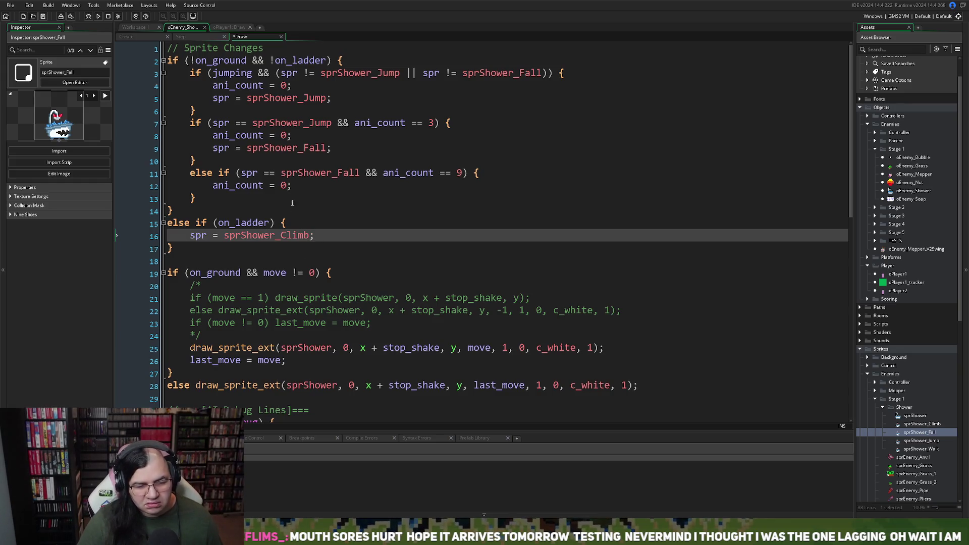
# Extend the ladder condition to 'on_ladder && spr != sprShower_Climb'.
pyautogui.click(273, 222)
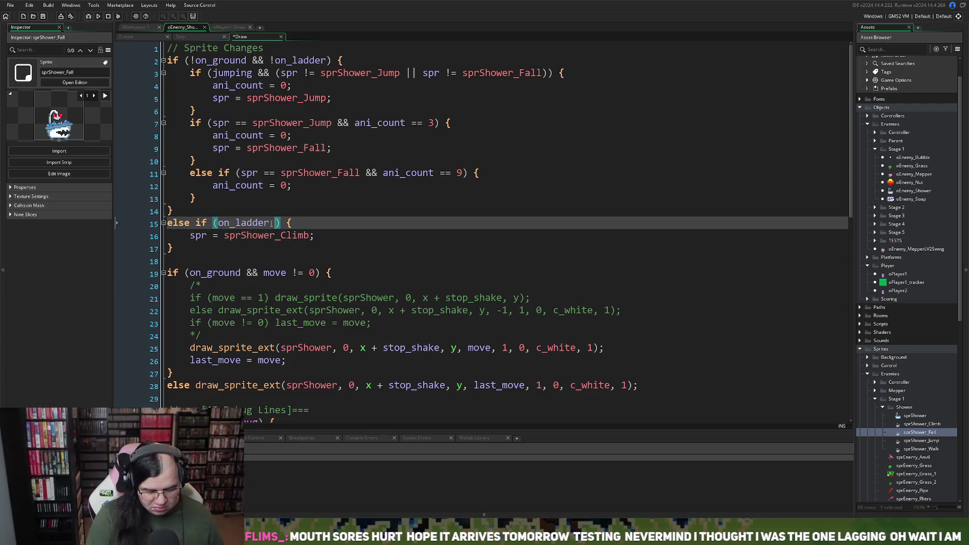
pyautogui.write('&& ')
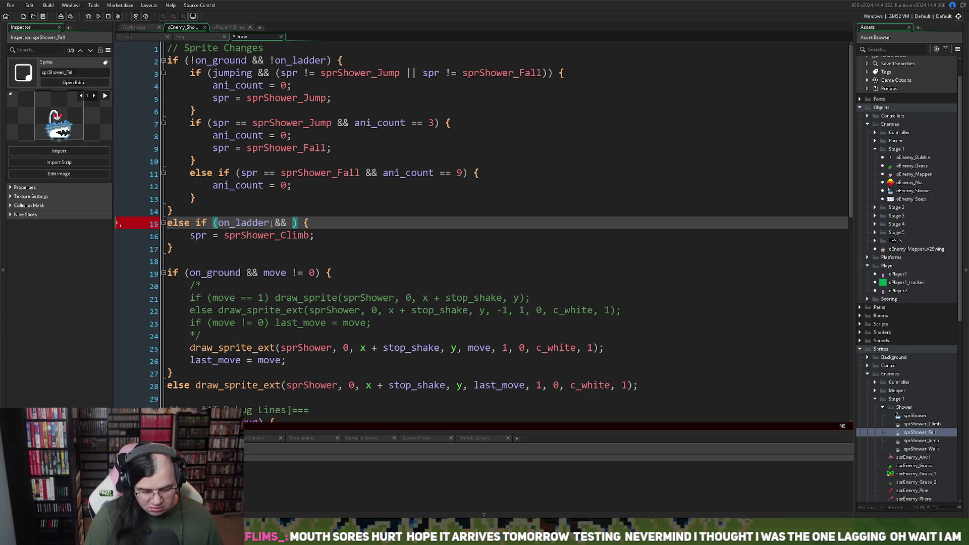
pyautogui.write('spr !=')
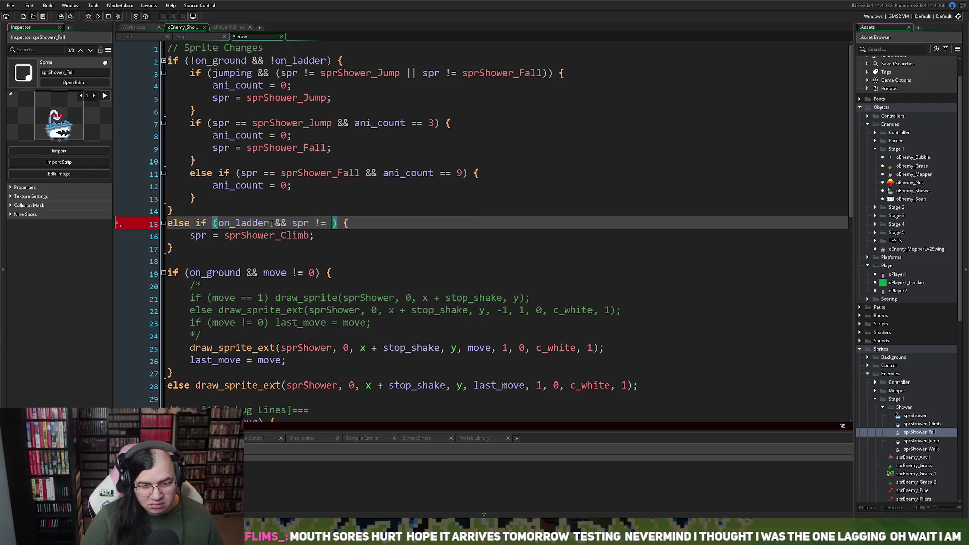
pyautogui.doubleClick(266, 235)
pyautogui.hotkey('ctrl', 'c')
pyautogui.click(332, 222)
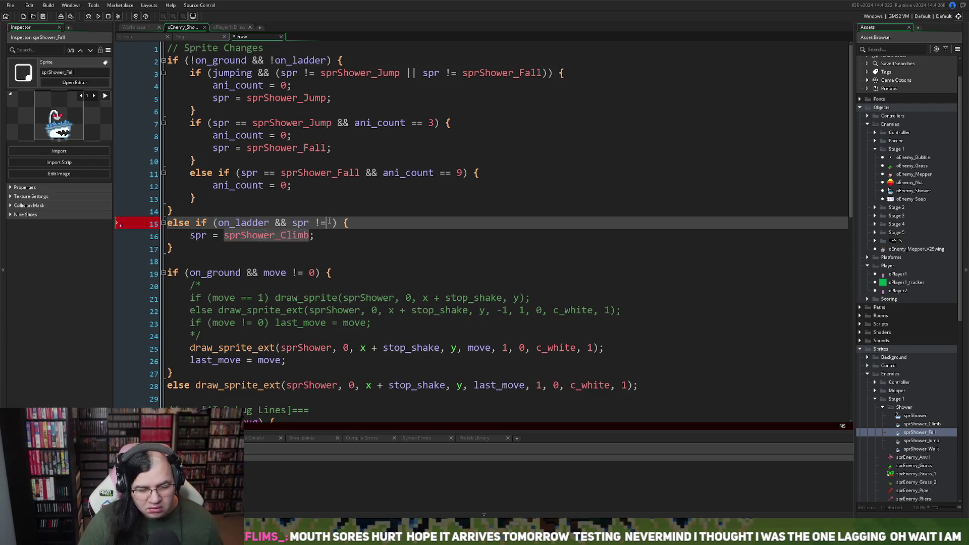
pyautogui.hotkey('ctrl', 'v')
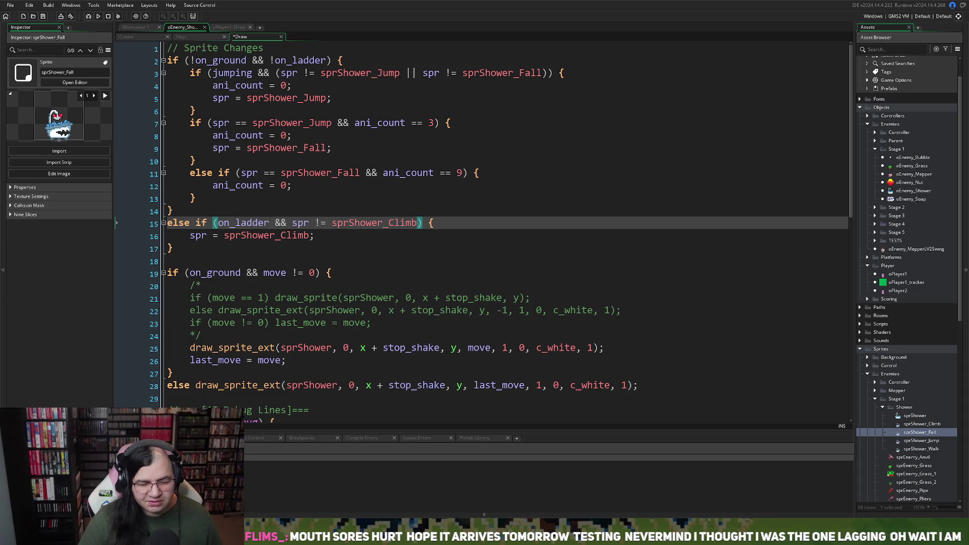
# Copy 'ani_count = 0' into the ladder block and add blank lines below it.
pyautogui.moveTo(288, 186); pyautogui.dragTo(210, 198)
pyautogui.hotkey('ctrl', 'c')
pyautogui.click(190, 235)
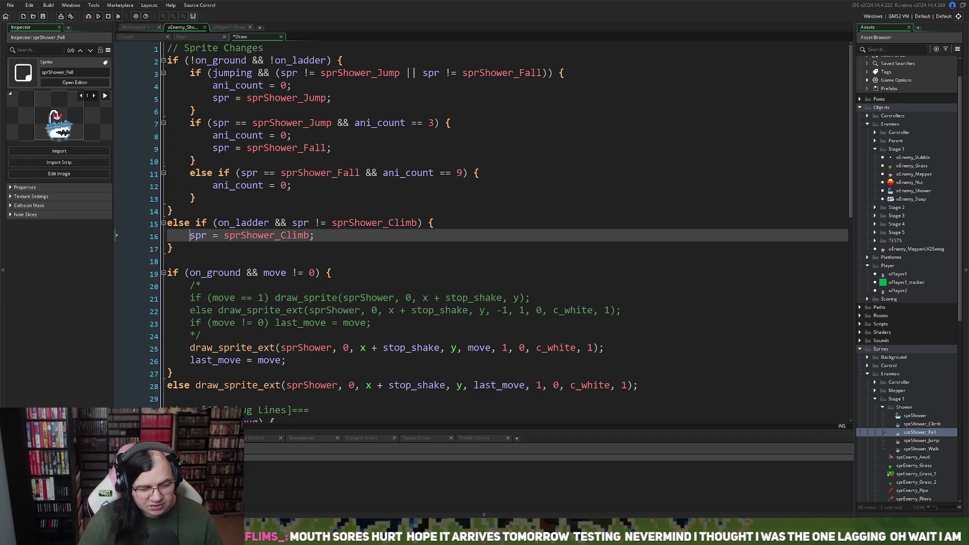
pyautogui.press('Return')
pyautogui.press('Up')
pyautogui.hotkey('ctrl', 'v')
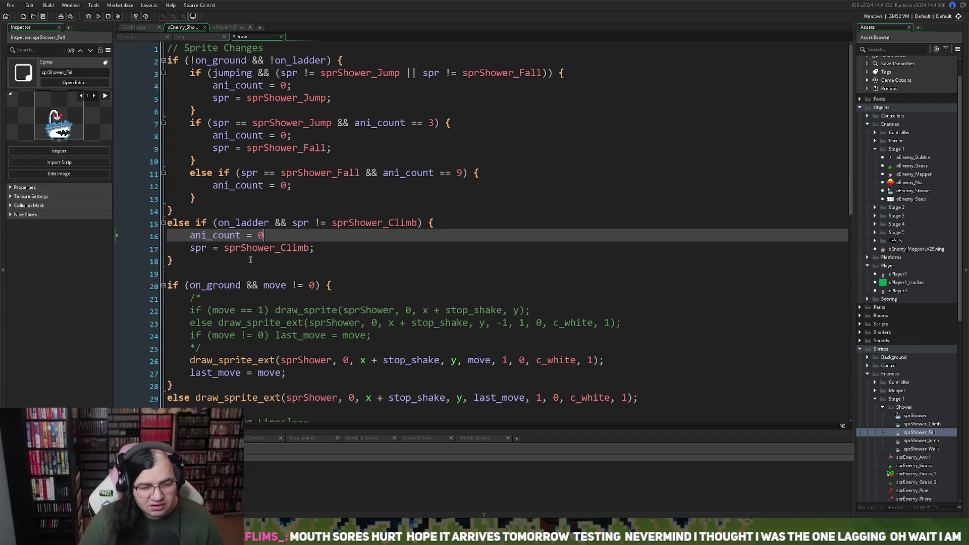
pyautogui.click(251, 260)
pyautogui.click(275, 212)
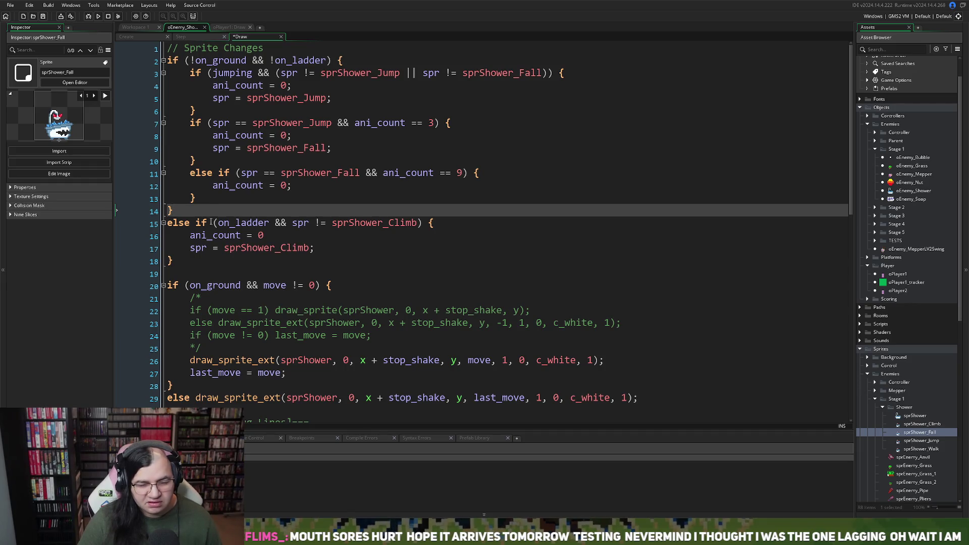
pyautogui.click(186, 260)
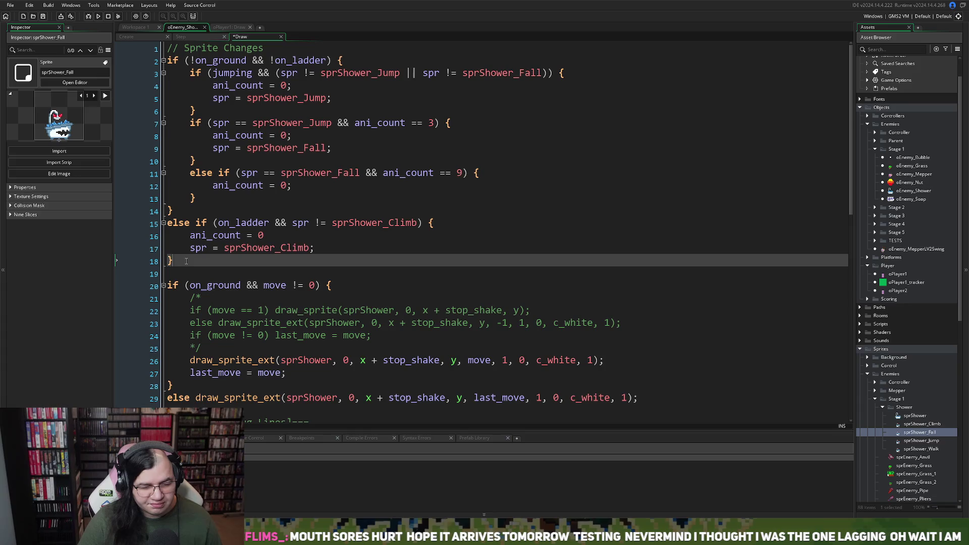
pyautogui.press('Return')
pyautogui.press('Return')
pyautogui.press('Return')
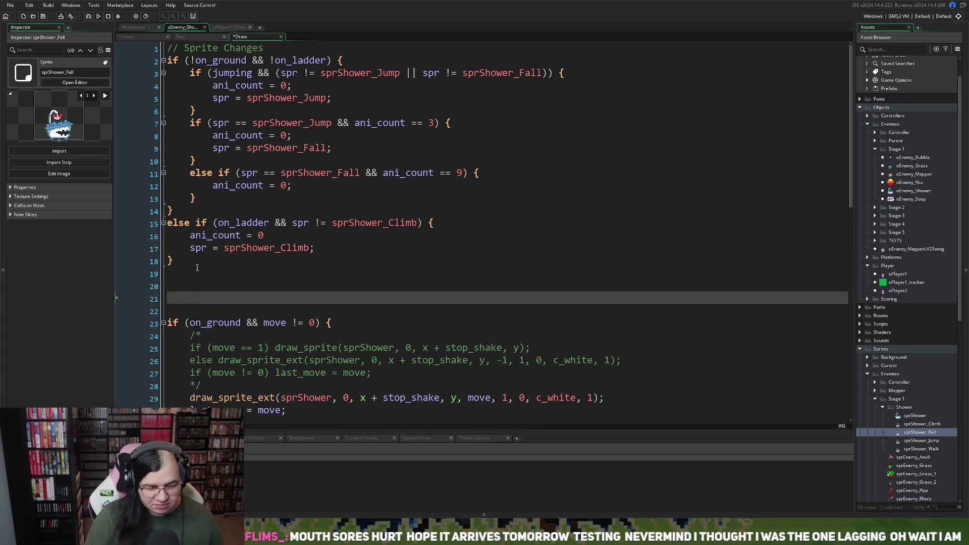
# Start a new line 'if (spr != spr_last)' below the sprite block.
pyautogui.press('BackSpace')
pyautogui.write('if ')
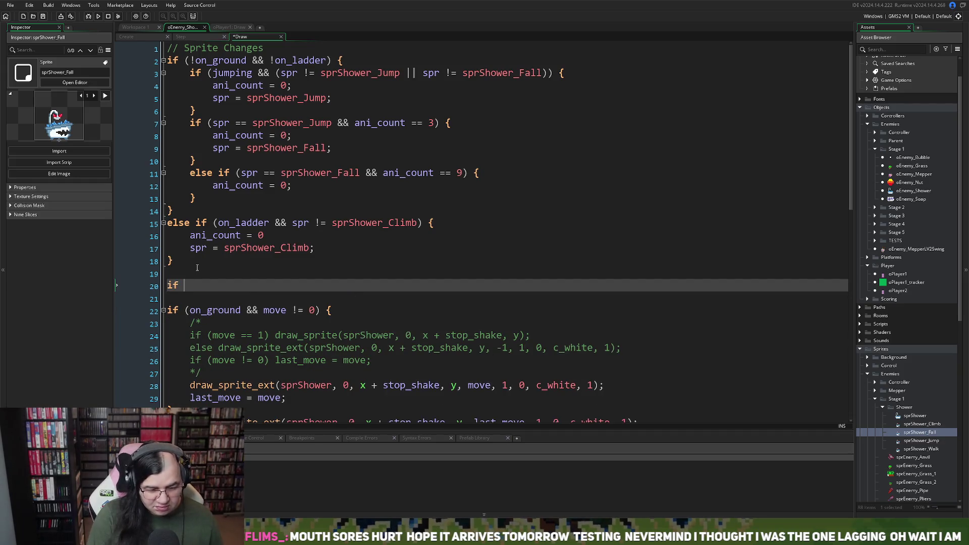
pyautogui.write('(')
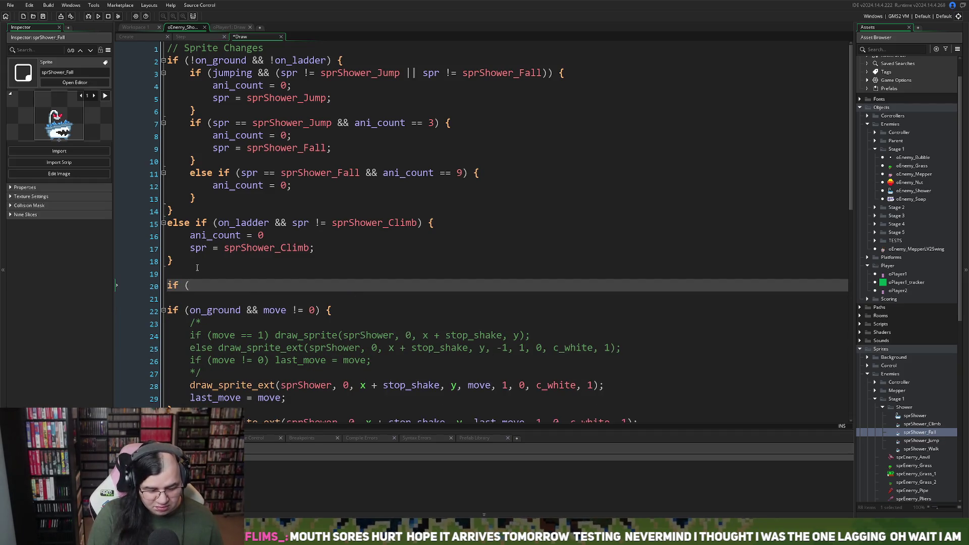
pyautogui.write('spr')
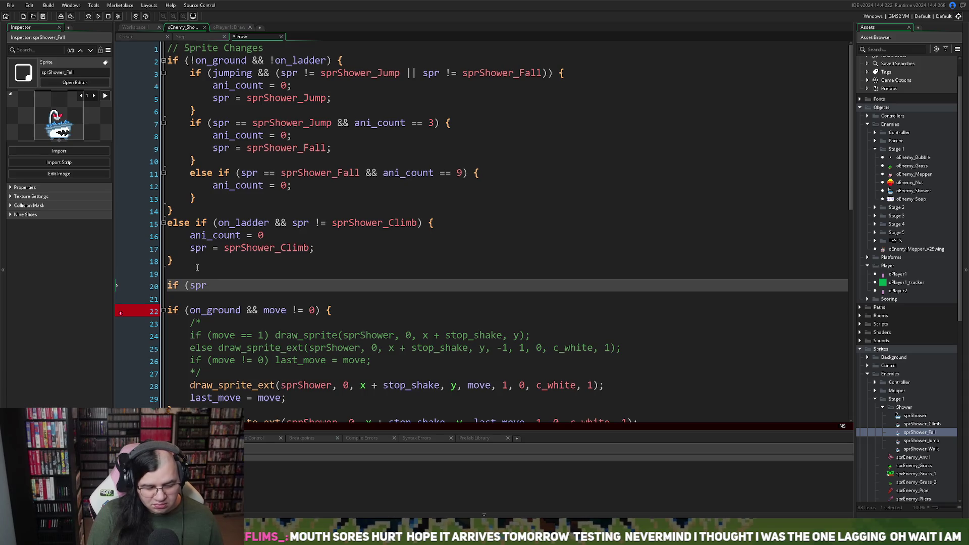
pyautogui.write(' != ')
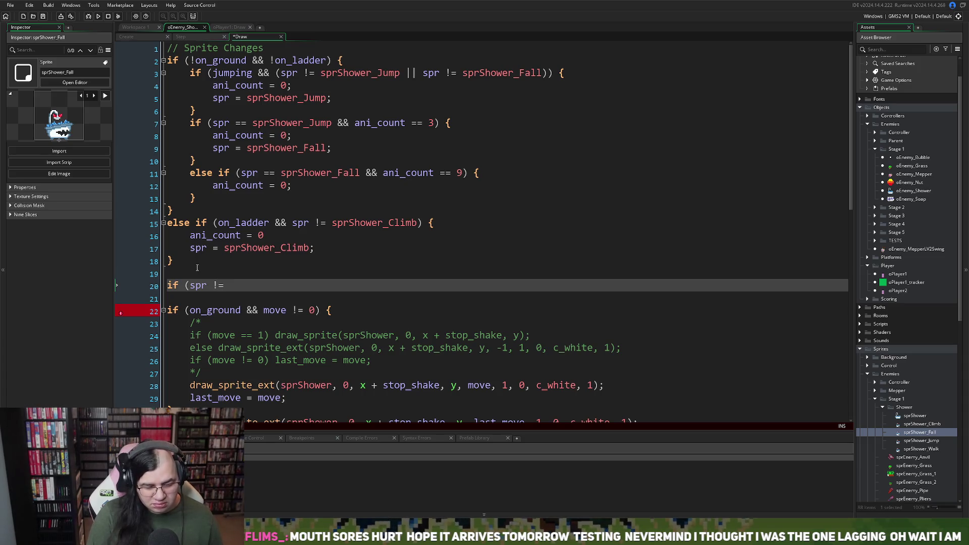
pyautogui.write('spr')
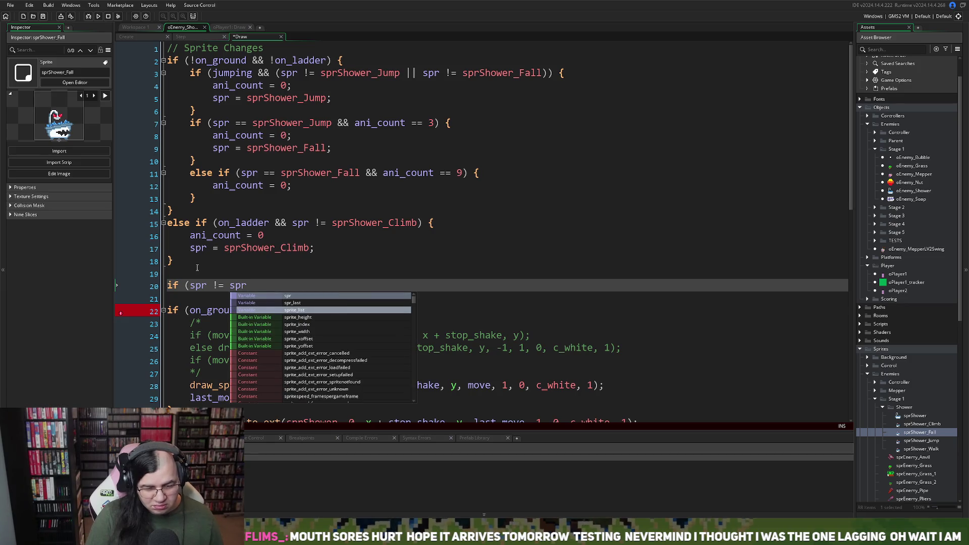
pyautogui.press('Escape')
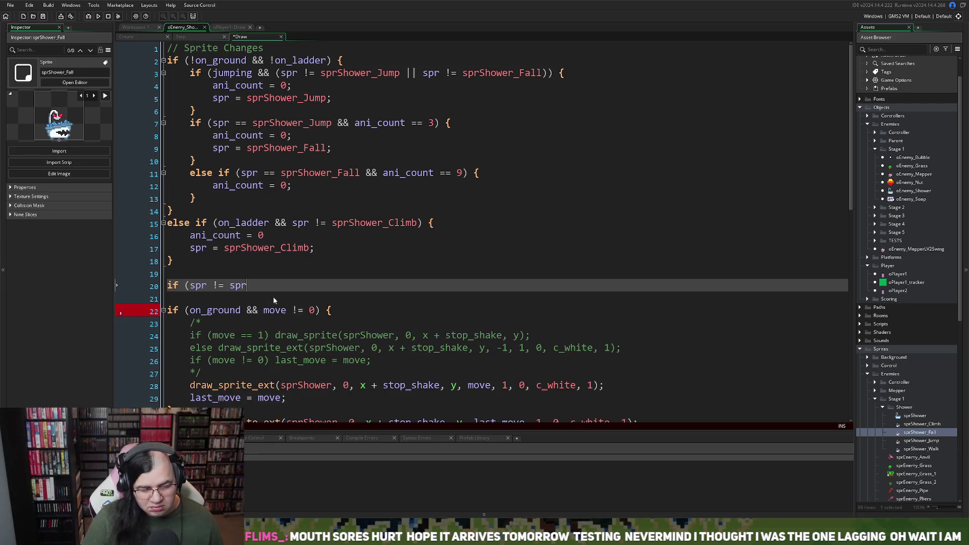
pyautogui.write('_')
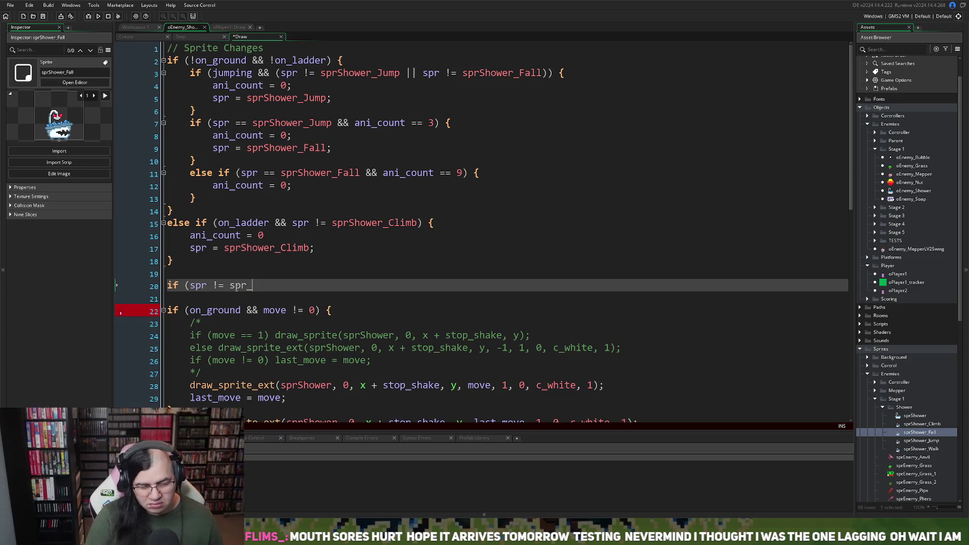
pyautogui.press('Escape')
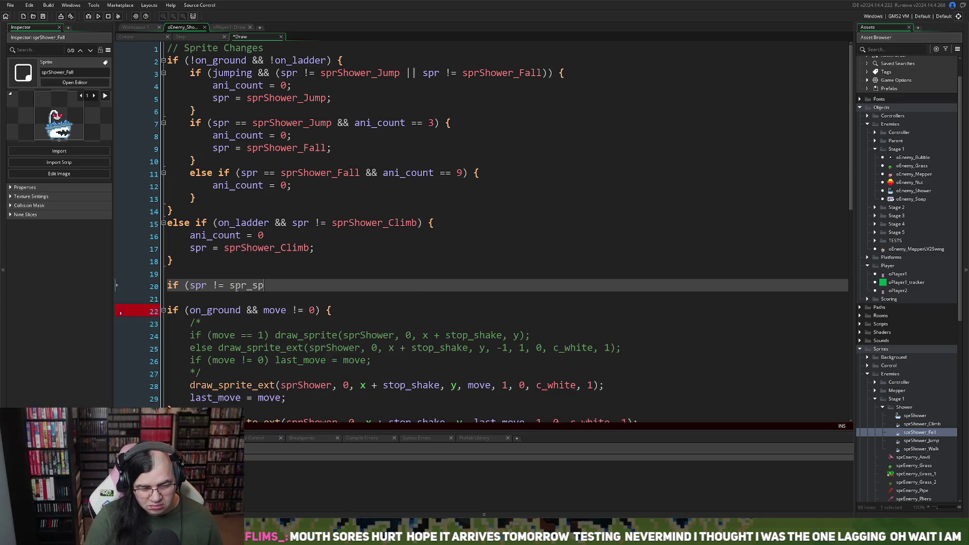
pyautogui.hotkey('ctrl', 'space')
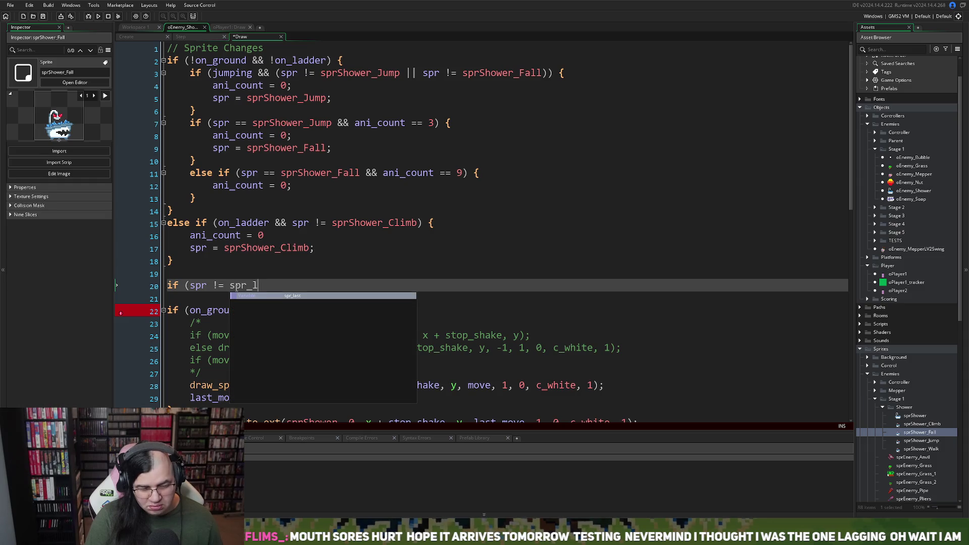
pyautogui.write('l')
pyautogui.press('Return')
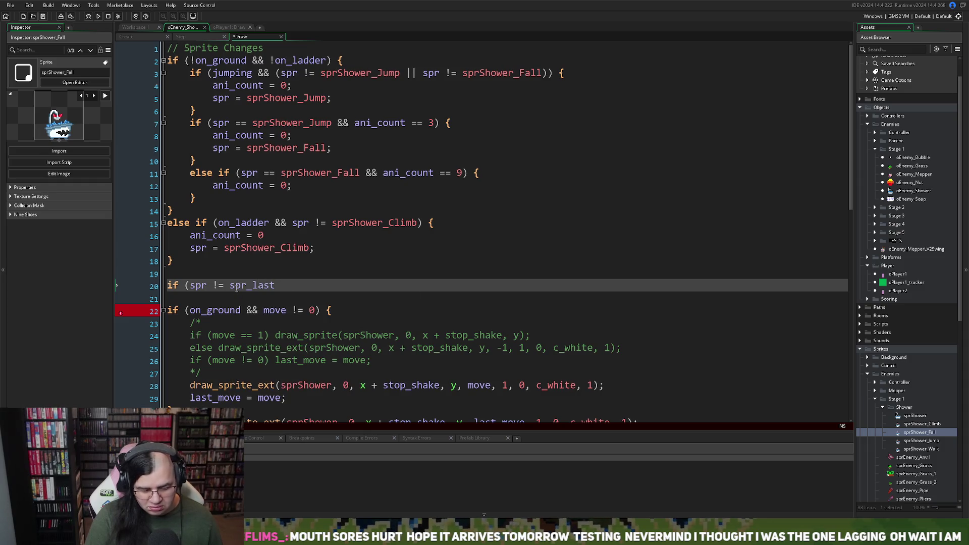
pyautogui.write(')')
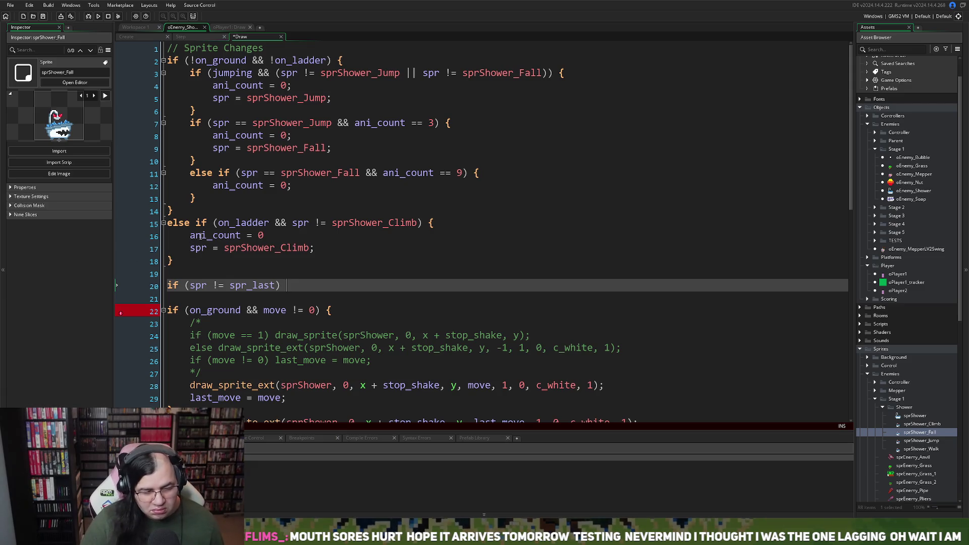
# Complete the line with 'ani_count = 0;' using the copied variable name.
pyautogui.doubleClick(201, 237)
pyautogui.hotkey('ctrl', 'c')
pyautogui.click(325, 286)
pyautogui.hotkey('ctrl', 'v')
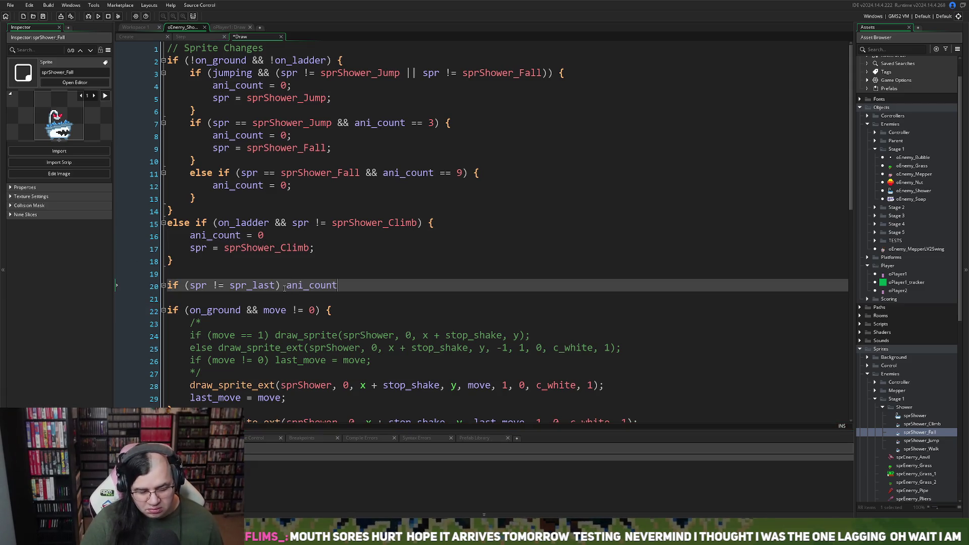
pyautogui.write('= 0;')
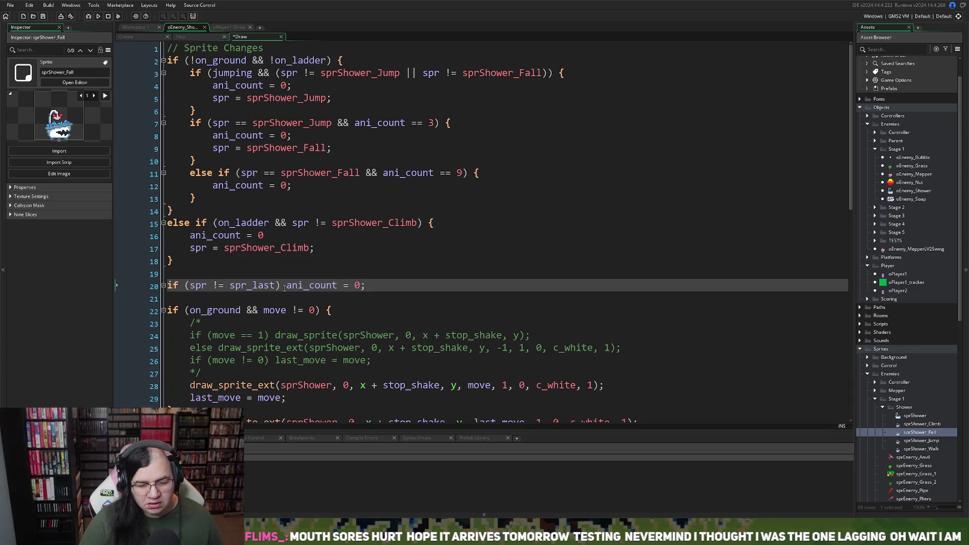
# Delete the ladder branch's own 'ani_count = 0' line.
pyautogui.click(286, 236)
pyautogui.hotkey('shift', 'Home')
pyautogui.hotkey('shift', 'Home')
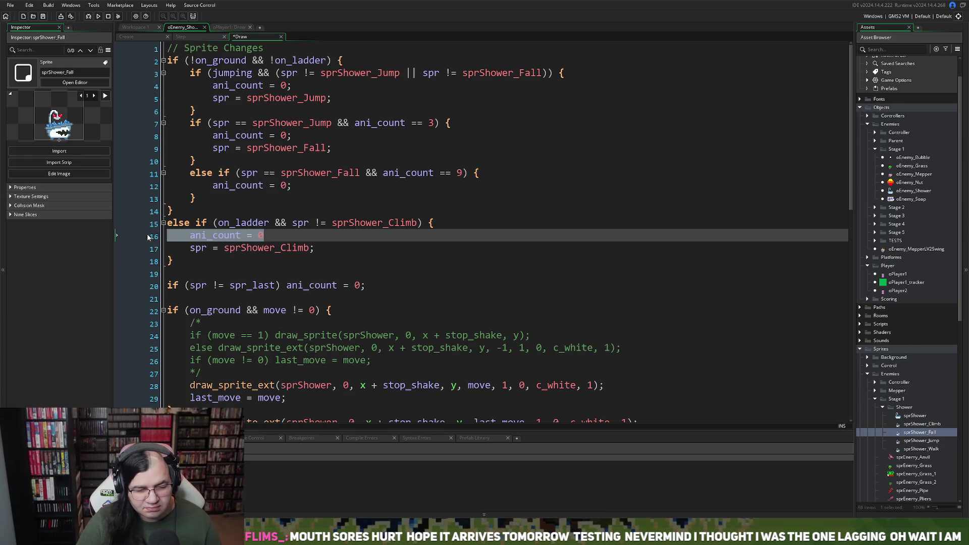
pyautogui.press('BackSpace')
pyautogui.press('BackSpace')
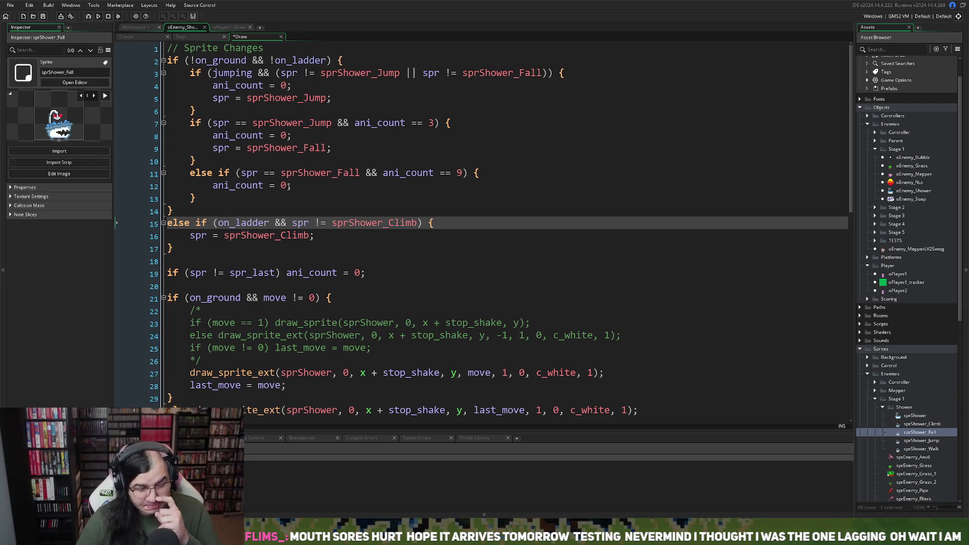
# Delete the 'ani_count = 0;' resets on lines 12, 8 and 4.
pyautogui.click(299, 186)
pyautogui.moveTo(299, 186); pyautogui.dragTo(212, 189)
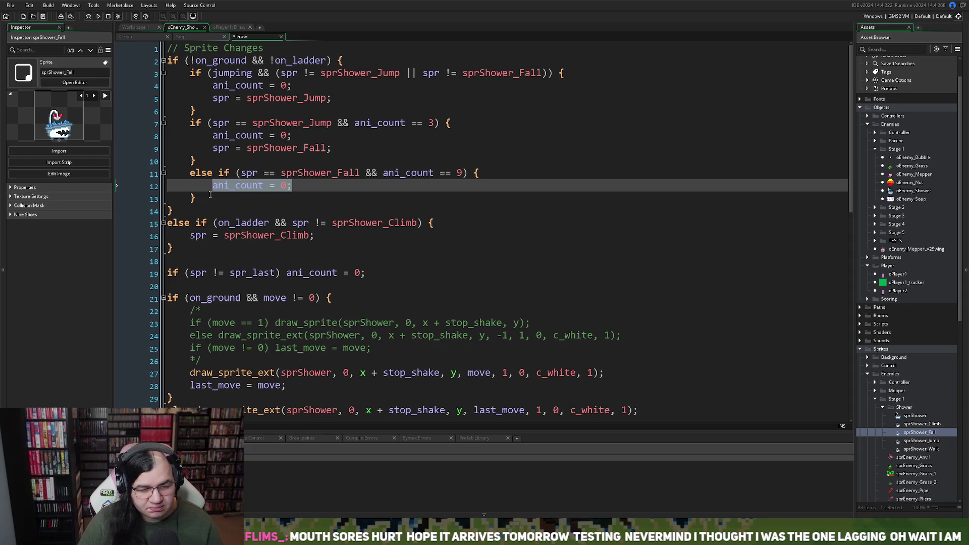
pyautogui.press('BackSpace')
pyautogui.press('BackSpace')
pyautogui.press('BackSpace')
pyautogui.press('BackSpace')
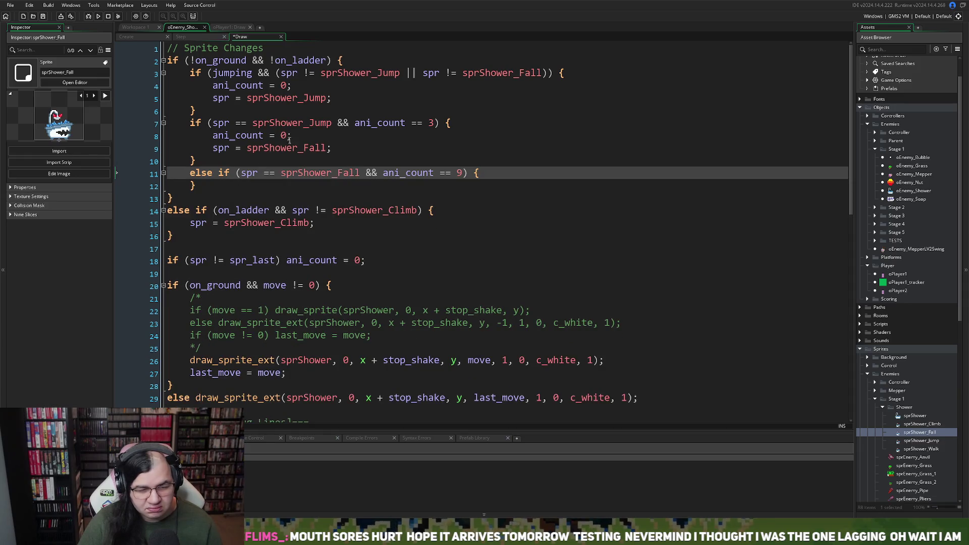
pyautogui.click(291, 136)
pyautogui.hotkey('shift', 'Home')
pyautogui.hotkey('shift', 'Home')
pyautogui.press('BackSpace')
pyautogui.press('BackSpace')
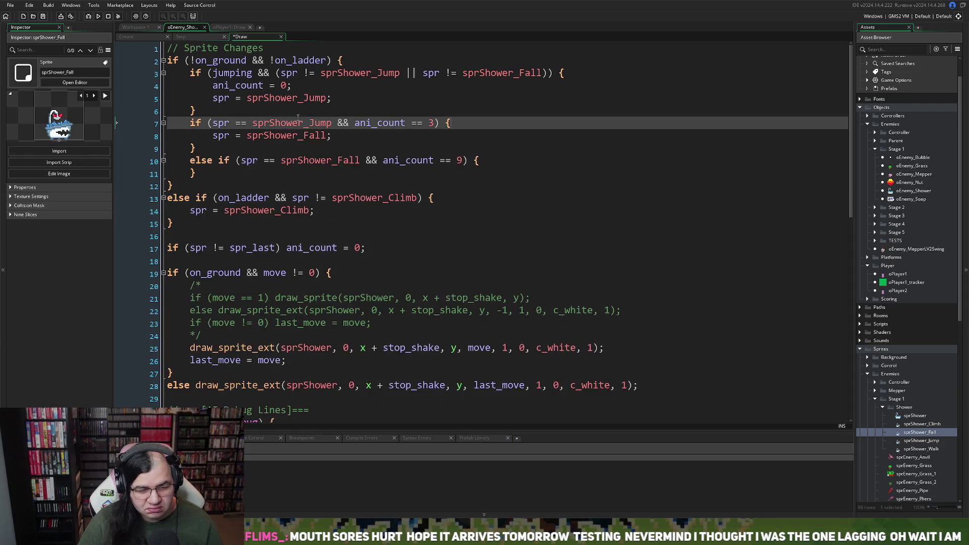
pyautogui.click(303, 86)
pyautogui.hotkey('shift', 'Home')
pyautogui.hotkey('shift', 'Home')
pyautogui.press('BackSpace')
pyautogui.press('BackSpace')
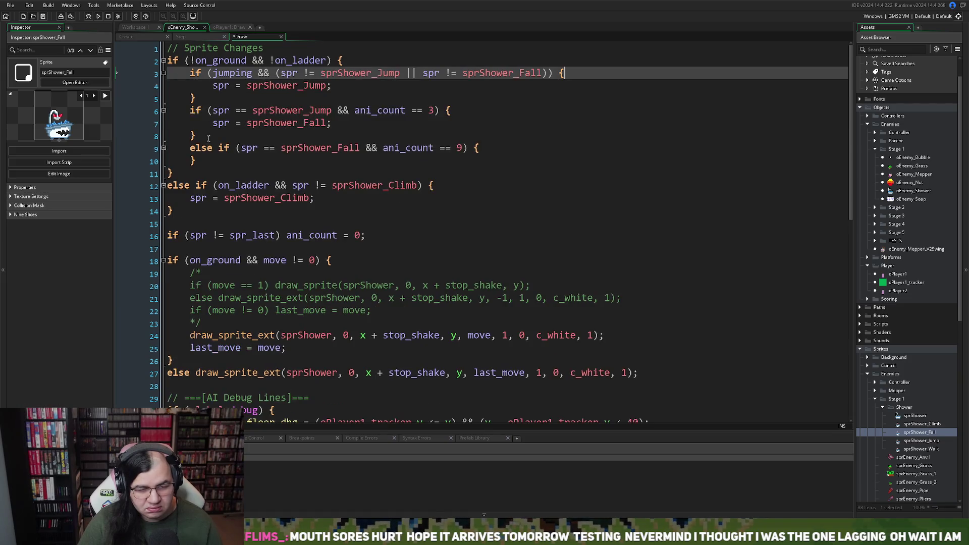
# Delete the now-empty sprShower_Fall else-if block.
pyautogui.click(257, 244)
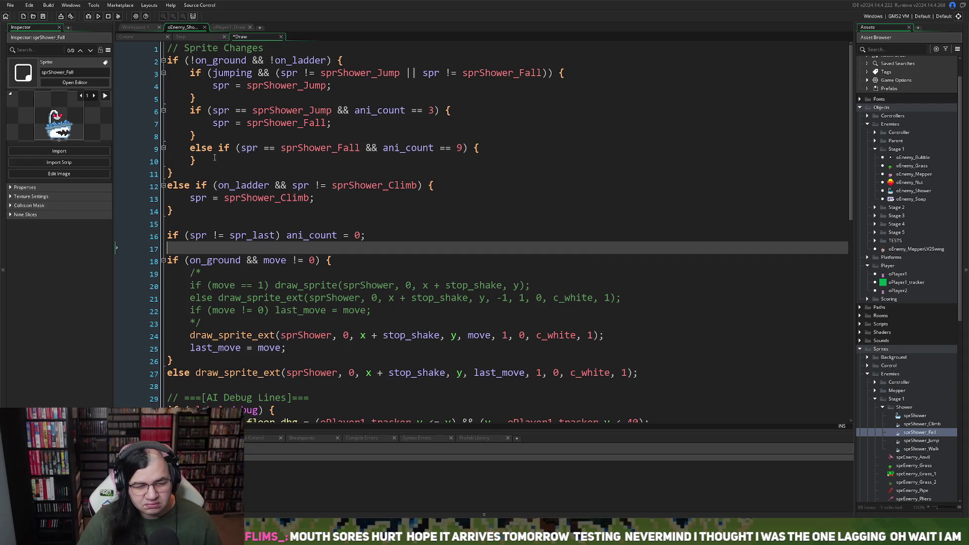
pyautogui.moveTo(215, 160); pyautogui.dragTo(136, 149)
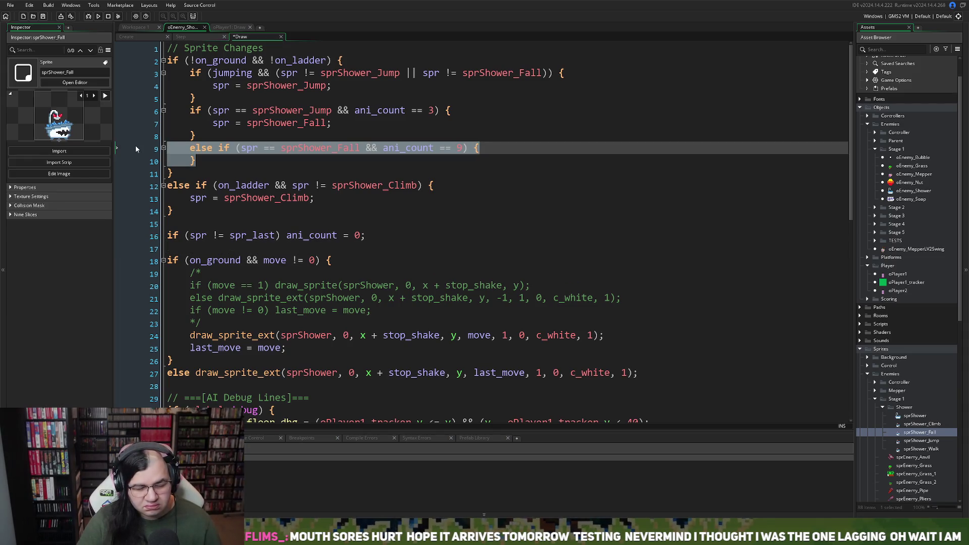
pyautogui.press('Delete')
pyautogui.press('BackSpace')
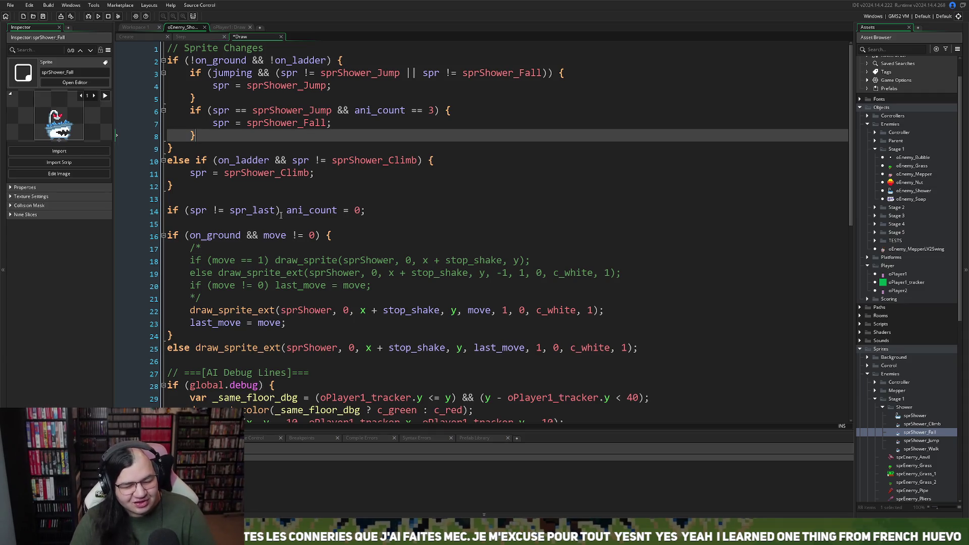
# Undo four edits to restore the ani_count resets in the jump, fall and ladder branches.
pyautogui.click(216, 85)
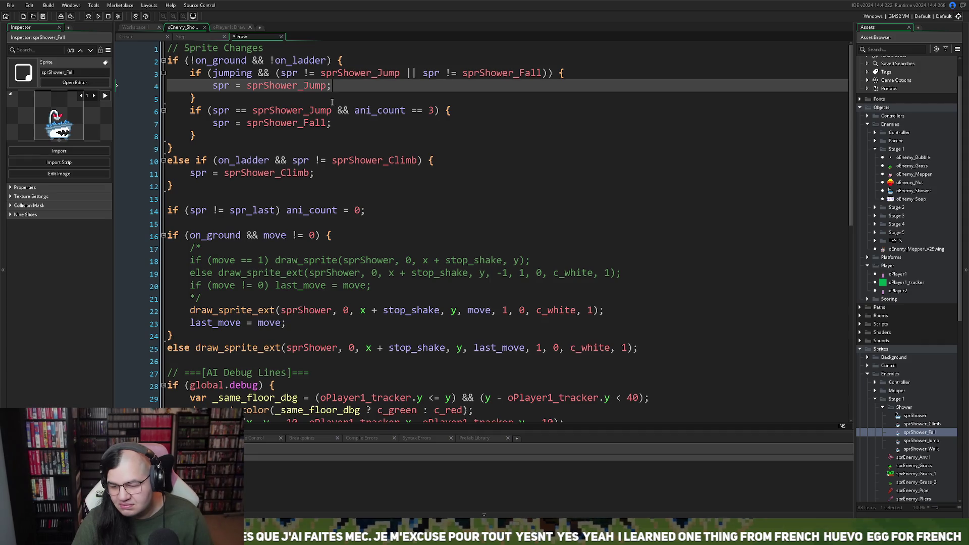
pyautogui.press('Return')
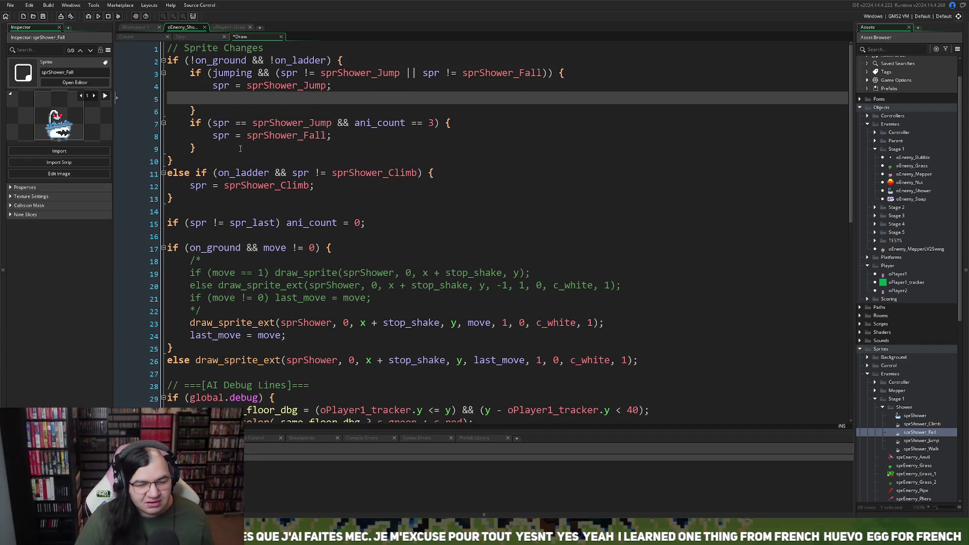
pyautogui.hotkey('ctrl', 'z')
pyautogui.hotkey('ctrl', 'z')
pyautogui.hotkey('ctrl', 'z')
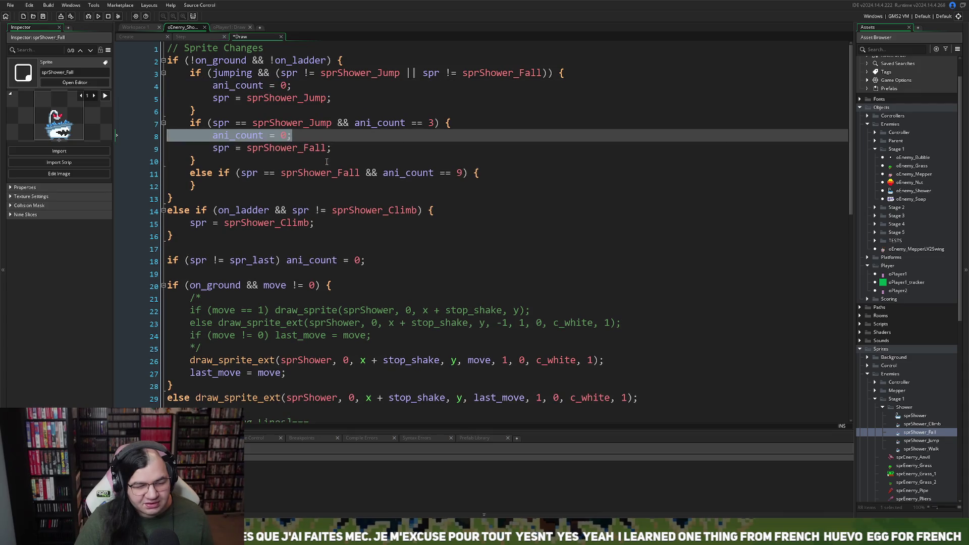
pyautogui.hotkey('ctrl', 'z')
pyautogui.hotkey('ctrl', 'z')
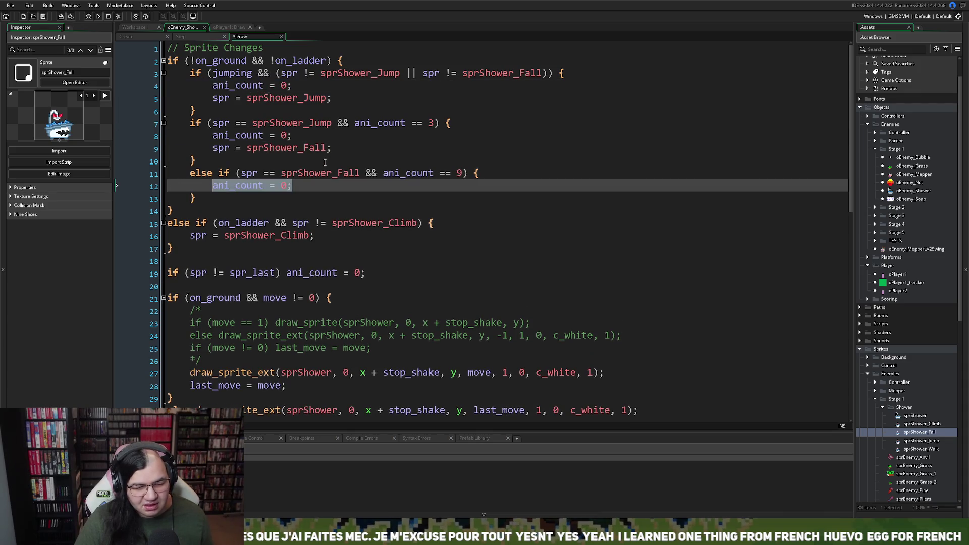
pyautogui.hotkey('ctrl', 'z')
pyautogui.hotkey('ctrl', 'z')
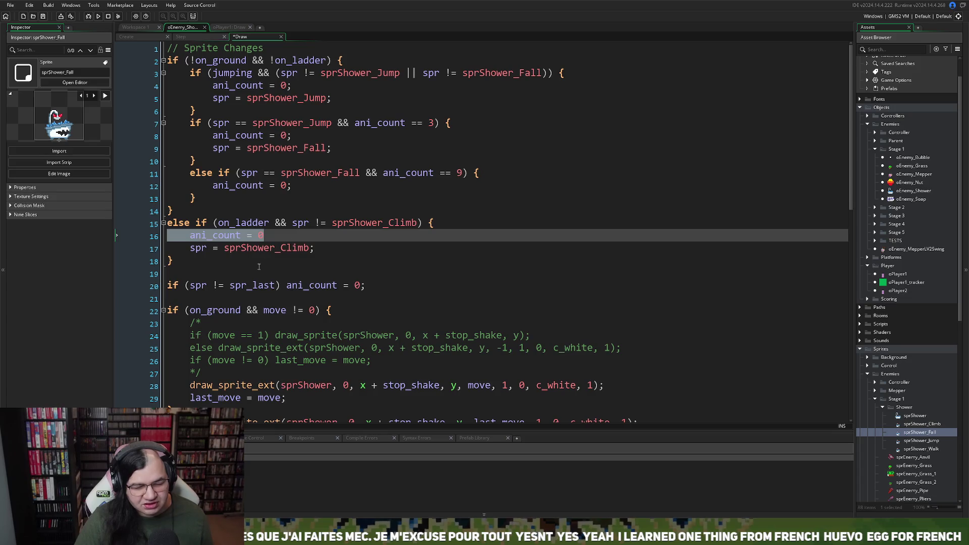
pyautogui.hotkey('ctrl', 'z')
pyautogui.hotkey('ctrl', 'z')
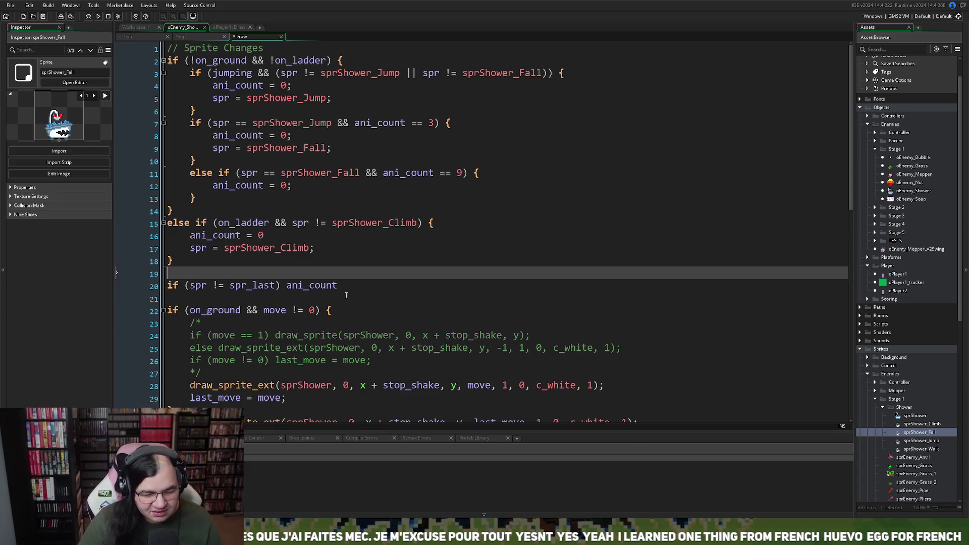
# Delete the unfinished spr_last check line, leaving one blank line after the climb block.
pyautogui.click(339, 287)
pyautogui.write(';')
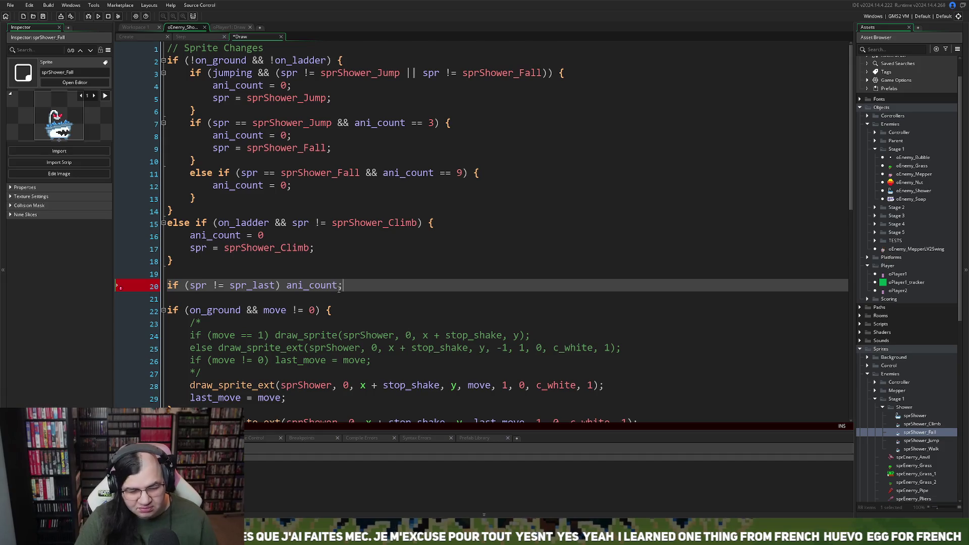
pyautogui.moveTo(347, 286); pyautogui.dragTo(168, 286)
pyautogui.press('BackSpace')
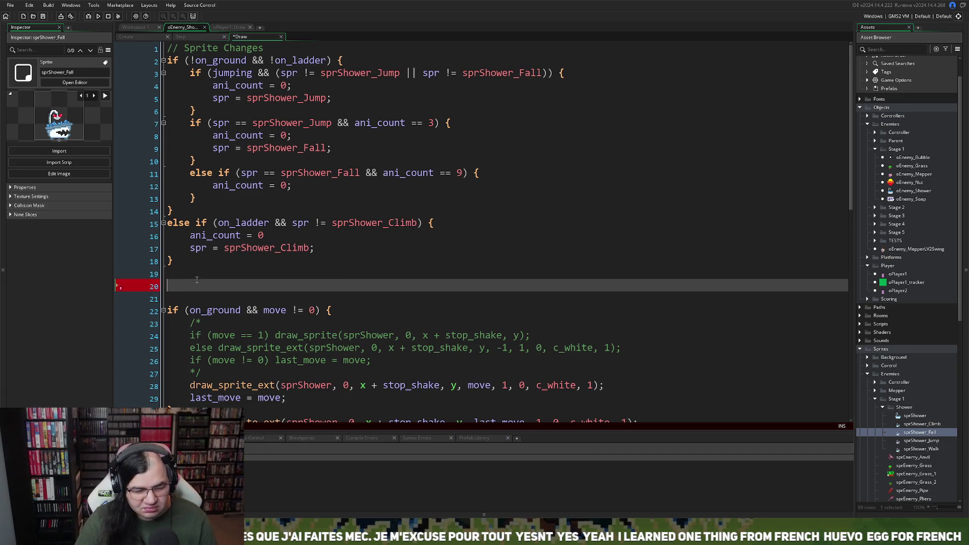
pyautogui.press('BackSpace')
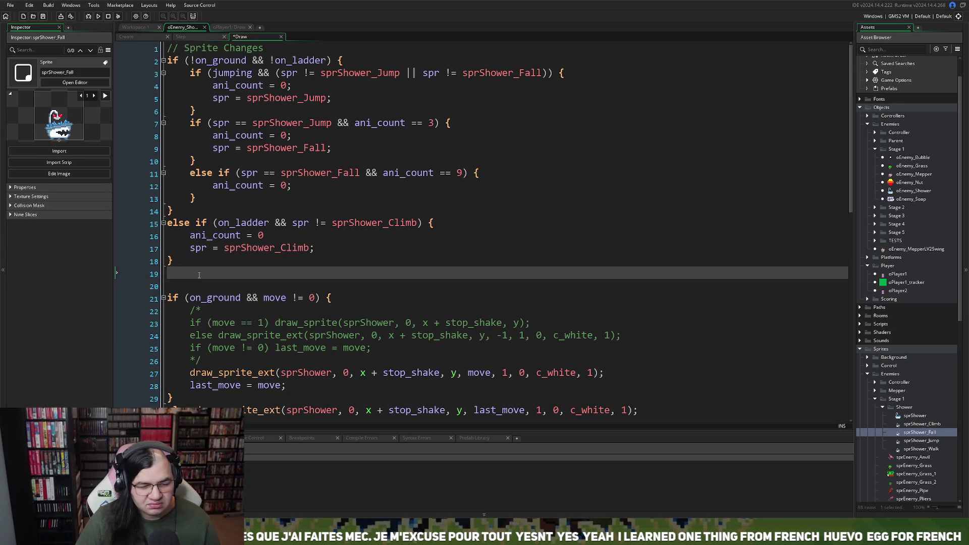
pyautogui.press('Return')
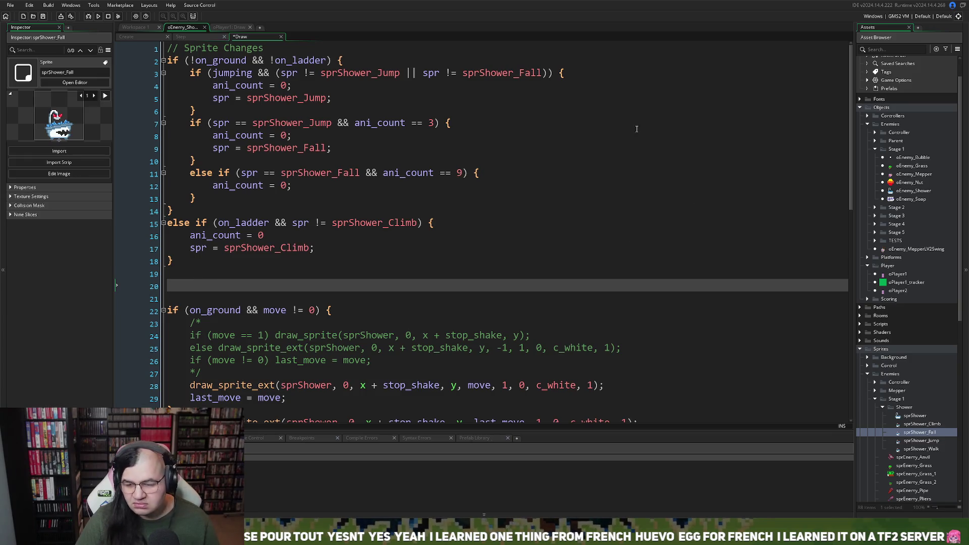
# Copy the player's 'var _frame_count' line into the Shower Draw code at line 20.
pyautogui.click(233, 28)
pyautogui.scroll(-9, 257, 181)
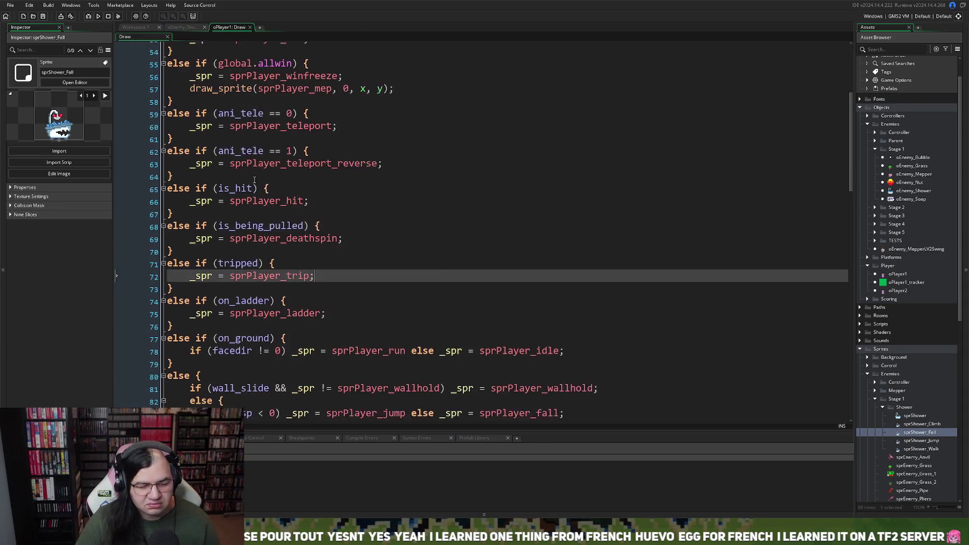
pyautogui.scroll(-3, 255, 181)
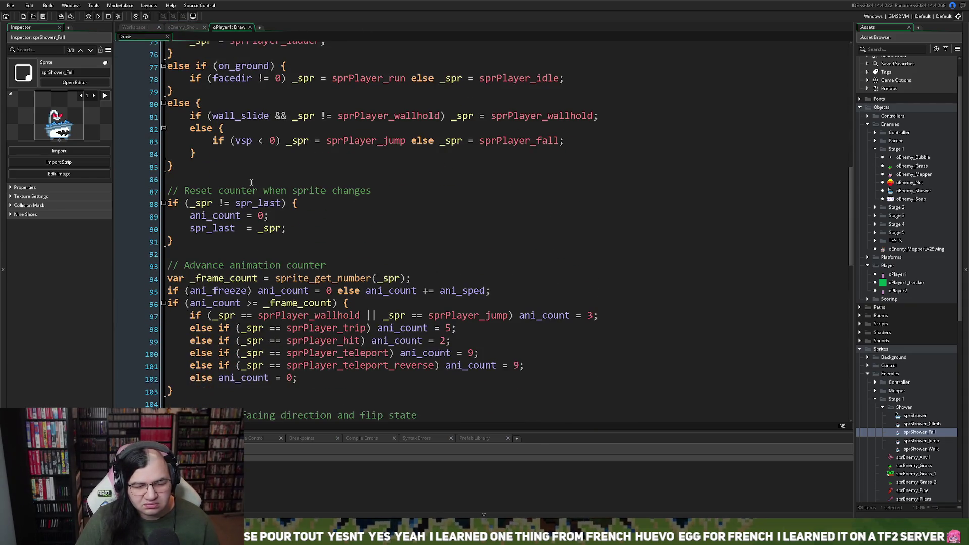
pyautogui.rightClick(251, 184)
pyautogui.click(204, 241)
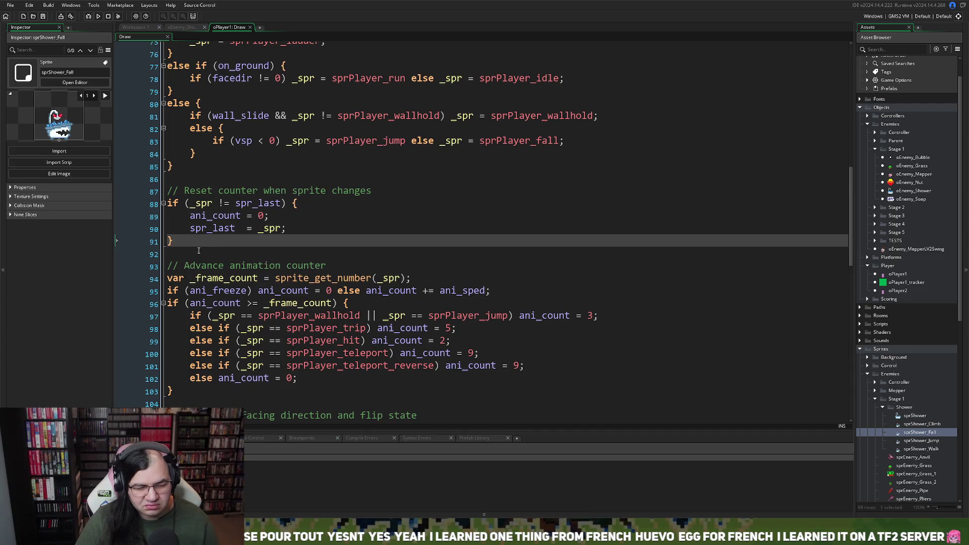
pyautogui.scroll(-1, 198, 251)
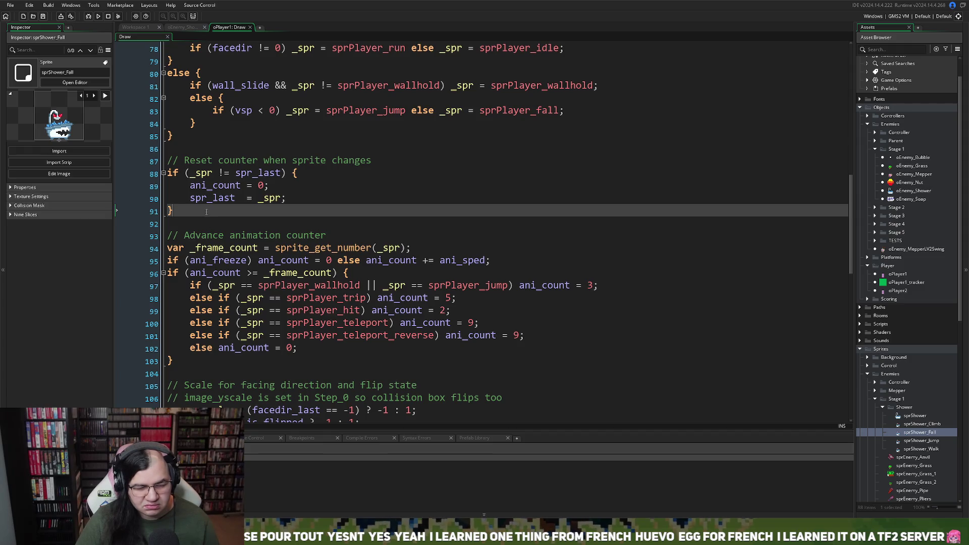
pyautogui.moveTo(206, 211); pyautogui.dragTo(168, 173)
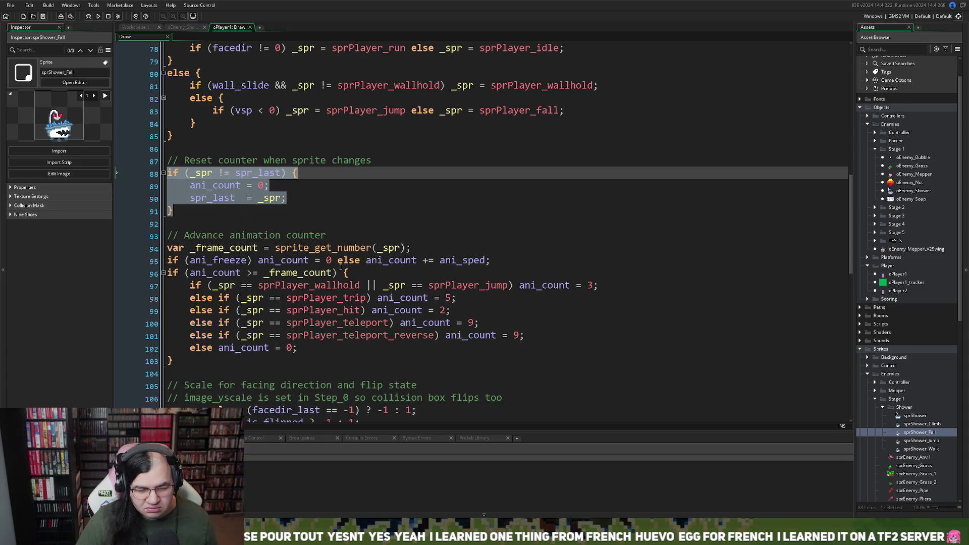
pyautogui.moveTo(411, 248); pyautogui.dragTo(169, 249)
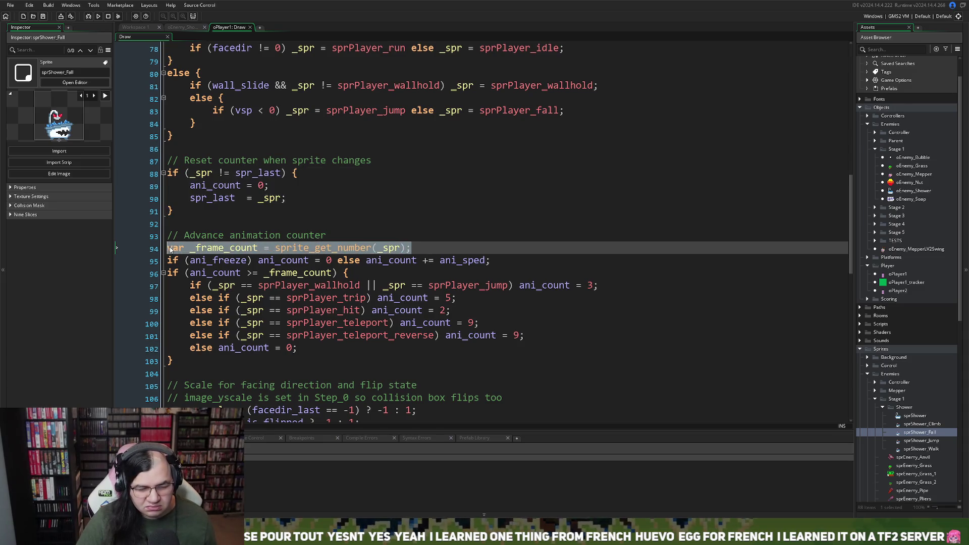
pyautogui.click(183, 26)
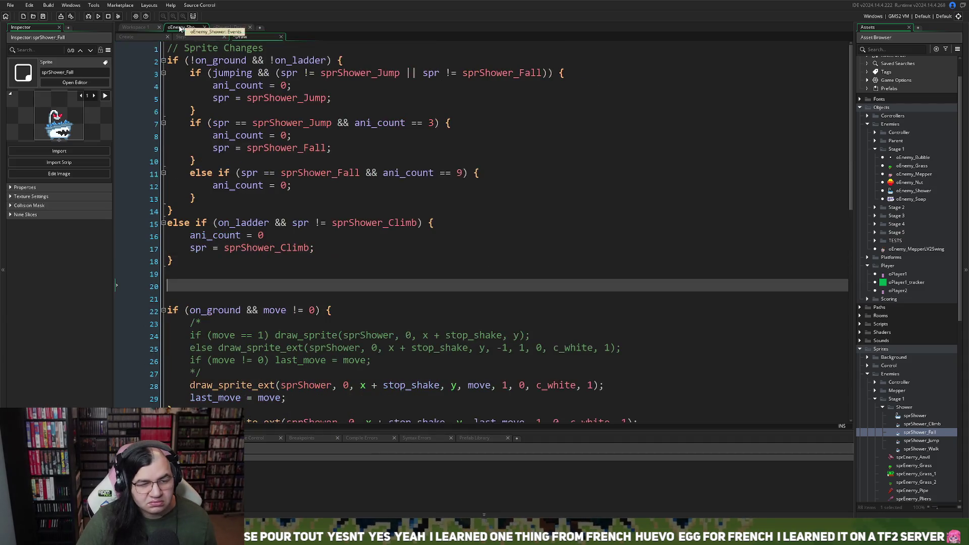
pyautogui.write('var _frame_count = sprite_get_number(_spr);')
pyautogui.click(208, 271)
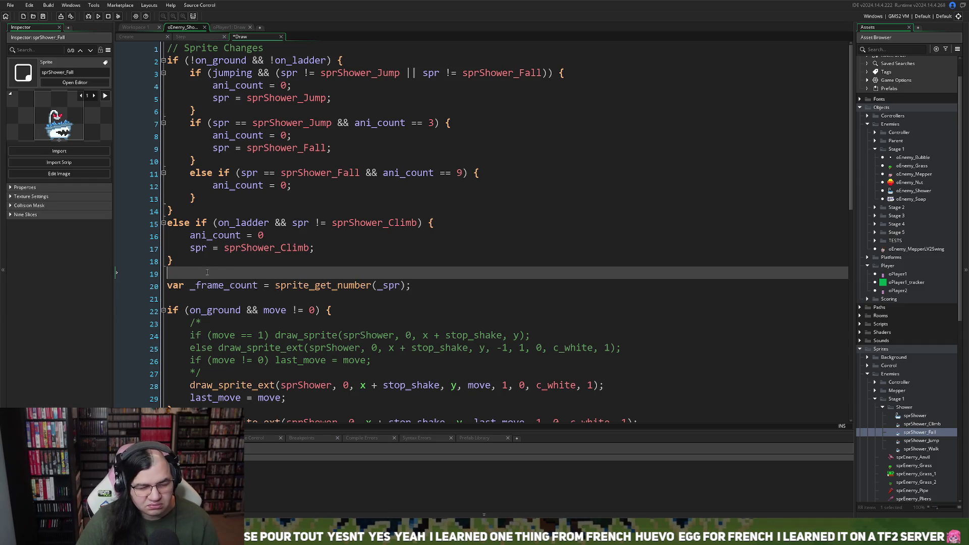
pyautogui.press('Return')
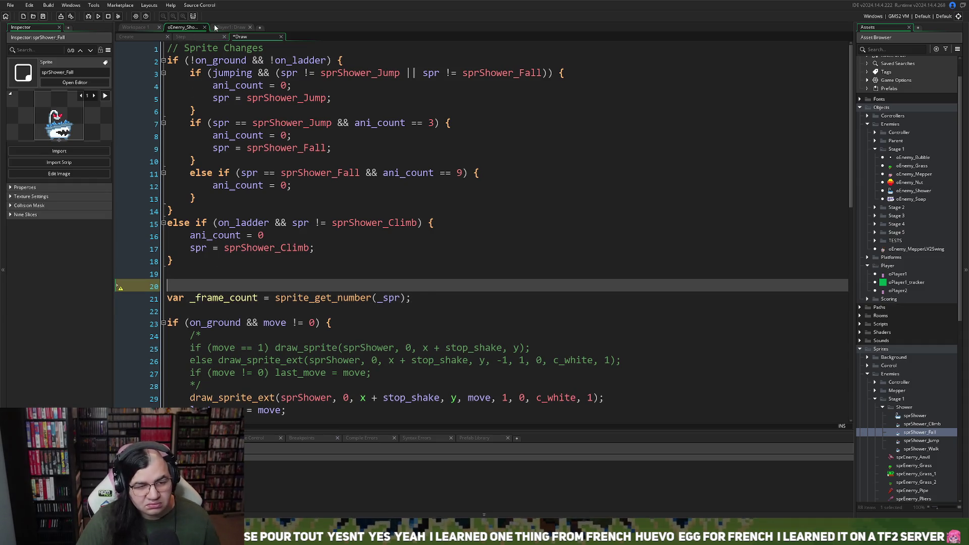
# Paste the player's 'if (_spr != spr_last)' reset block above the _frame_count line.
pyautogui.click(214, 25)
pyautogui.click(243, 221)
pyautogui.moveTo(243, 215)
pyautogui.mouseDown()
pyautogui.moveTo(202, 177)
pyautogui.moveTo(171, 173)
pyautogui.mouseUp()
pyautogui.hotkey('ctrl', 'c')
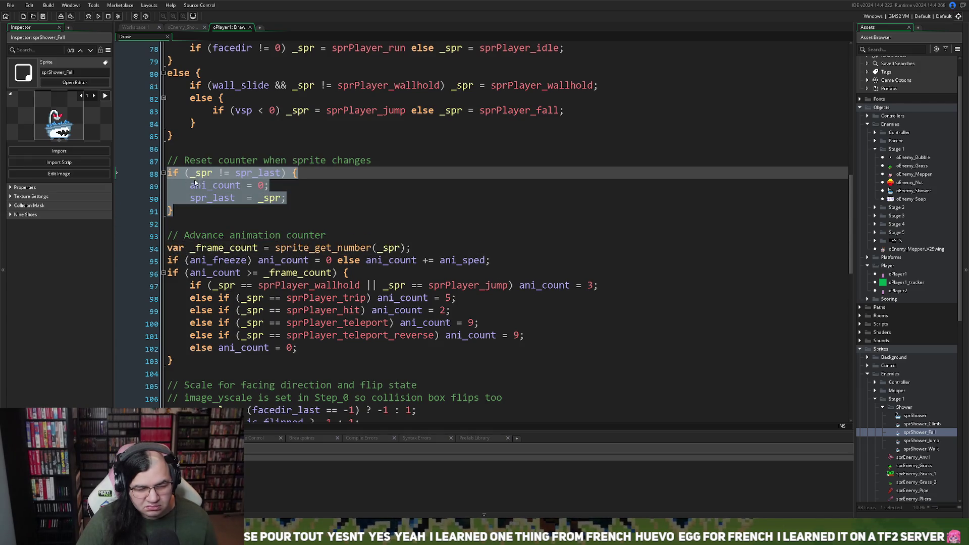
pyautogui.click(201, 29)
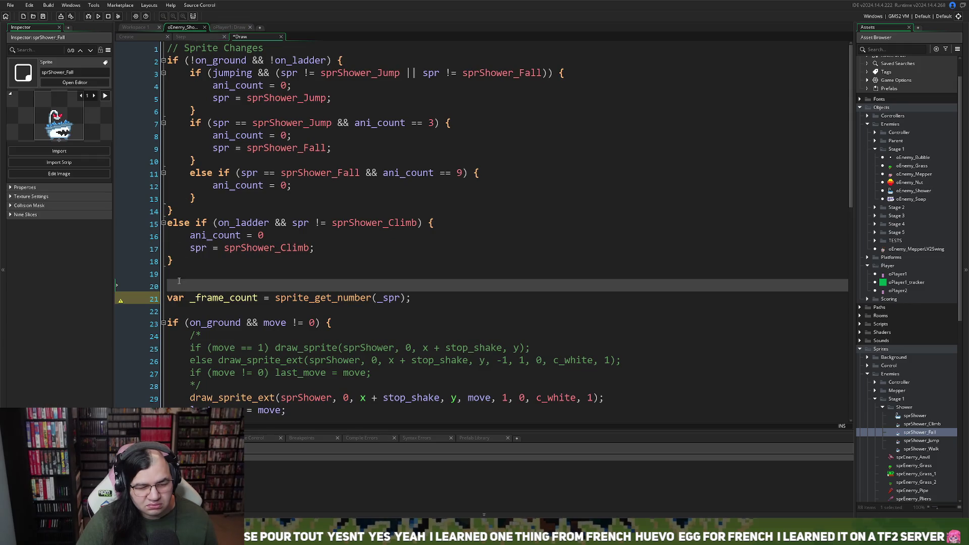
pyautogui.hotkey('ctrl', 'v')
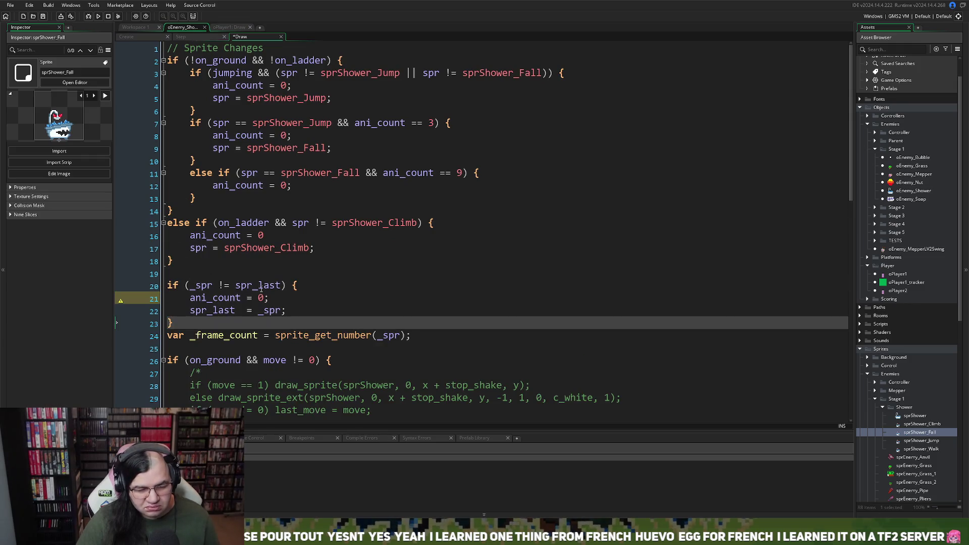
pyautogui.press('Return')
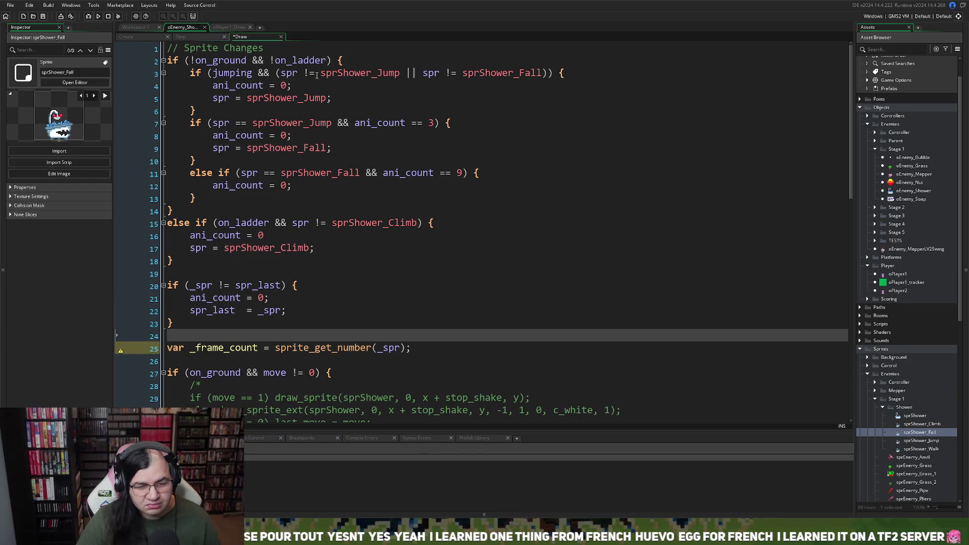
# Change spr to _spr in the line 3 jump check.
pyautogui.click(280, 73)
pyautogui.write('_')
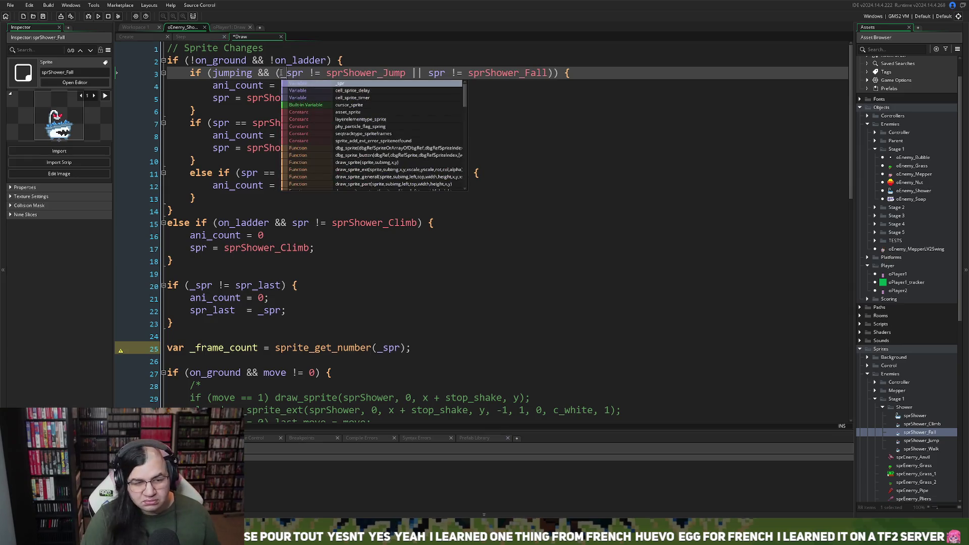
pyautogui.press('Escape')
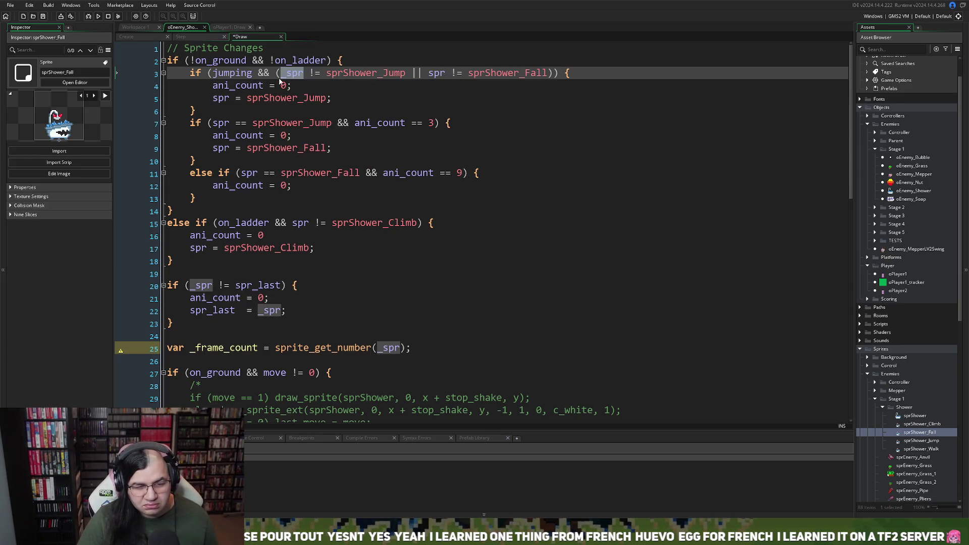
pyautogui.click(229, 27)
pyautogui.scroll(10, 247, 106)
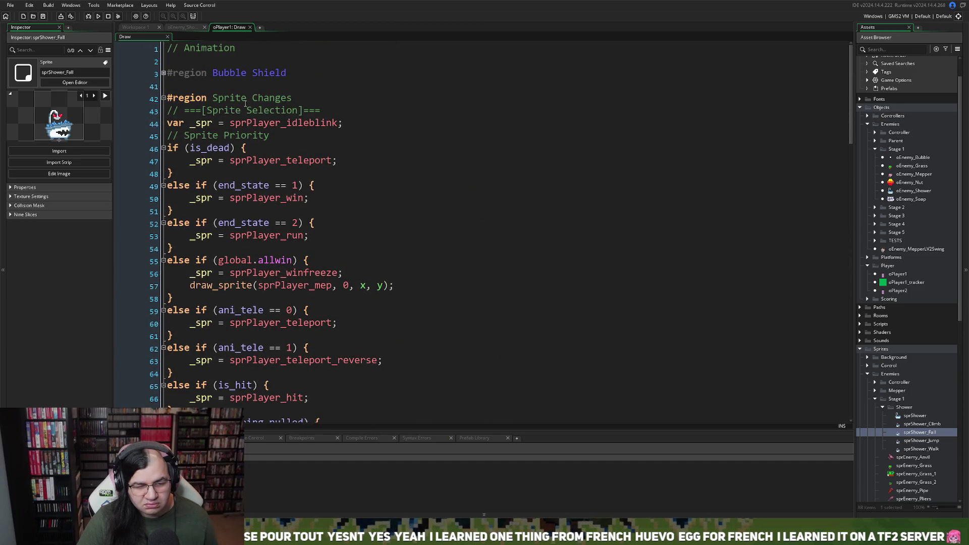
pyautogui.scroll(-3, 244, 104)
pyautogui.click(183, 27)
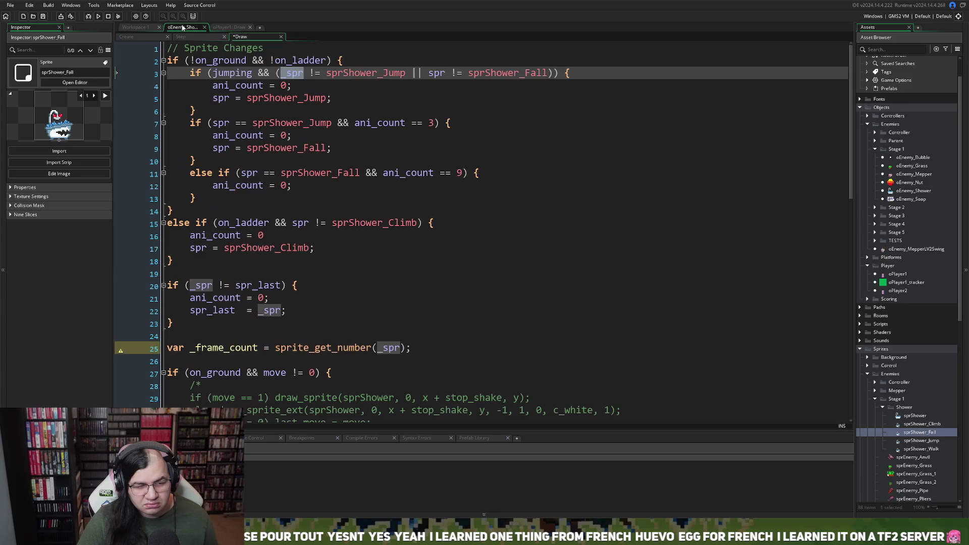
# Insert 'var _spr = sprShower_Walk;' directly below the Sprite Changes comment.
pyautogui.click(170, 58)
pyautogui.press('Return')
pyautogui.press('Up')
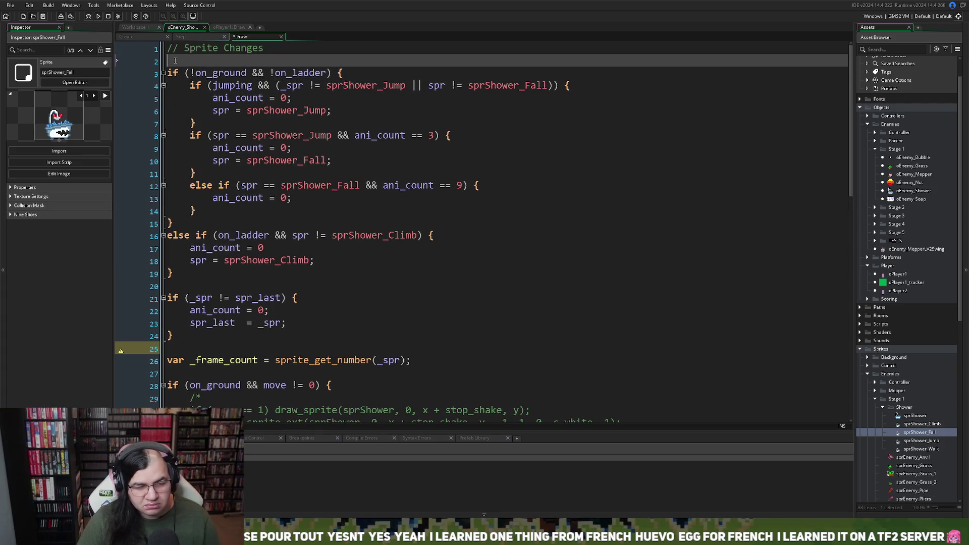
pyautogui.write('var _spr ')
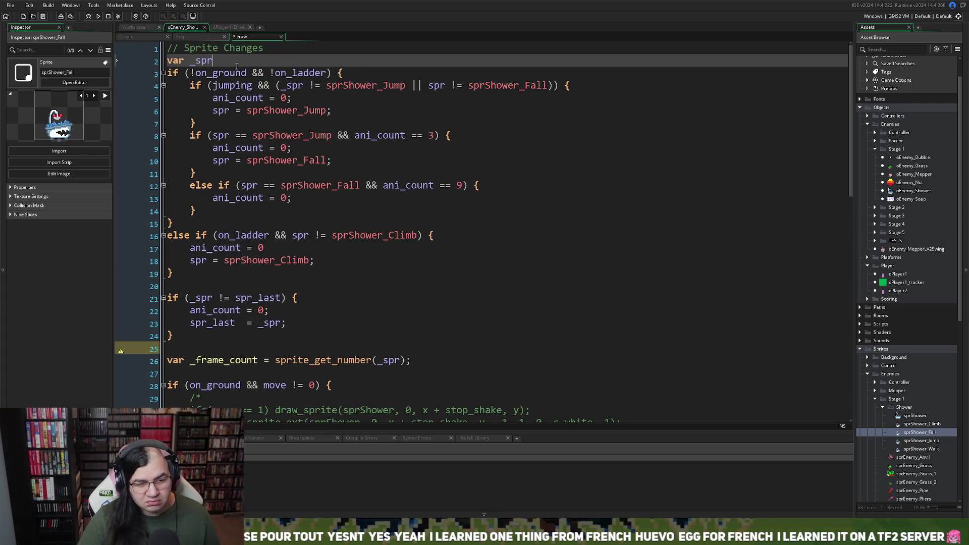
pyautogui.write('= ')
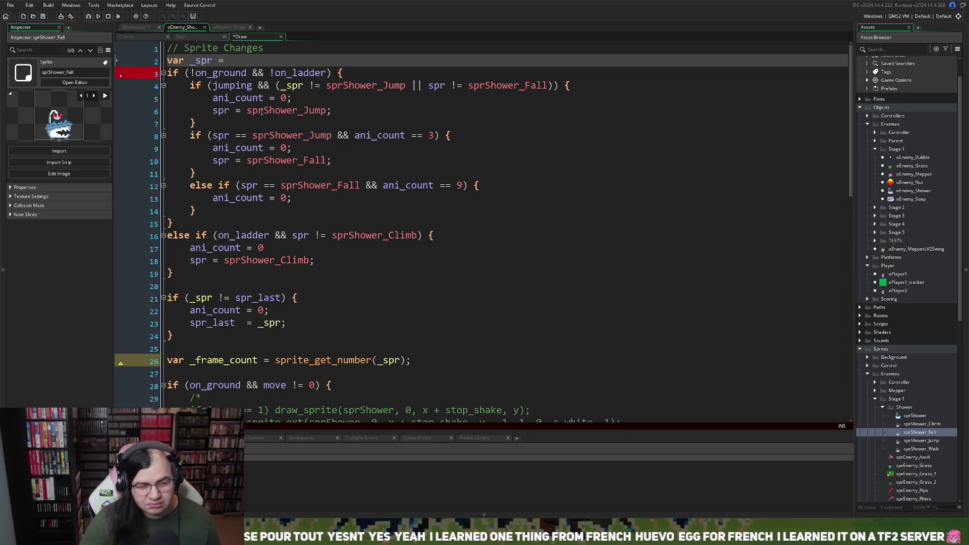
pyautogui.write('spr')
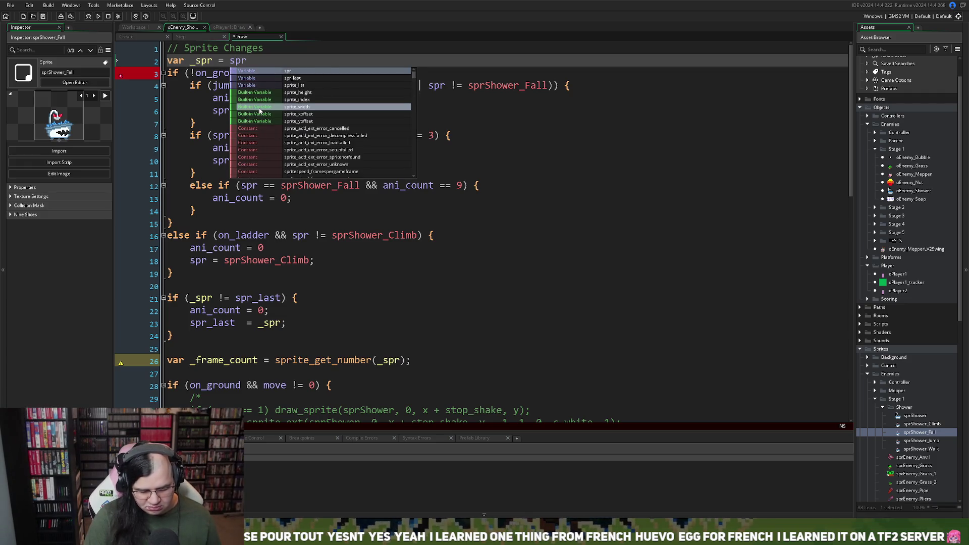
pyautogui.write('Show')
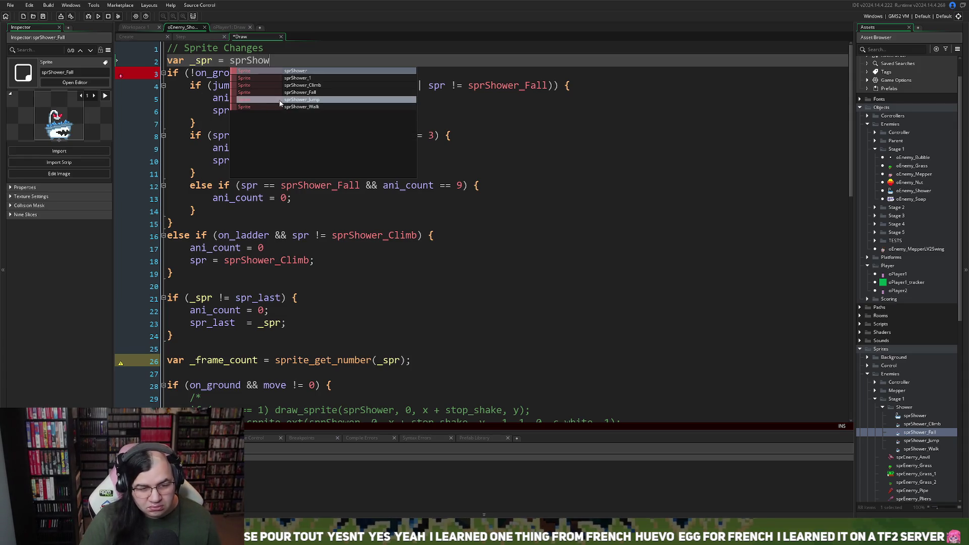
pyautogui.click(281, 106)
pyautogui.write(';')
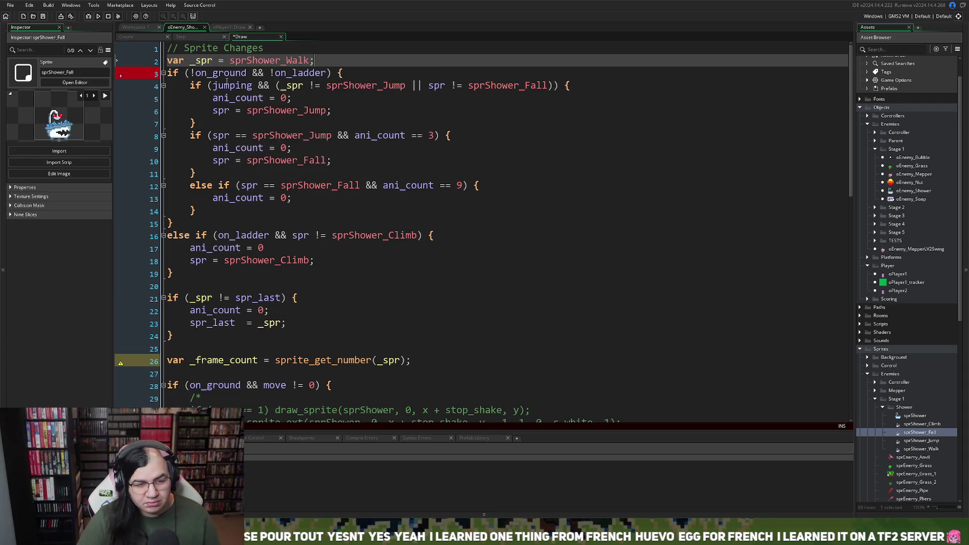
pyautogui.click(292, 86)
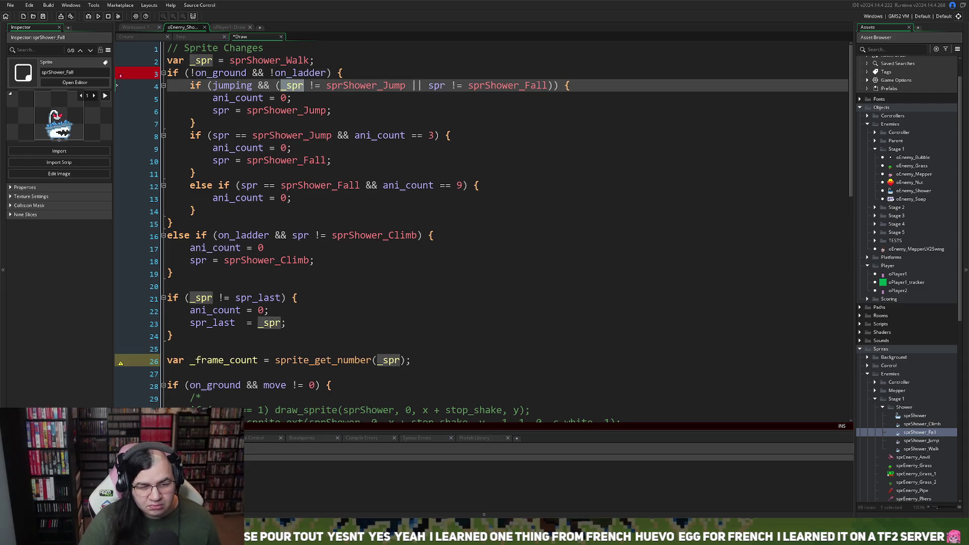
pyautogui.rightClick(296, 99)
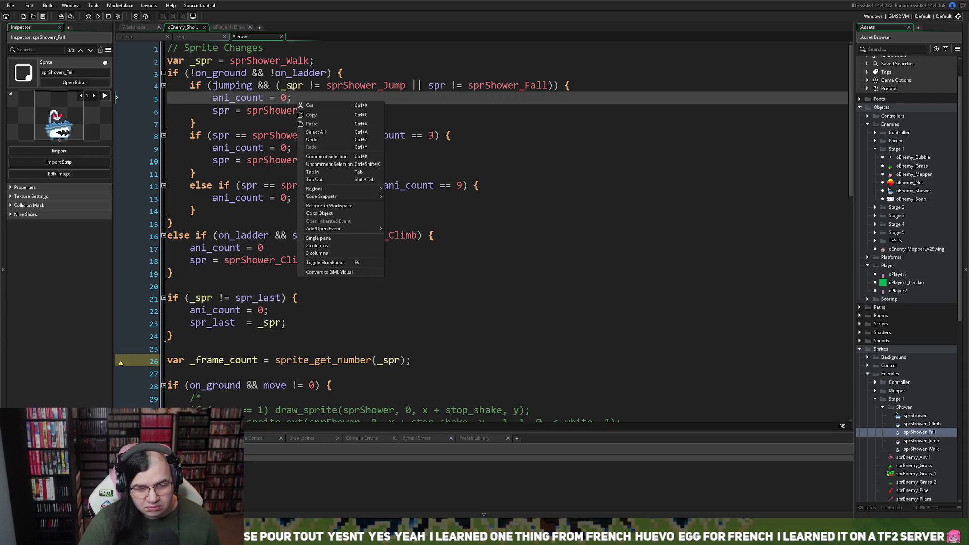
pyautogui.click(294, 87)
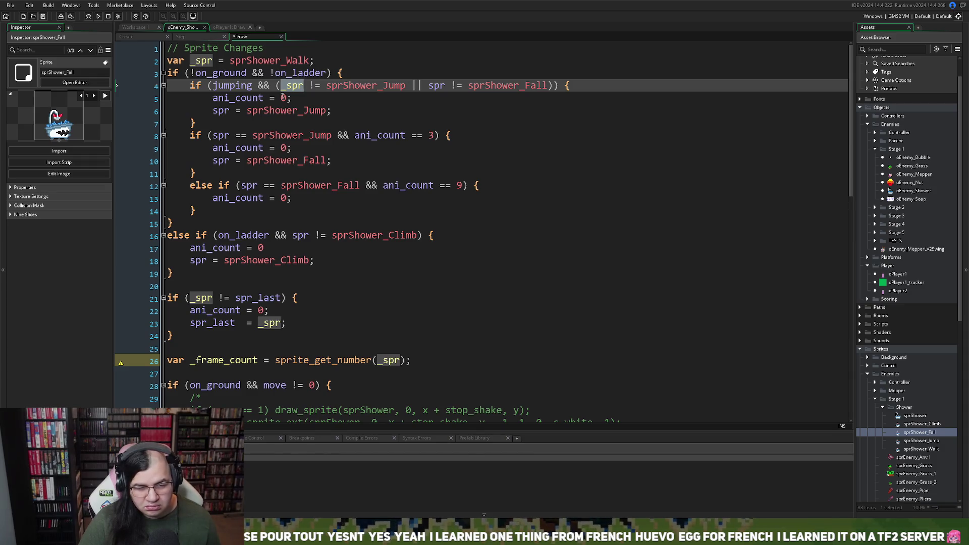
# Rename the spr references in the sprite selection and ladder checks to _spr.
pyautogui.click(443, 88)
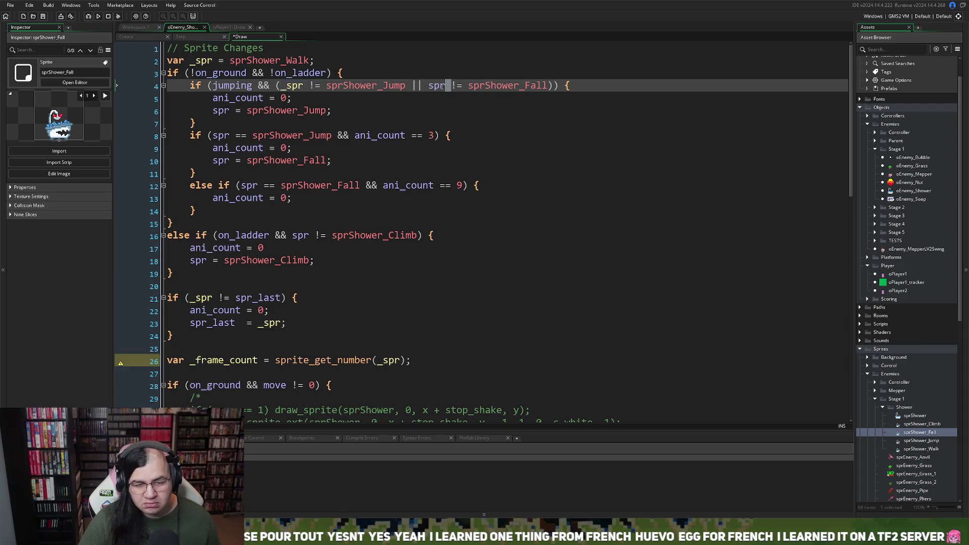
pyautogui.doubleClick(437, 87)
pyautogui.write('_spr')
pyautogui.click(225, 110)
pyautogui.doubleClick(221, 110)
pyautogui.write('_spr')
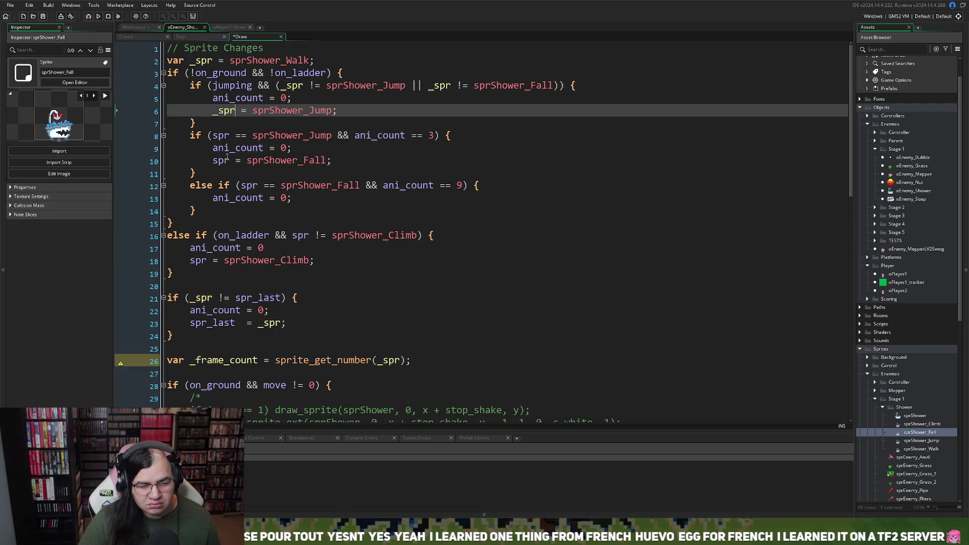
pyautogui.doubleClick(220, 160)
pyautogui.write('_spr')
pyautogui.doubleClick(248, 186)
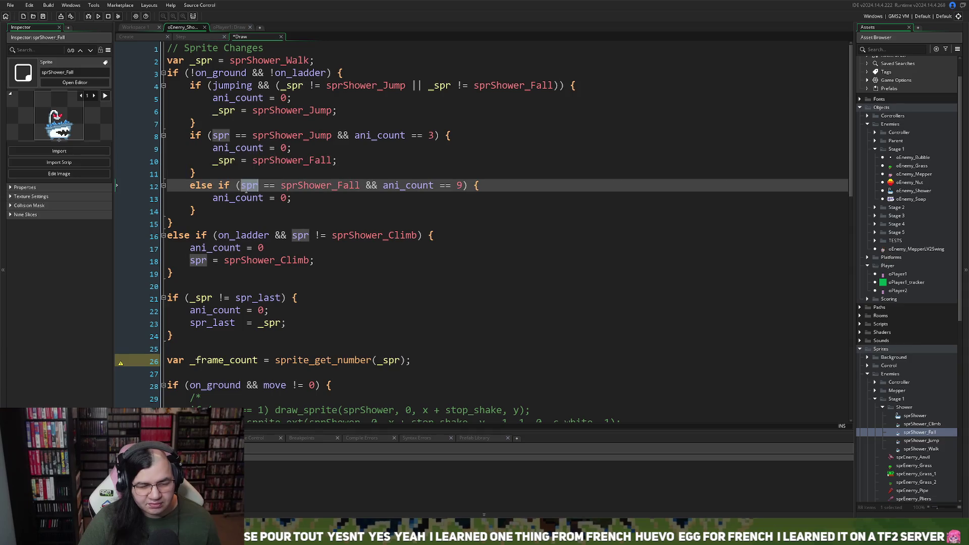
pyautogui.write('_spr')
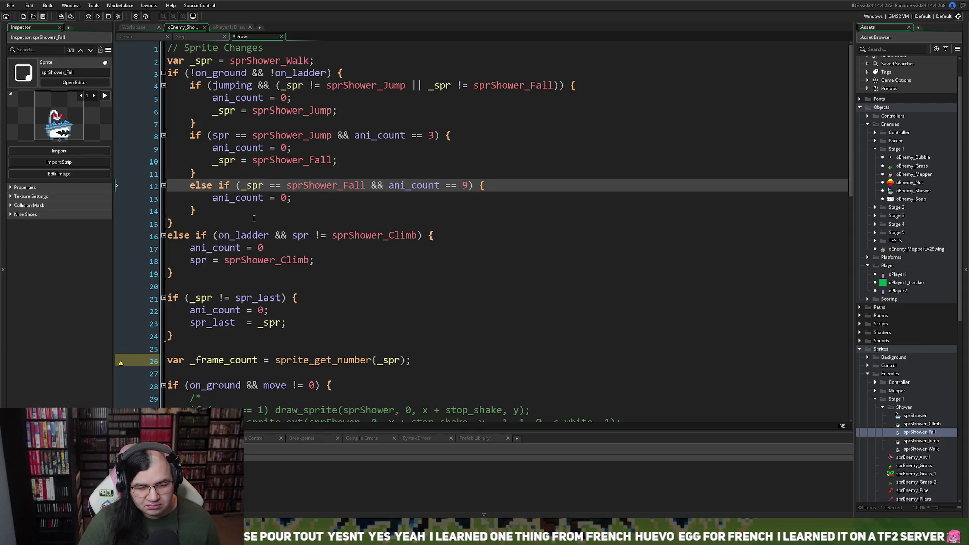
pyautogui.doubleClick(298, 235)
pyautogui.write('_spr')
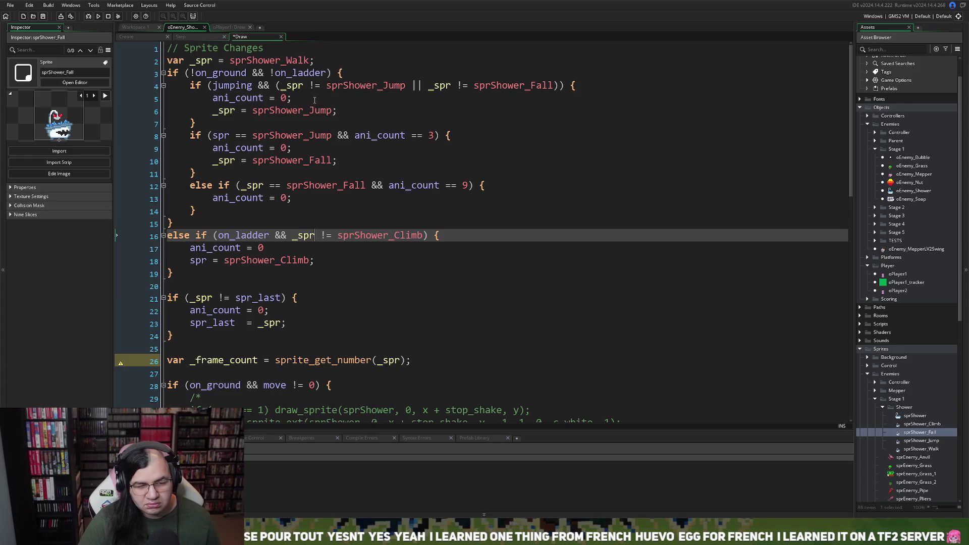
# Delete the ani_count = 0 resets in the jump and ladder branches and remove the sprShower_Fall branch.
pyautogui.moveTo(294, 98); pyautogui.dragTo(156, 100)
pyautogui.press('BackSpace')
pyautogui.press('BackSpace')
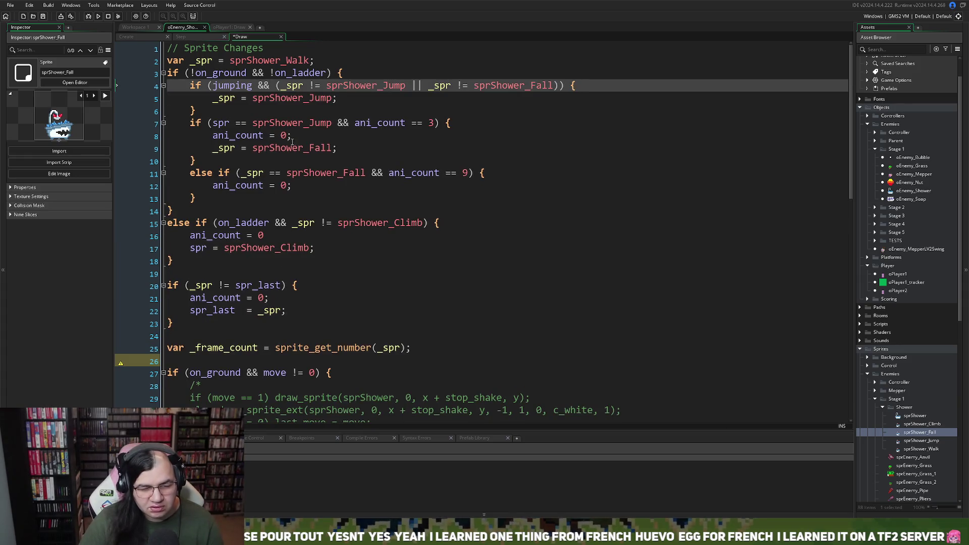
pyautogui.click(292, 142)
pyautogui.hotkey('shift', 'Home')
pyautogui.press('BackSpace')
pyautogui.press('BackSpace')
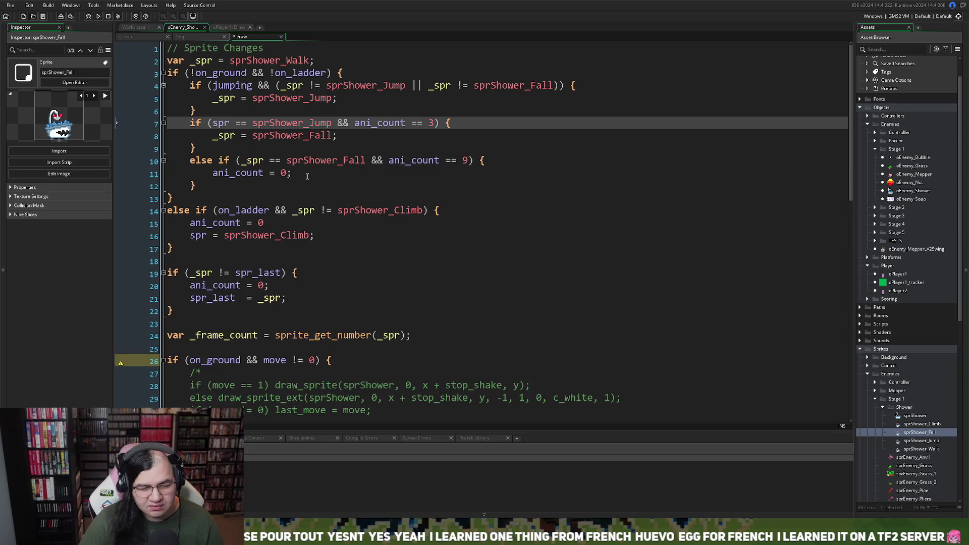
pyautogui.moveTo(212, 173)
pyautogui.mouseDown()
pyautogui.moveTo(167, 161)
pyautogui.moveTo(196, 148)
pyautogui.mouseUp()
pyautogui.press('BackSpace')
pyautogui.press('BackSpace')
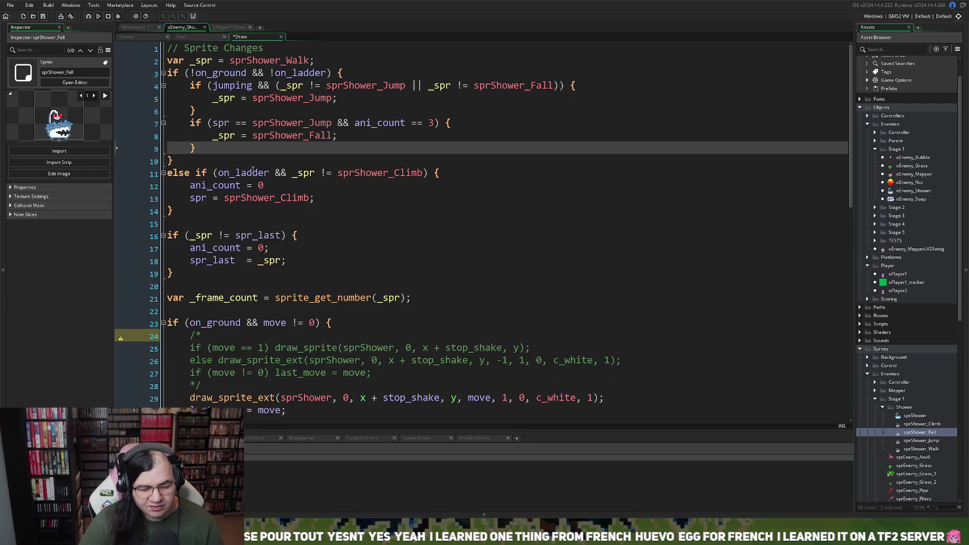
pyautogui.moveTo(263, 185); pyautogui.dragTo(126, 184)
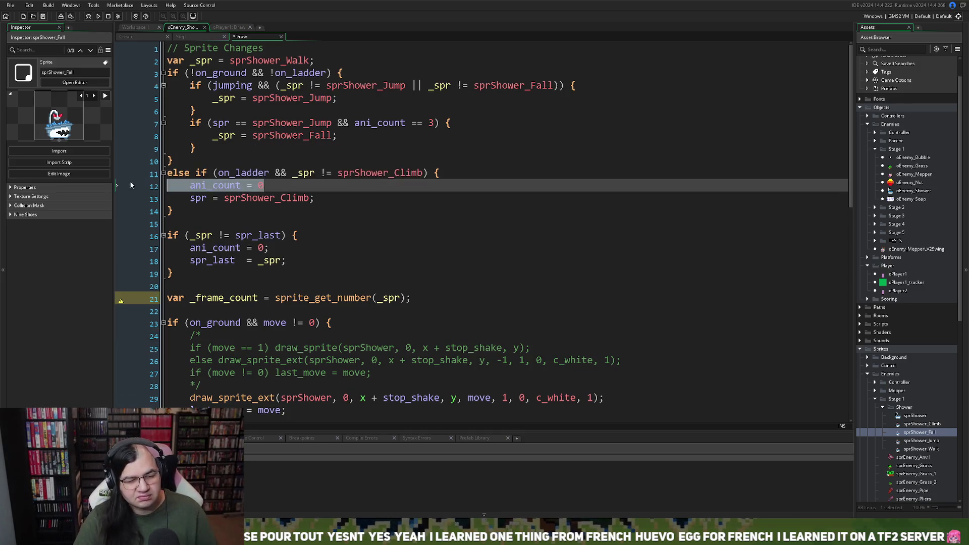
pyautogui.press('BackSpace')
pyautogui.press('BackSpace')
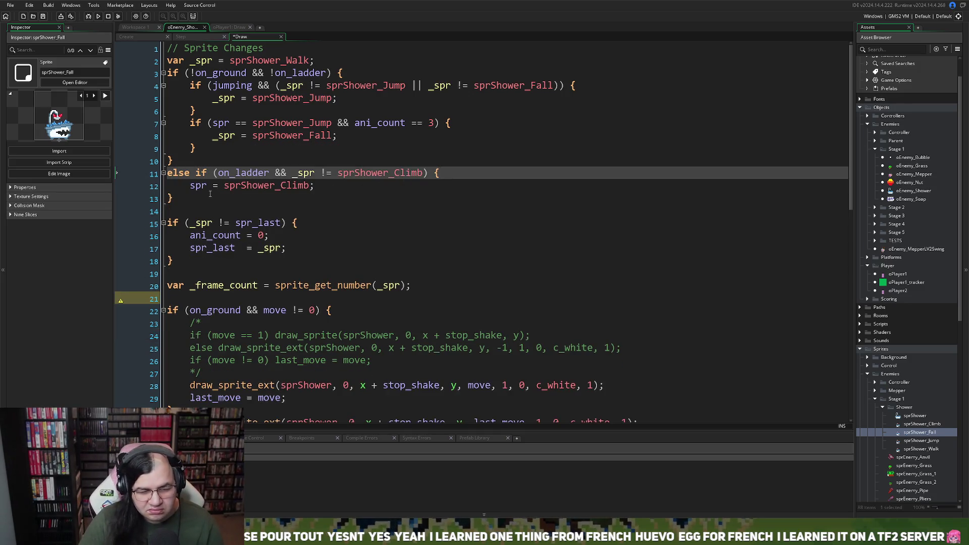
# Collapse the ladder branch into a one-line if that assigns the climb sprite.
pyautogui.press('Delete')
pyautogui.press('Delete')
pyautogui.press('Delete')
pyautogui.press('BackSpace')
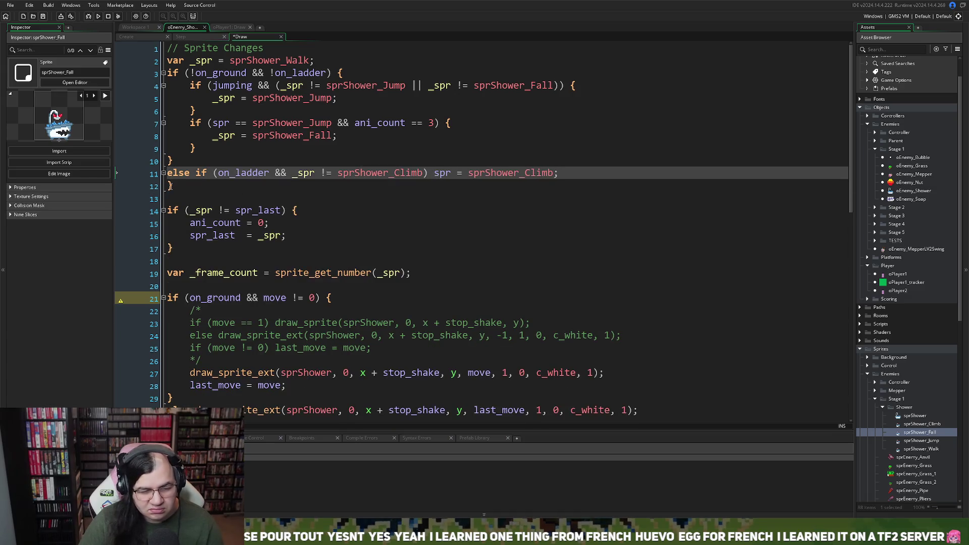
pyautogui.click(194, 186)
pyautogui.press('BackSpace')
pyautogui.click(183, 159)
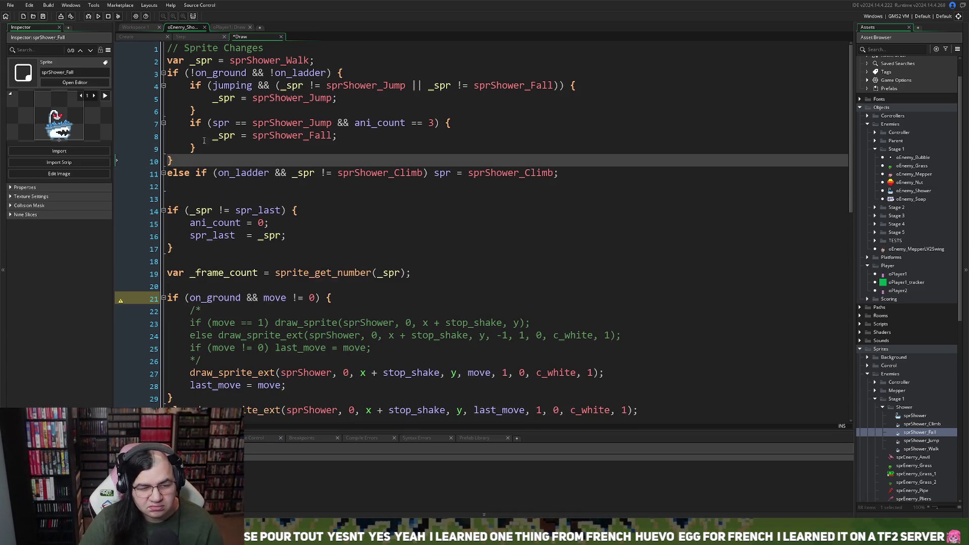
# Put the jump assignment on one line and turn the second if into else if with the fall assignment on one line.
pyautogui.click(214, 99)
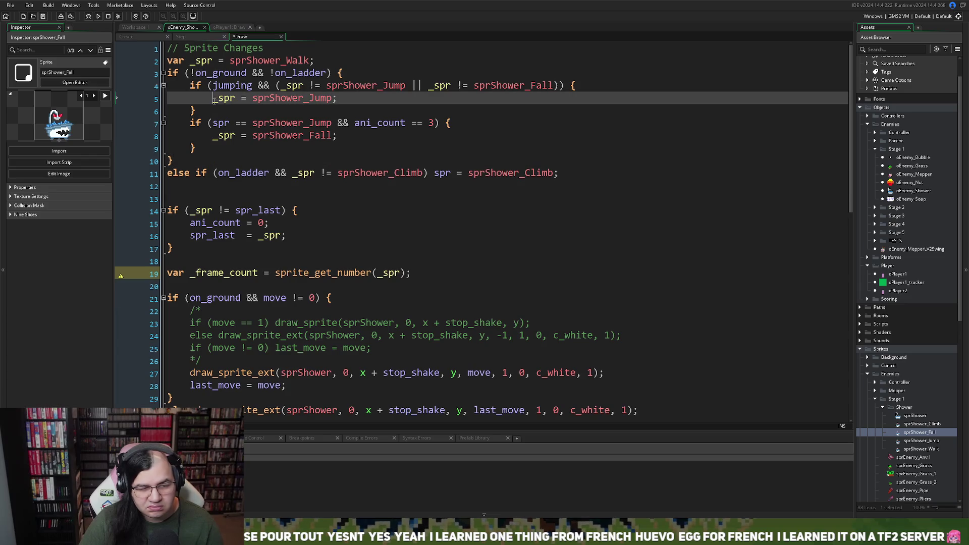
pyautogui.press('BackSpace')
pyautogui.press('BackSpace')
pyautogui.press('BackSpace')
pyautogui.press('BackSpace')
pyautogui.press('Down')
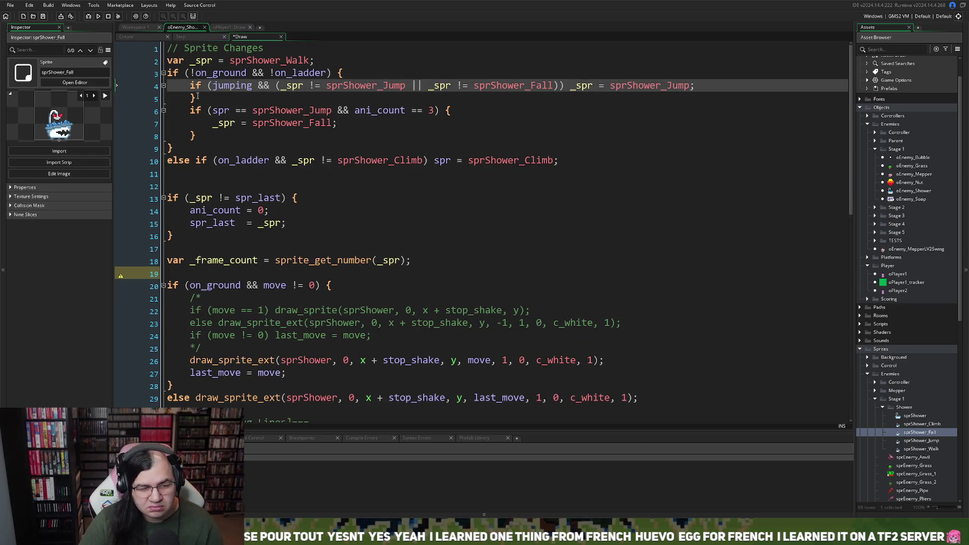
pyautogui.press('BackSpace')
pyautogui.press('BackSpace')
pyautogui.press('BackSpace')
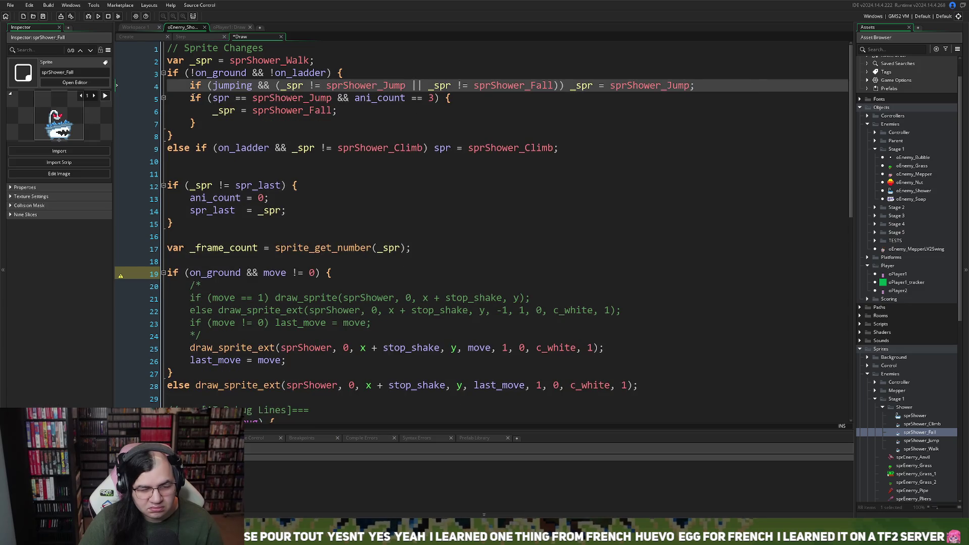
pyautogui.click(191, 97)
pyautogui.write('else')
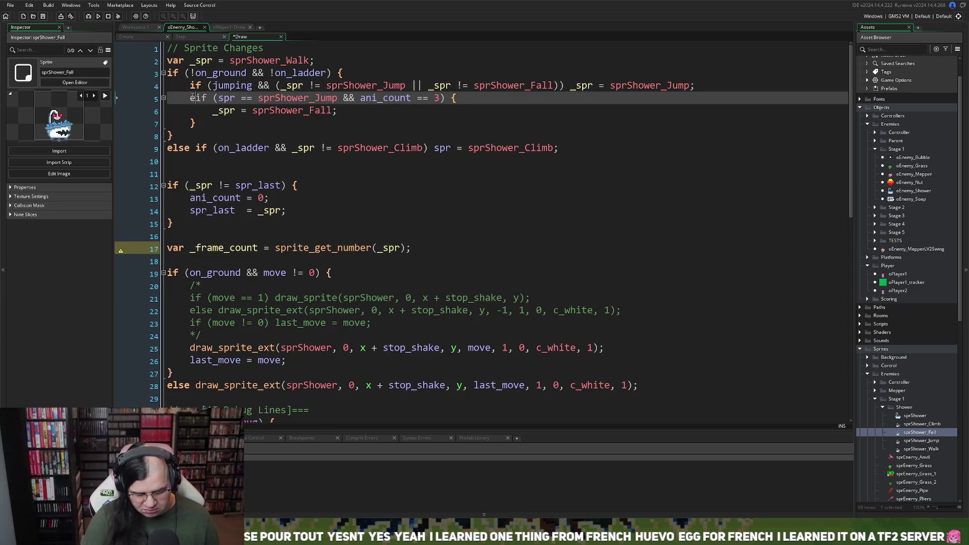
pyautogui.click(212, 110)
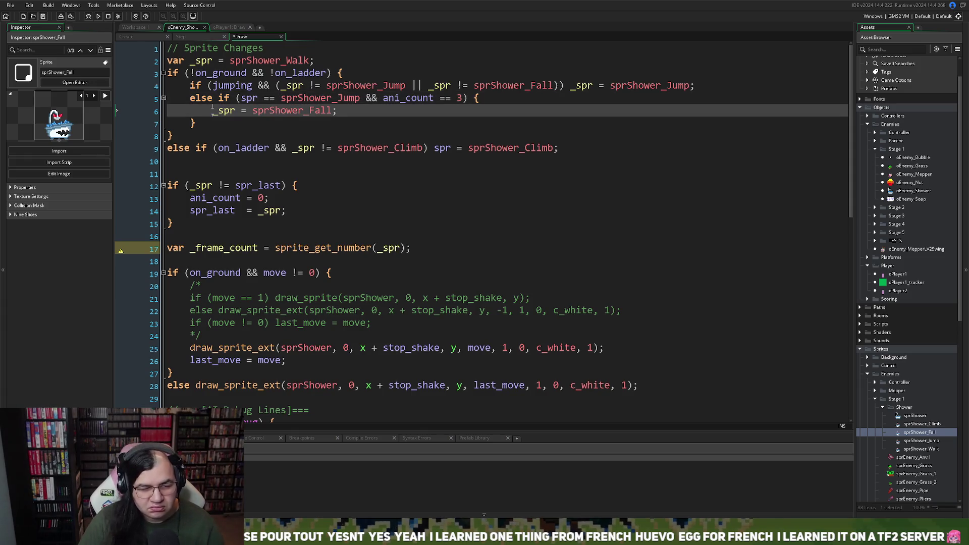
pyautogui.press('BackSpace')
pyautogui.press('BackSpace')
pyautogui.press('BackSpace')
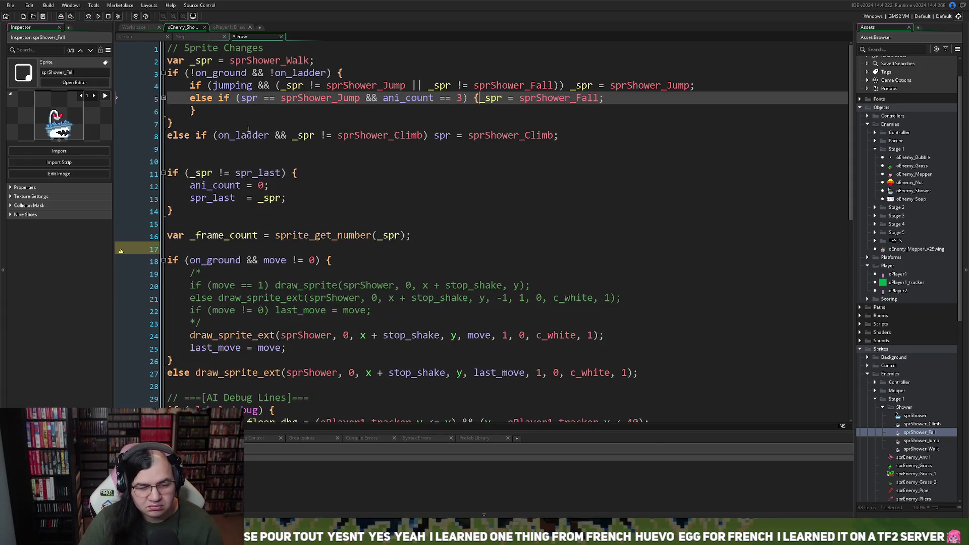
pyautogui.press('BackSpace')
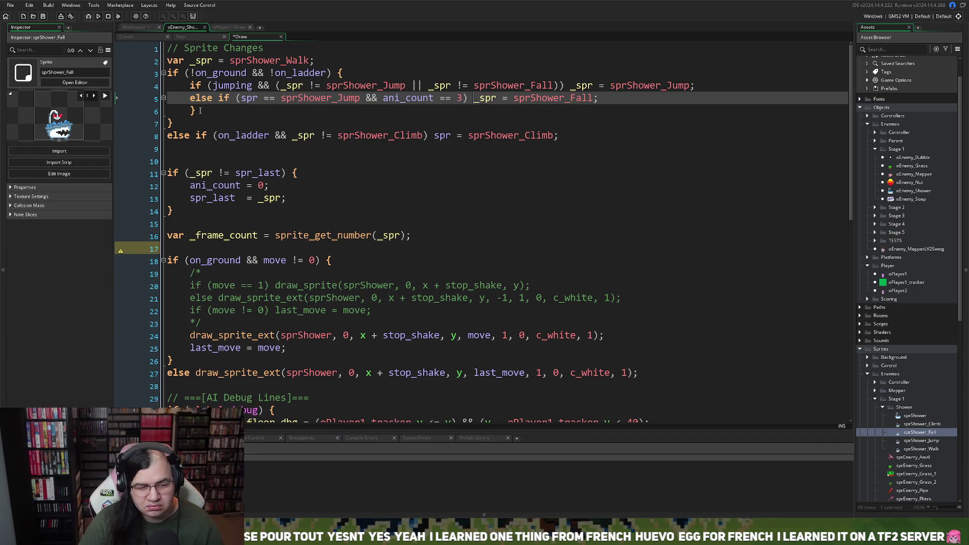
pyautogui.click(200, 110)
pyautogui.press('BackSpace')
pyautogui.press('BackSpace')
pyautogui.press('BackSpace')
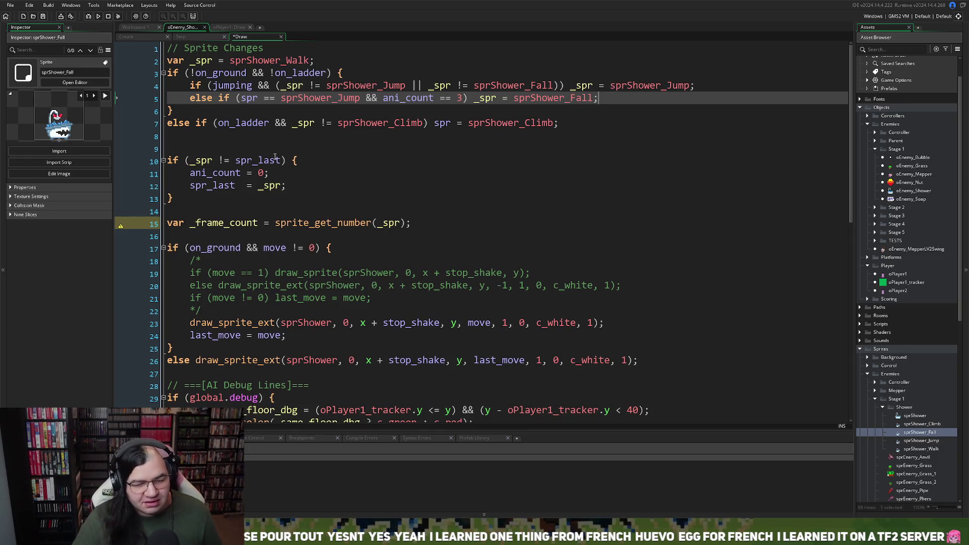
pyautogui.click(244, 134)
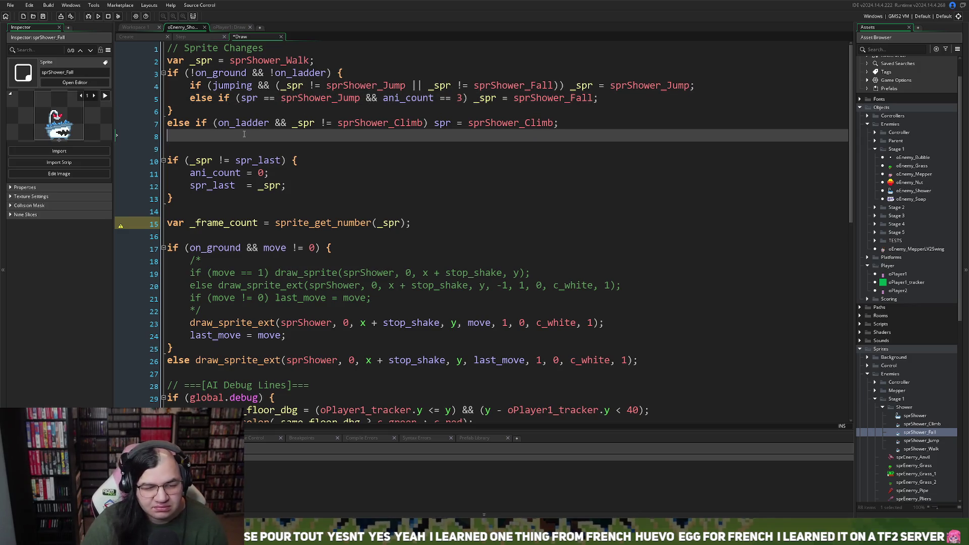
pyautogui.click(190, 124)
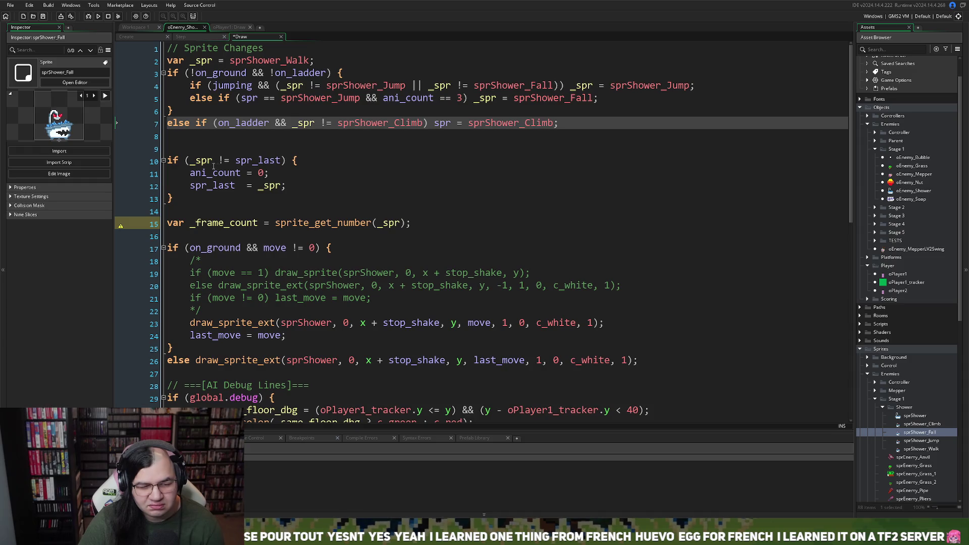
# Search oPlayer1's Draw code for spr to find the sprite-change reset block.
pyautogui.click(229, 27)
pyautogui.scroll(-6, 248, 179)
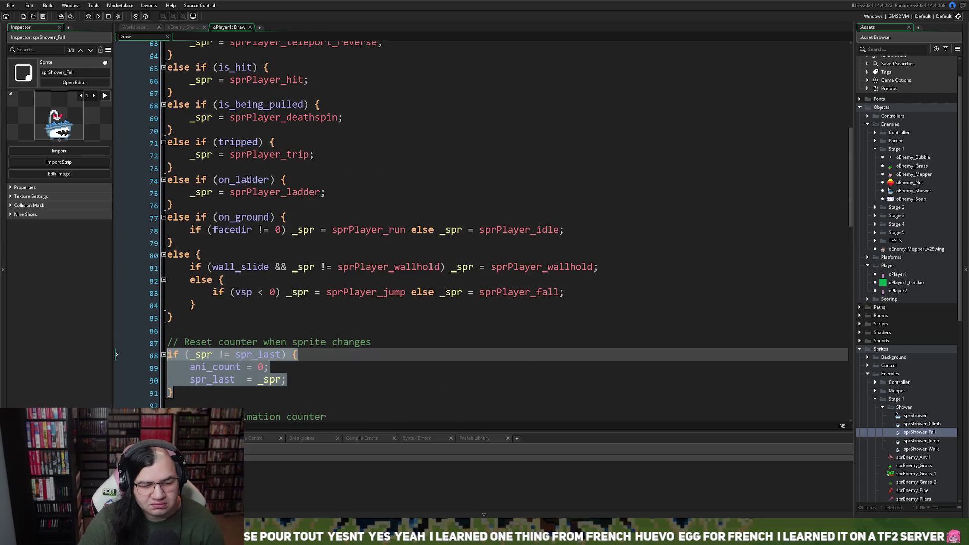
pyautogui.scroll(-4, 248, 179)
pyautogui.scroll(-8, 242, 179)
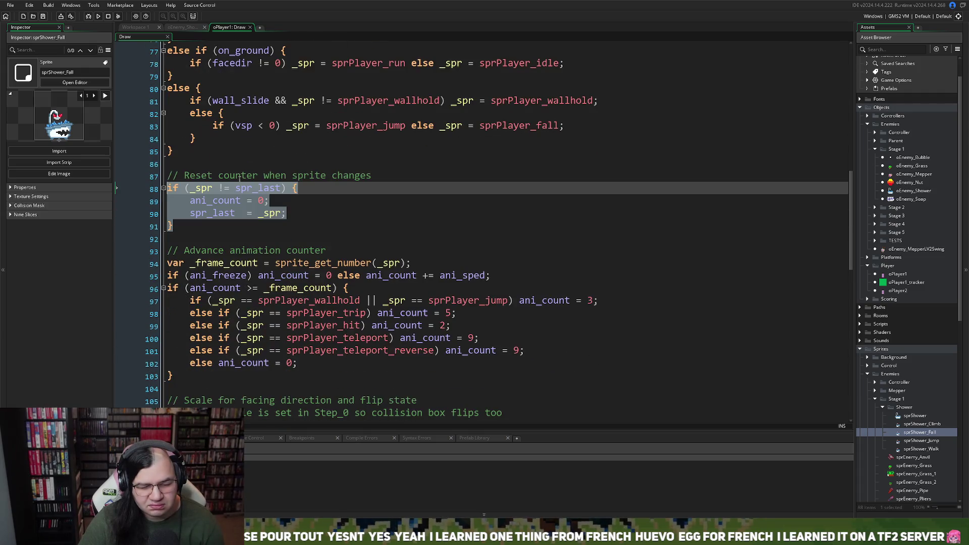
pyautogui.scroll(-9, 237, 180)
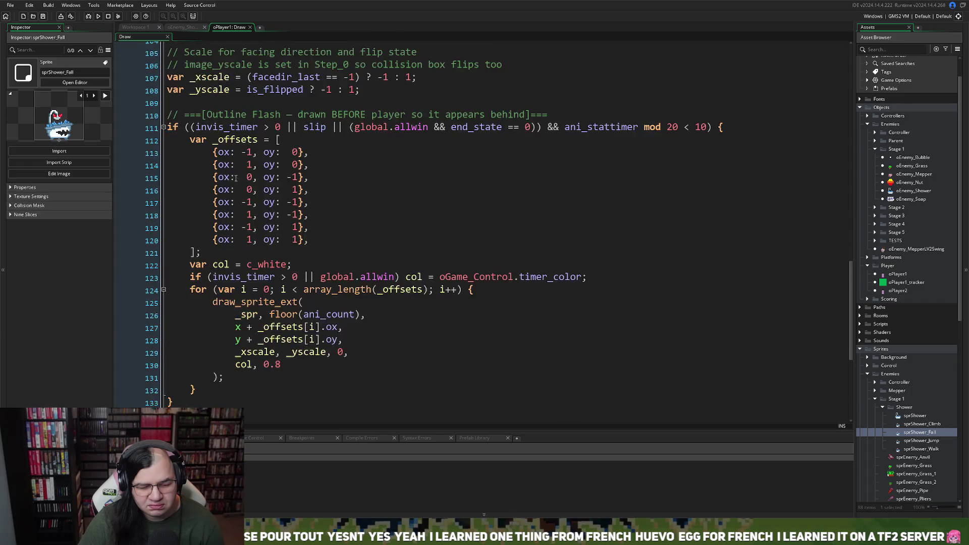
pyautogui.scroll(15, 235, 179)
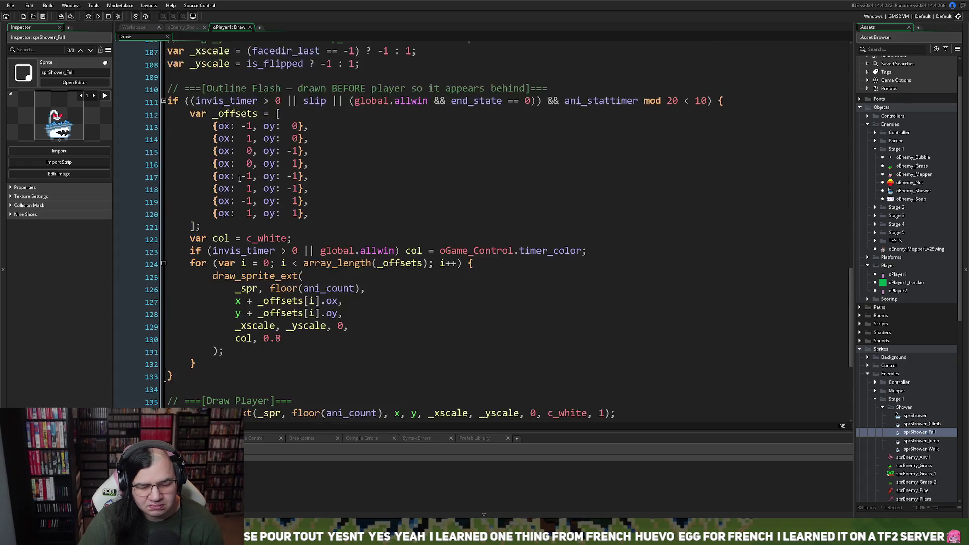
pyautogui.scroll(20, 252, 185)
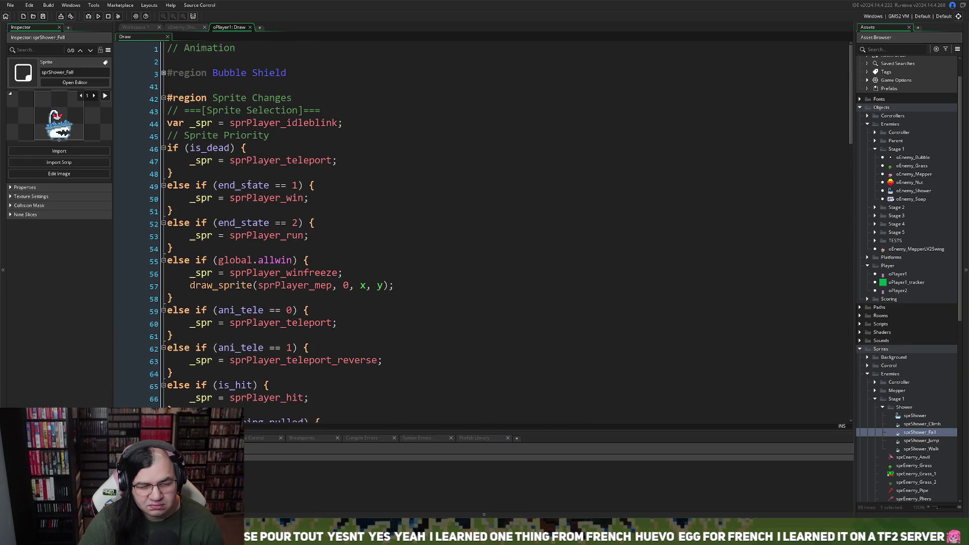
pyautogui.scroll(-6, 249, 184)
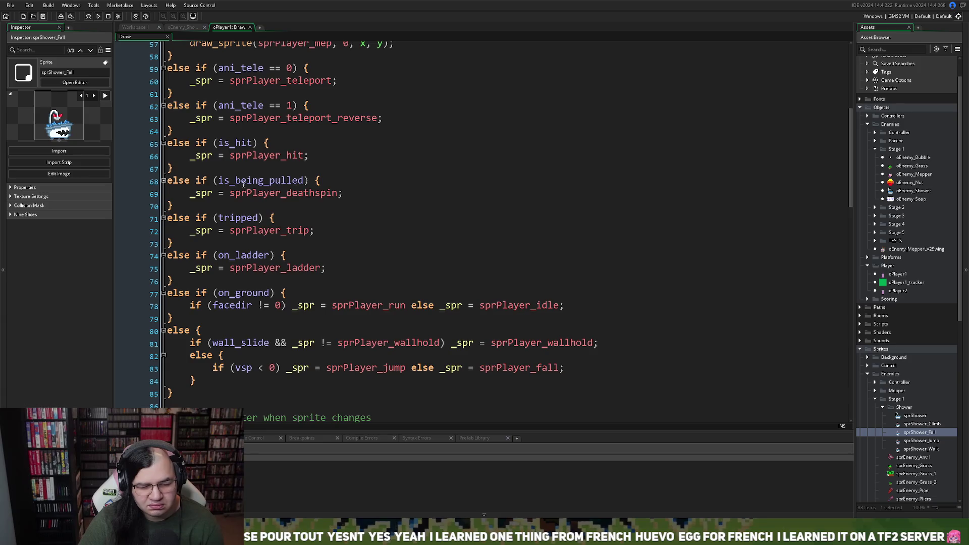
pyautogui.scroll(-2, 243, 184)
pyautogui.scroll(-2, 243, 184)
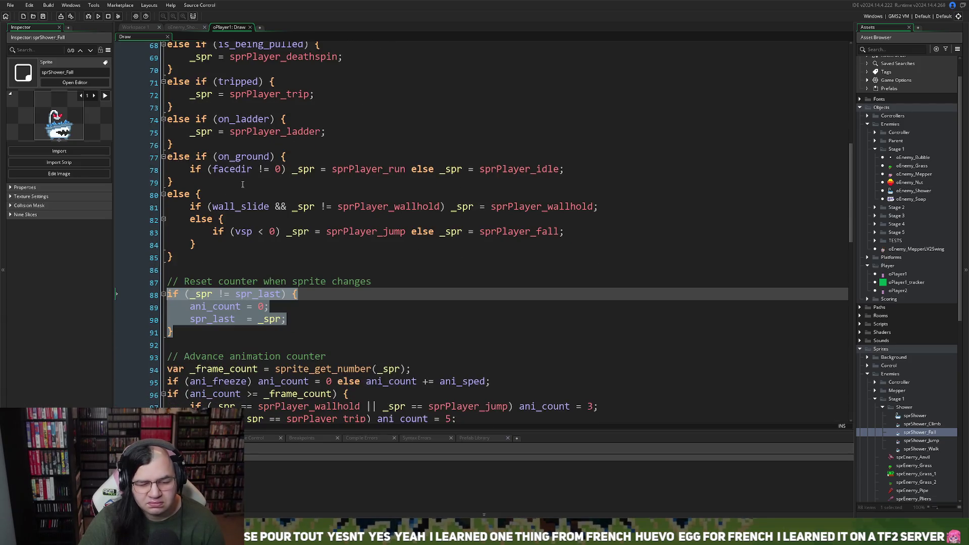
pyautogui.scroll(-2, 243, 184)
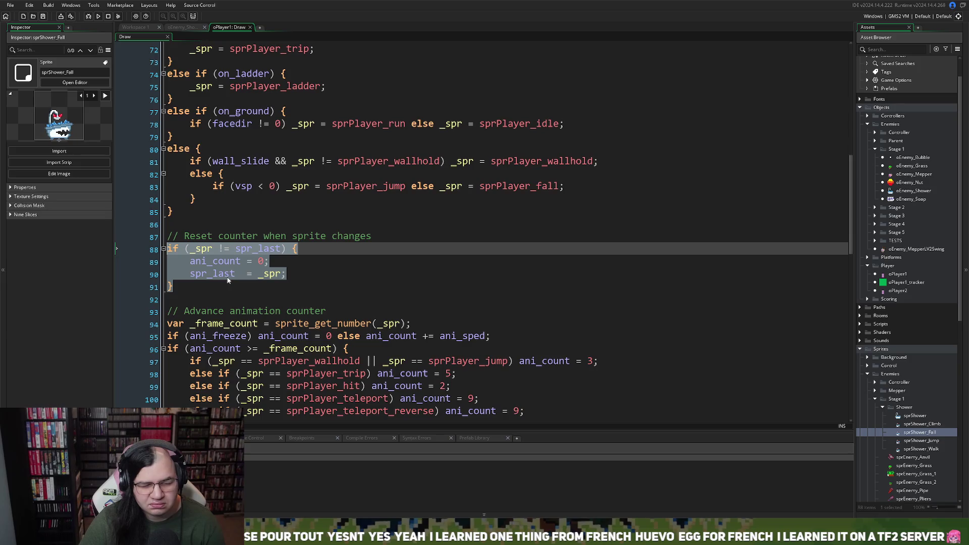
pyautogui.click(225, 273)
pyautogui.scroll(-2, 229, 270)
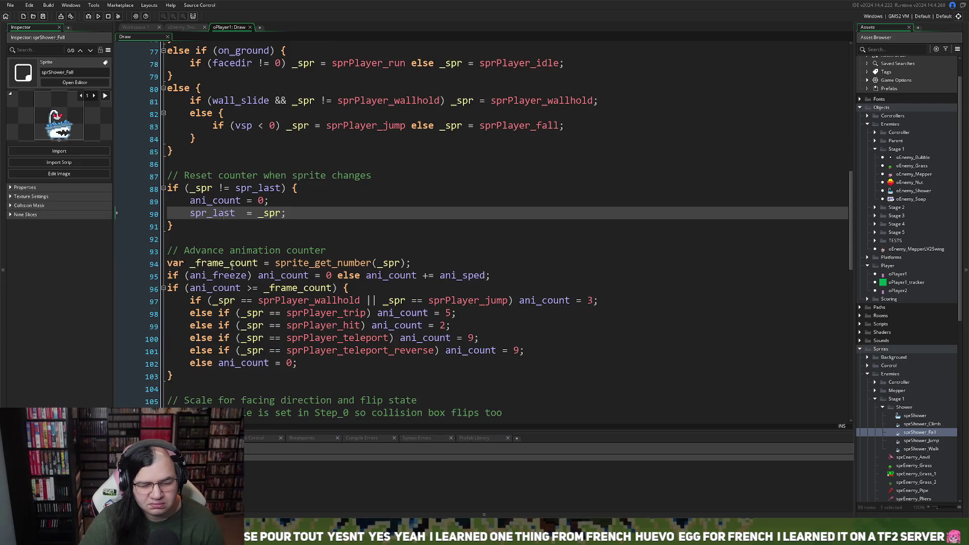
pyautogui.scroll(-6, 229, 265)
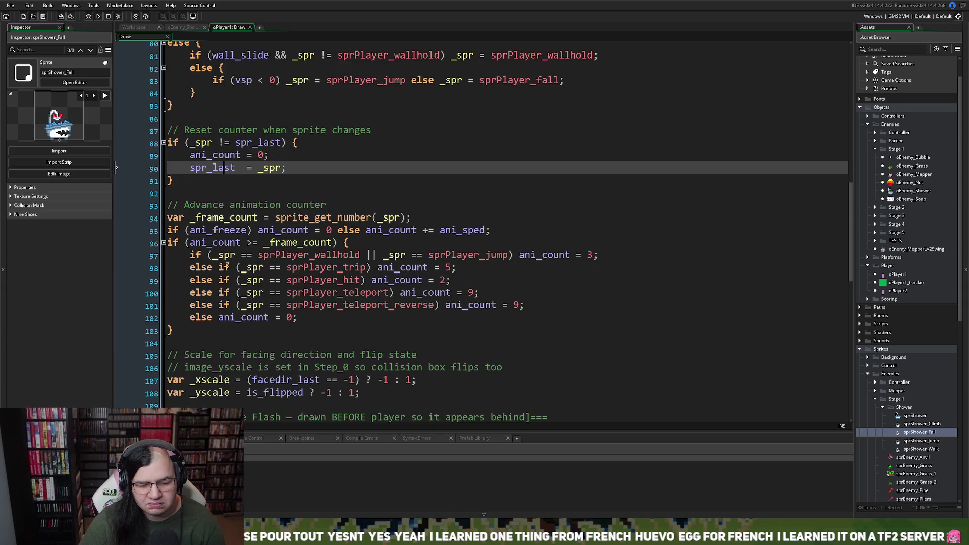
pyautogui.scroll(-2, 223, 265)
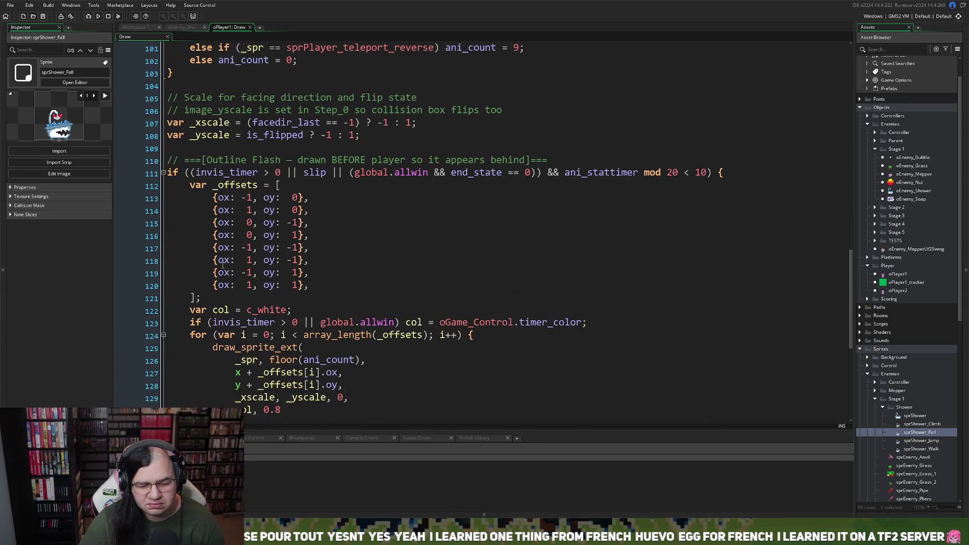
pyautogui.scroll(-6, 223, 265)
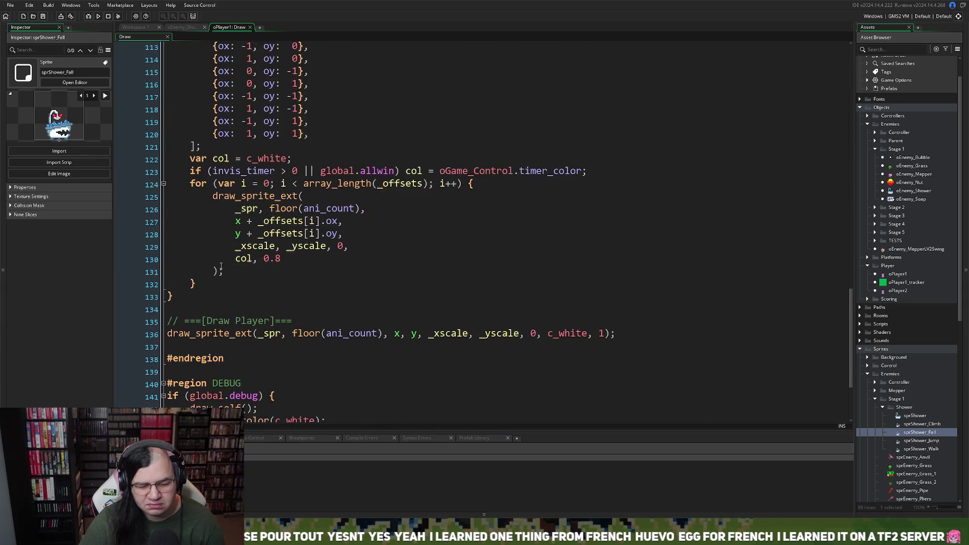
pyautogui.scroll(-1, 220, 266)
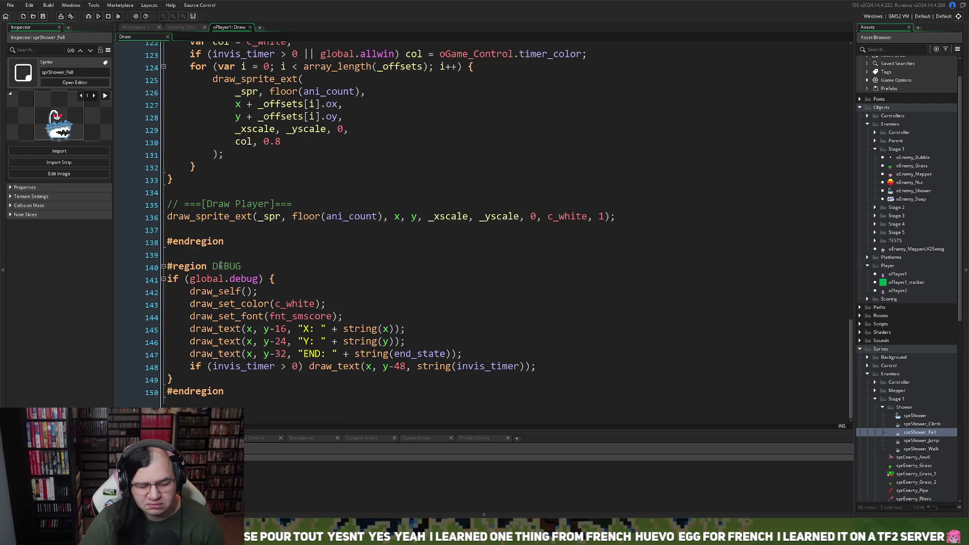
pyautogui.hotkey('ctrl', 'f')
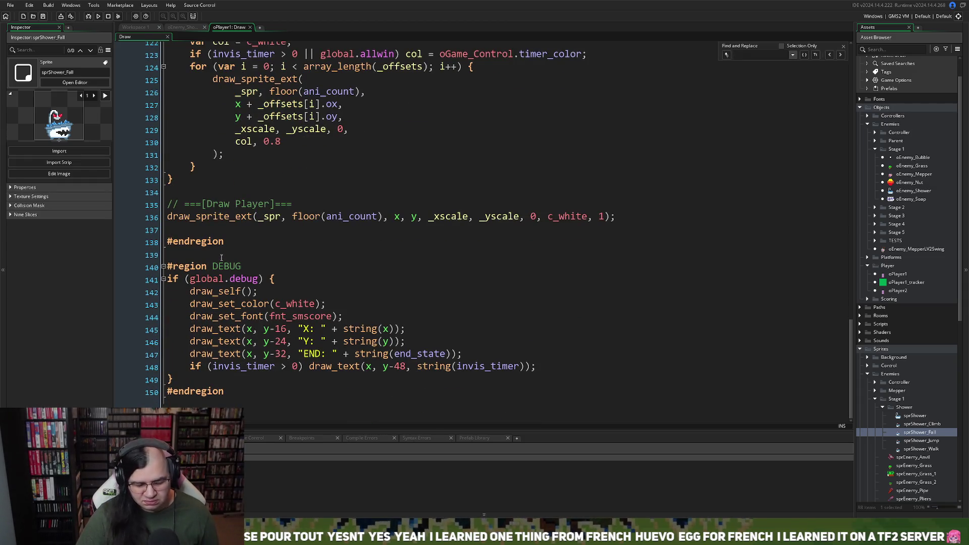
pyautogui.write('spr')
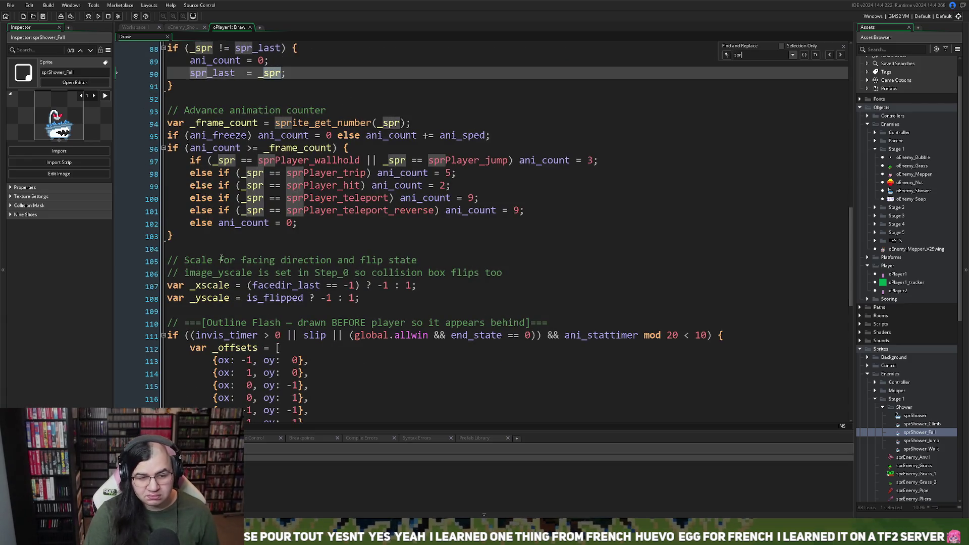
pyautogui.press('Return')
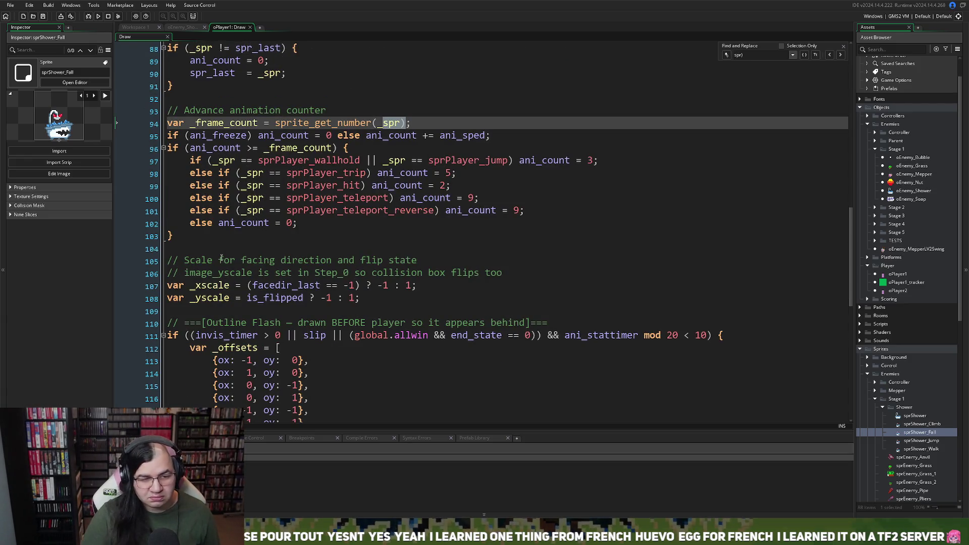
# Select the commented 'Reset counter when sprite changes' block on lines 87–91 and return to oEnemy_Shower.
pyautogui.scroll(6, 260, 252)
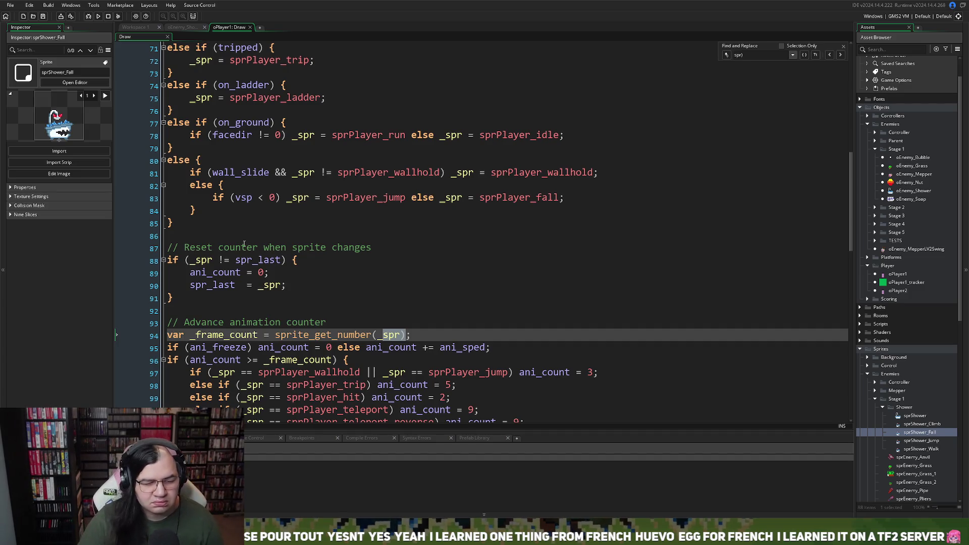
pyautogui.moveTo(191, 303); pyautogui.dragTo(170, 249)
pyautogui.hotkey('ctrl', 'c')
pyautogui.scroll(10, 222, 241)
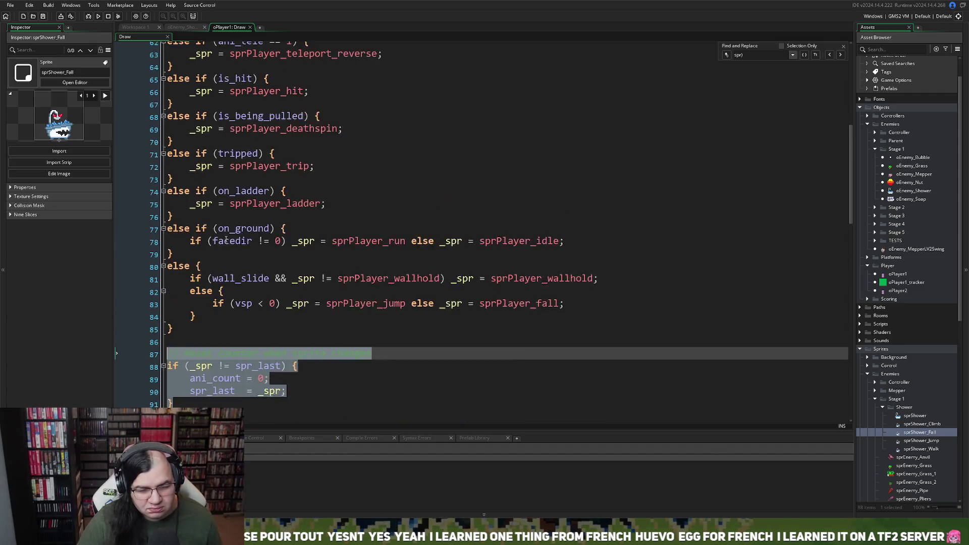
pyautogui.scroll(-10, 222, 241)
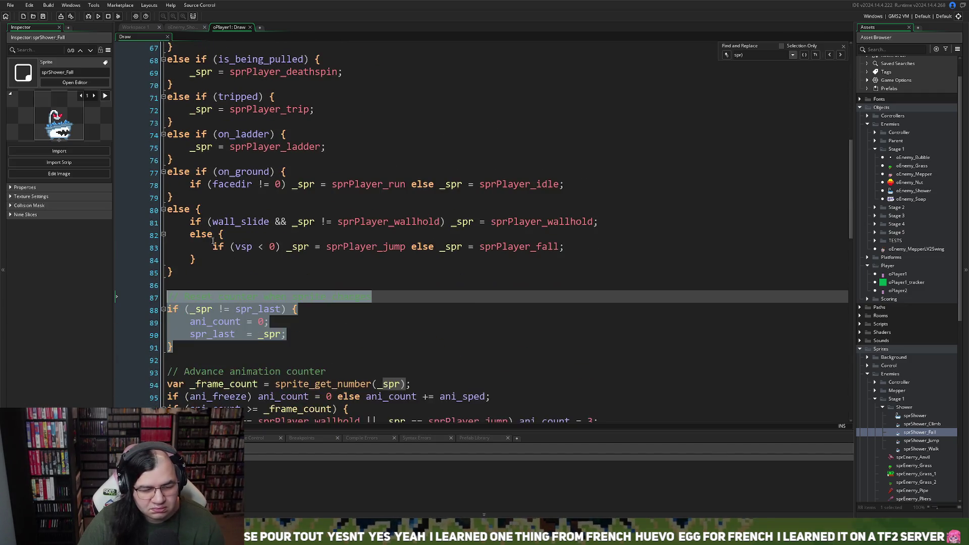
pyautogui.click(178, 29)
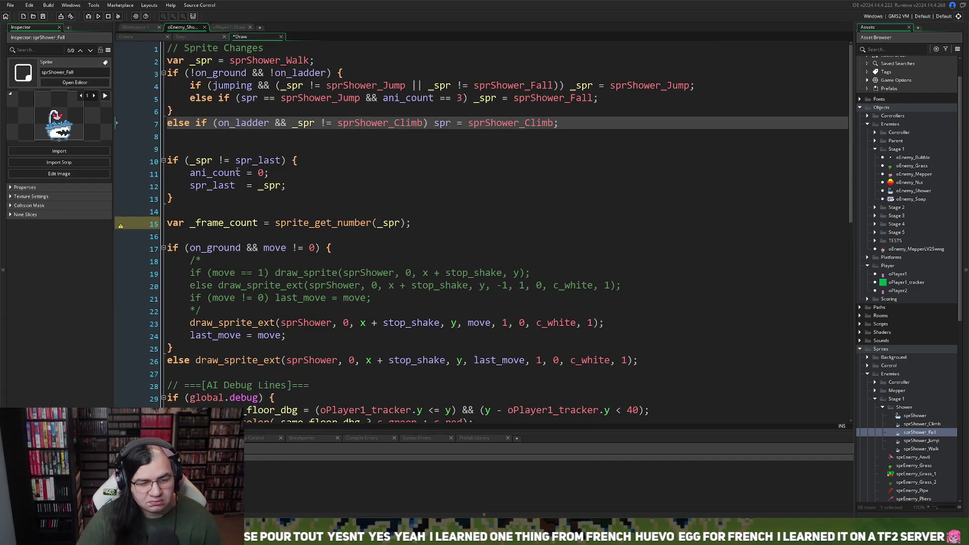
# Paste the copied reset-counter block into the Shower Draw code on line 9.
pyautogui.click(180, 147)
pyautogui.press('Return')
pyautogui.press('Return')
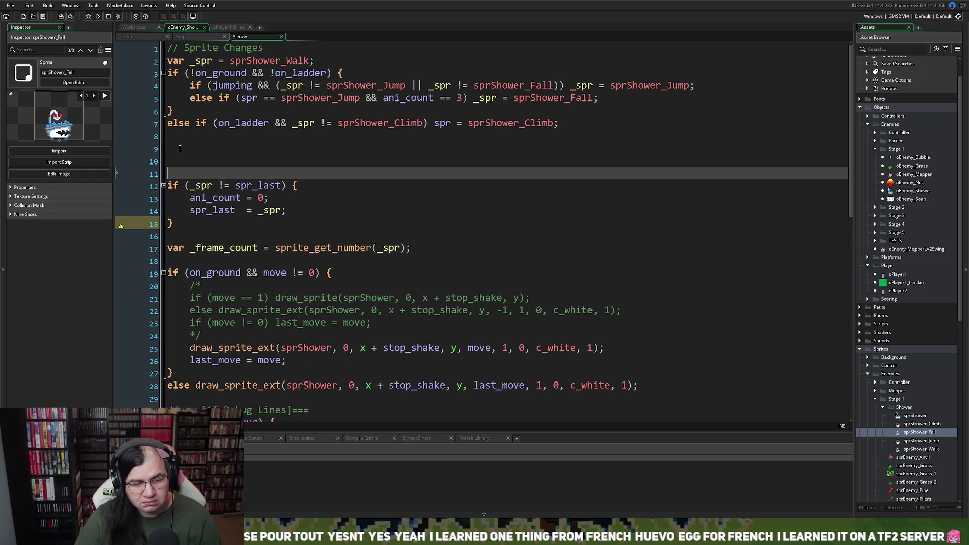
pyautogui.press('Up')
pyautogui.press('Up')
pyautogui.hotkey('ctrl', 'v')
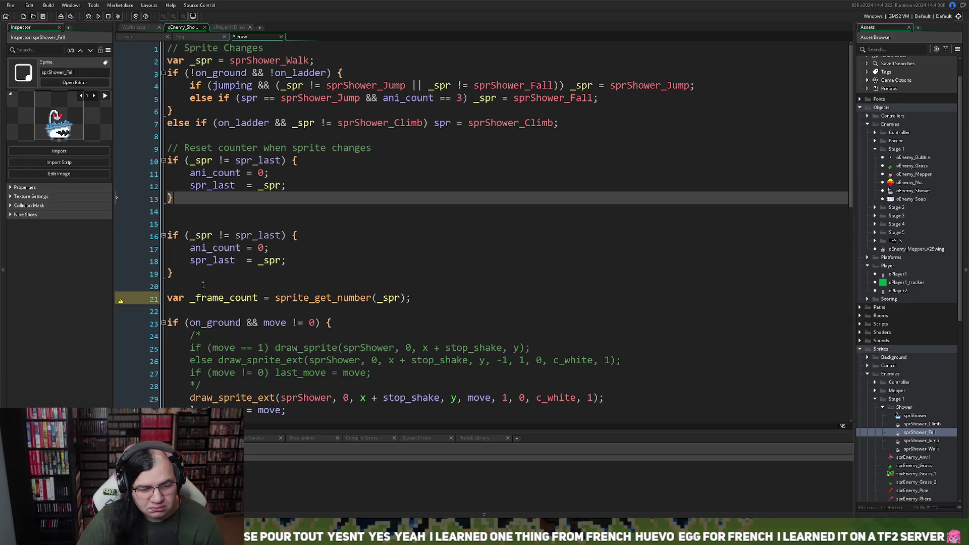
# Check the Shower Step event and oPlayer1's spr_last uses, then go back to the Shower Draw code.
pyautogui.click(200, 35)
pyautogui.click(225, 28)
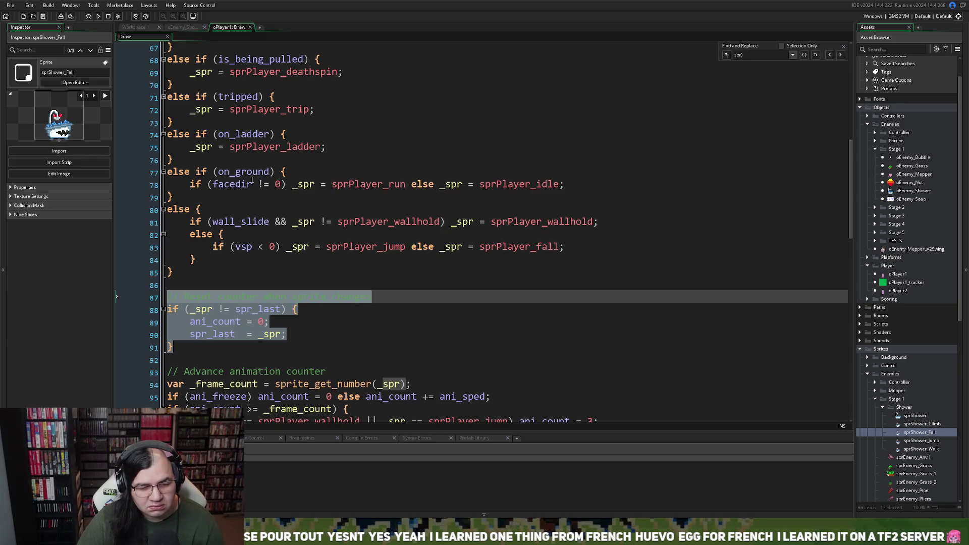
pyautogui.click(251, 182)
pyautogui.hotkey('ctrl', 'f')
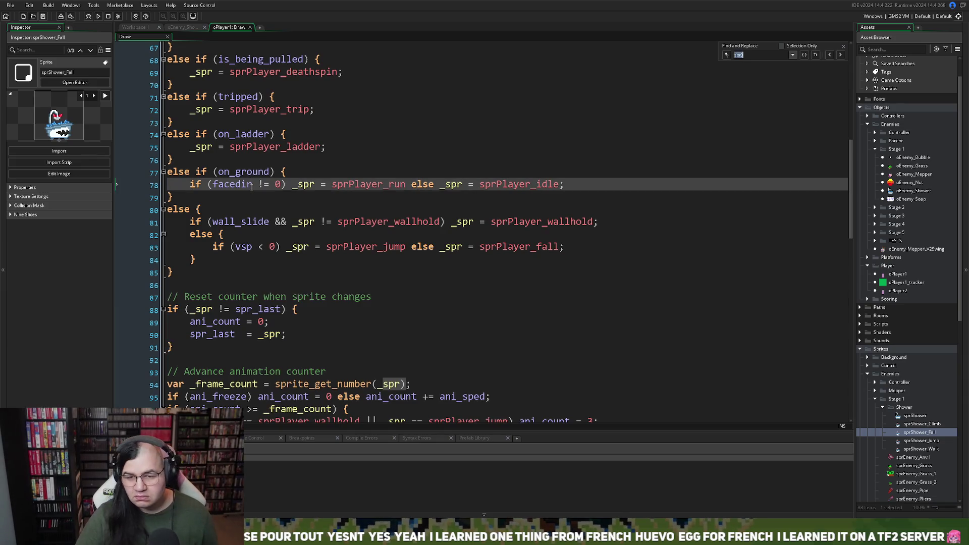
pyautogui.write('sp')
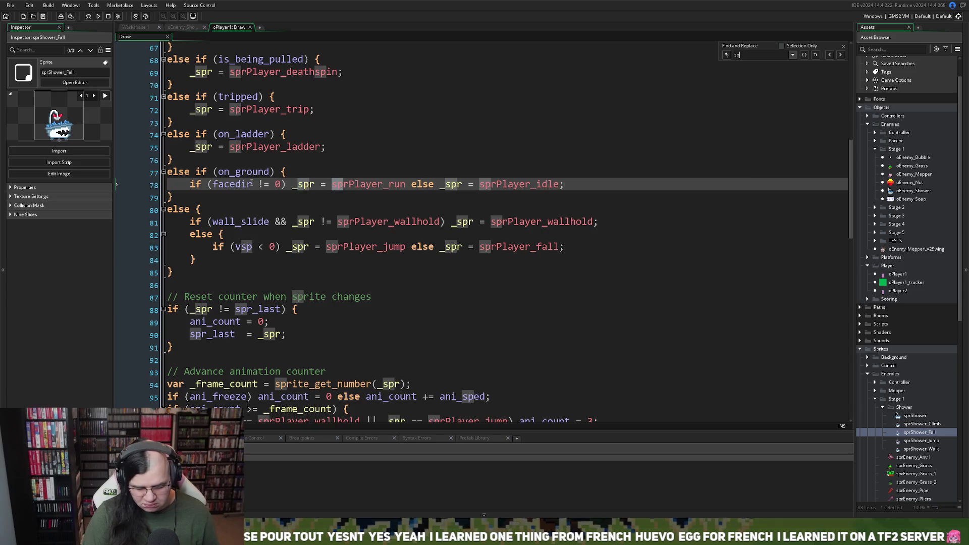
pyautogui.write('r_last')
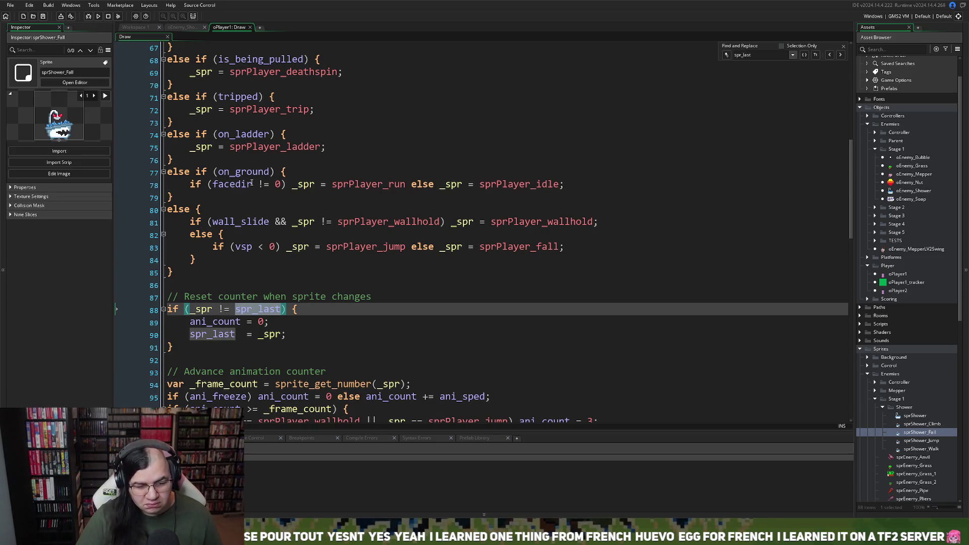
pyautogui.click(839, 55)
pyautogui.click(840, 55)
pyautogui.click(840, 55)
pyautogui.scroll(5, 581, 115)
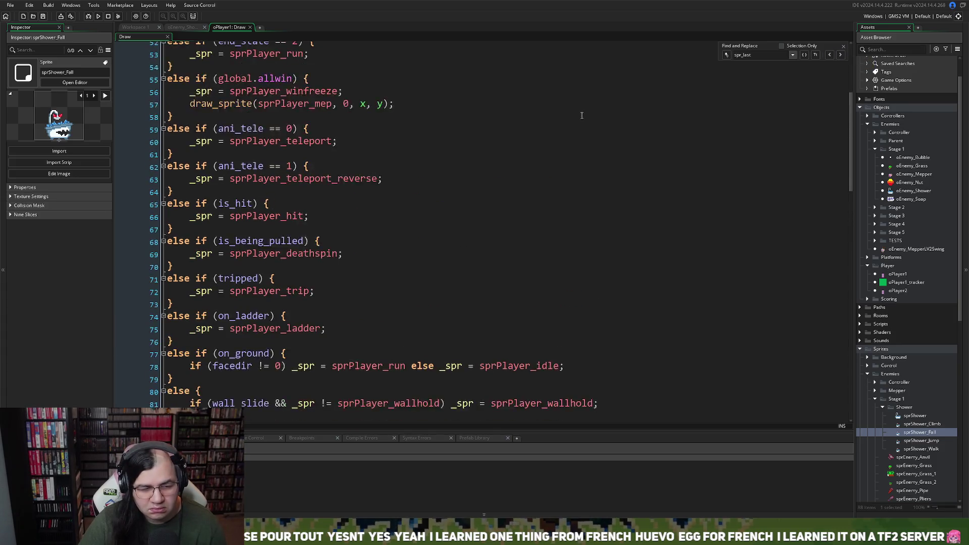
pyautogui.scroll(4, 582, 115)
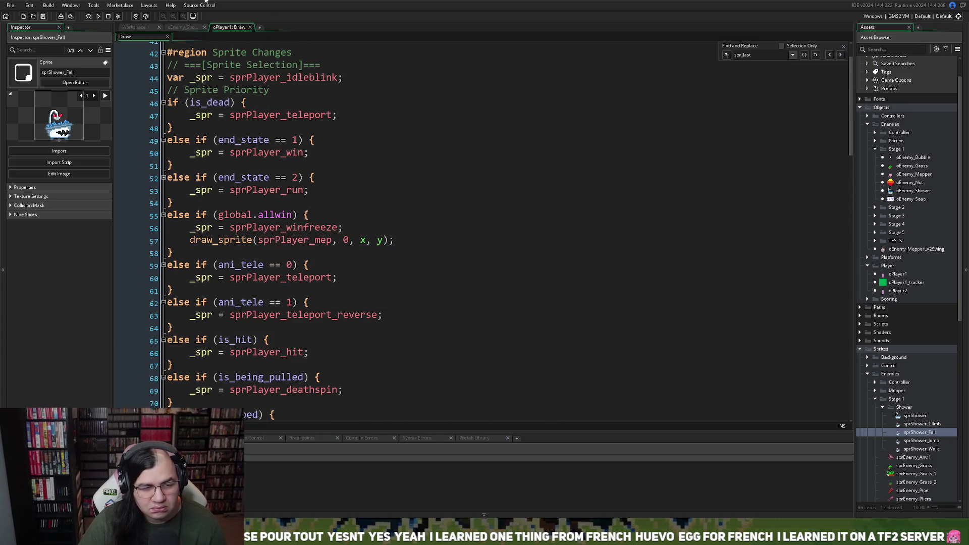
pyautogui.click(183, 28)
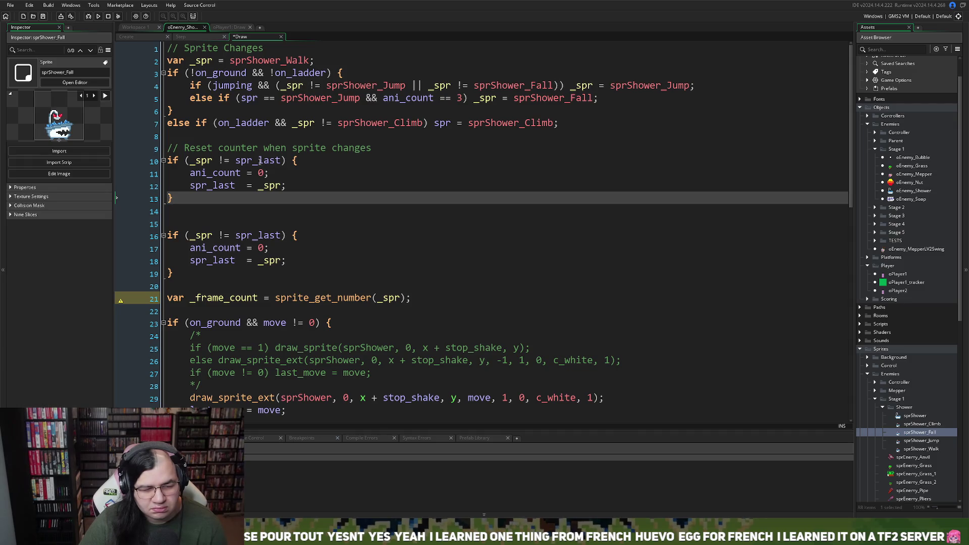
# Make line 7's climb assignment target _spr and add blank lines below it.
pyautogui.rightClick(259, 161)
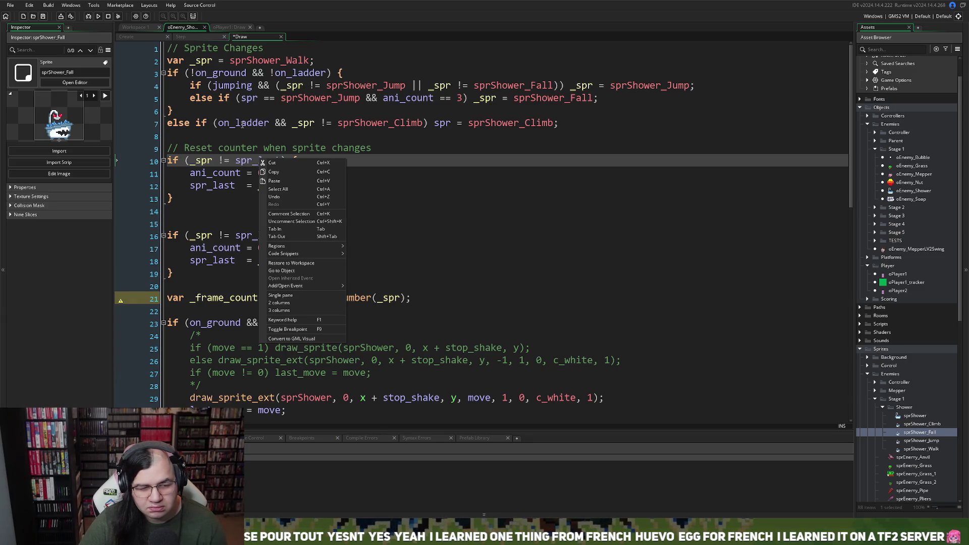
pyautogui.click(188, 136)
pyautogui.press('Return')
pyautogui.press('Return')
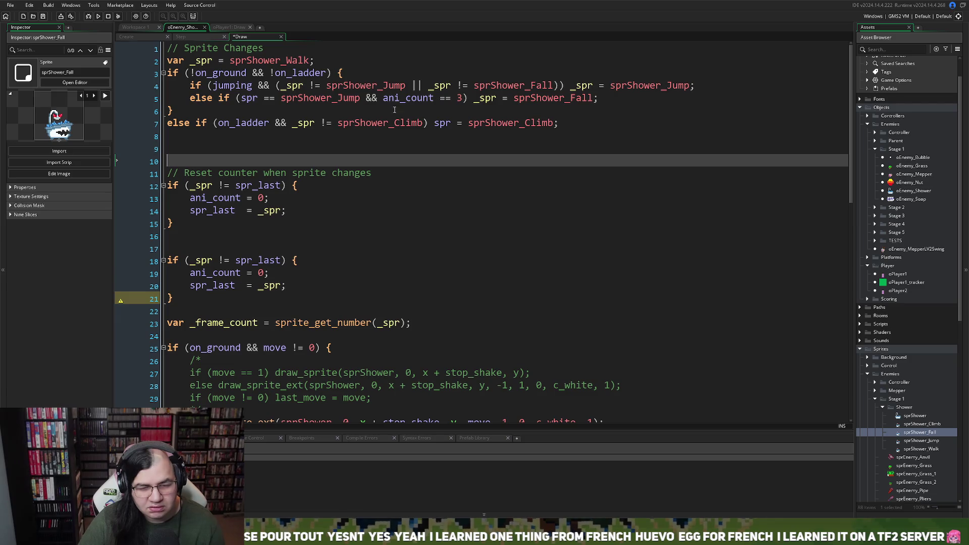
pyautogui.click(429, 123)
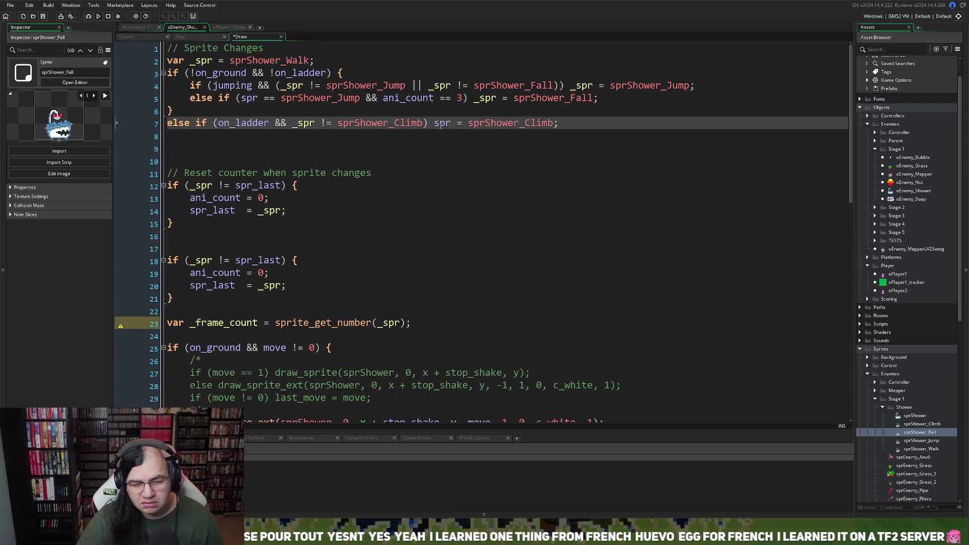
pyautogui.write('_')
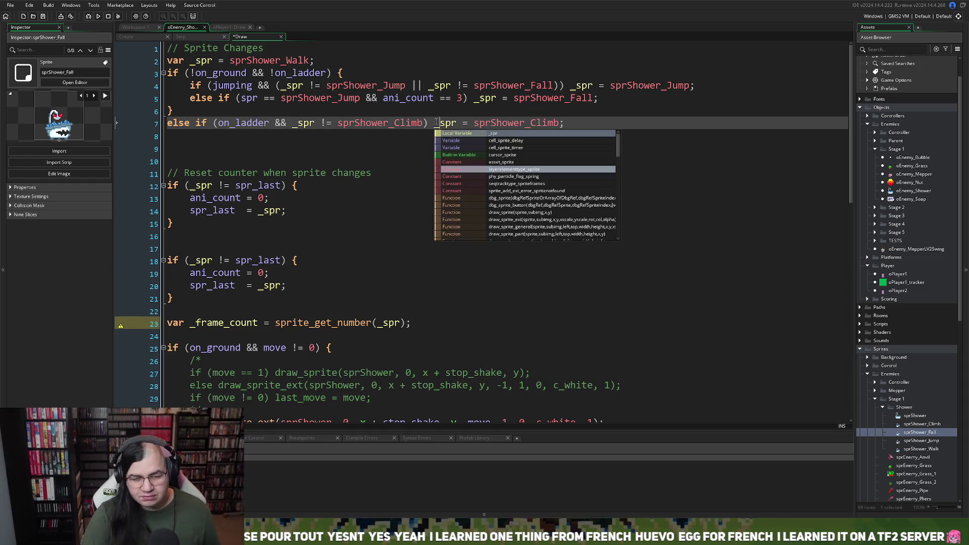
pyautogui.click(188, 143)
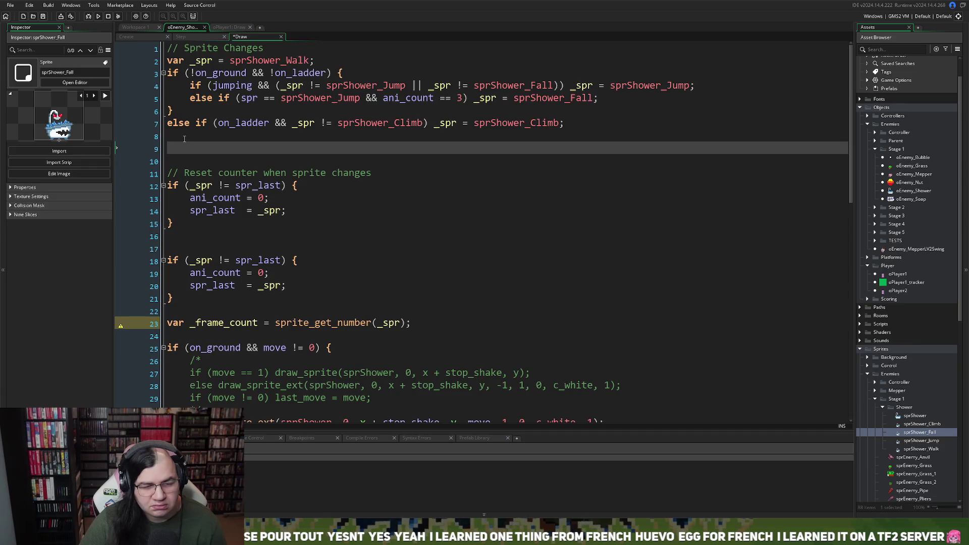
# Delete the old duplicate spr_last reset block and extra blank lines after reviewing the Create and Step code.
pyautogui.click(136, 39)
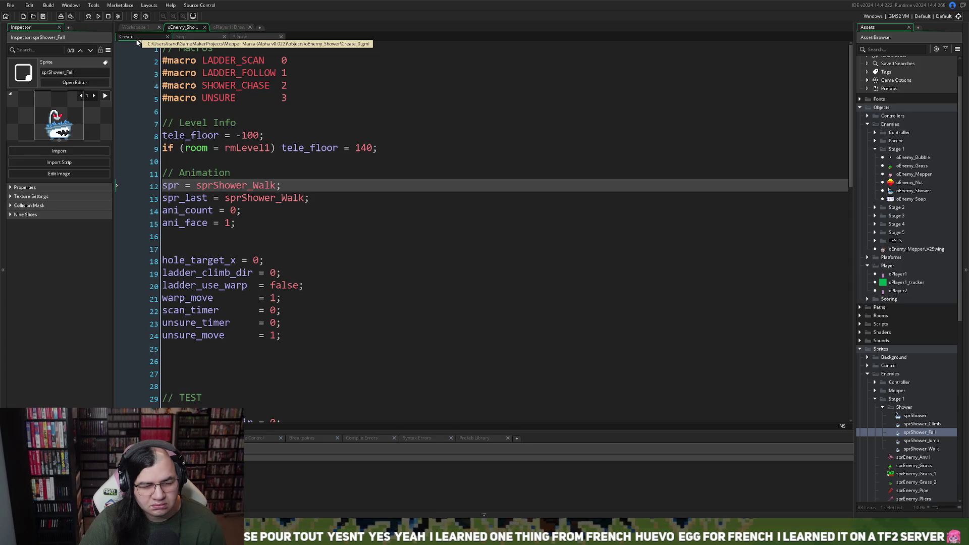
pyautogui.click(189, 37)
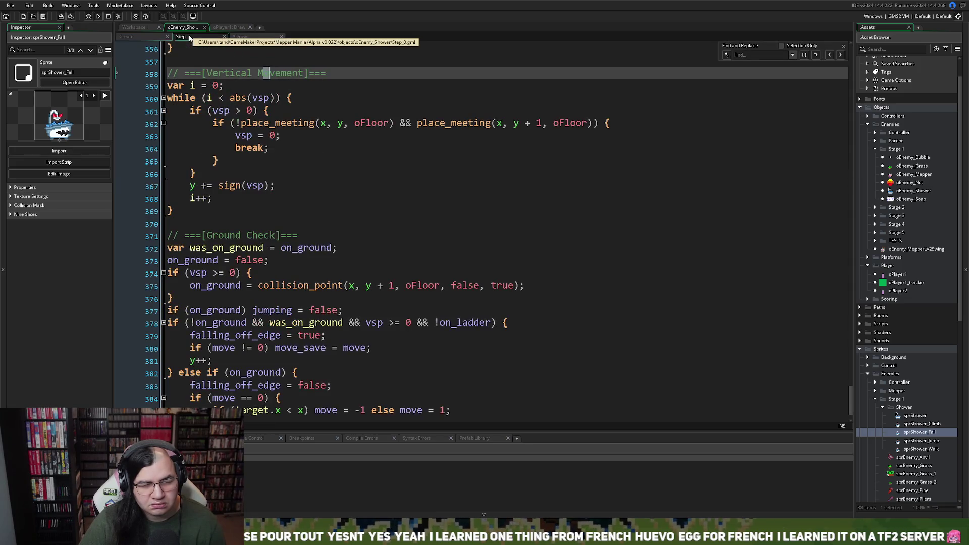
pyautogui.click(244, 37)
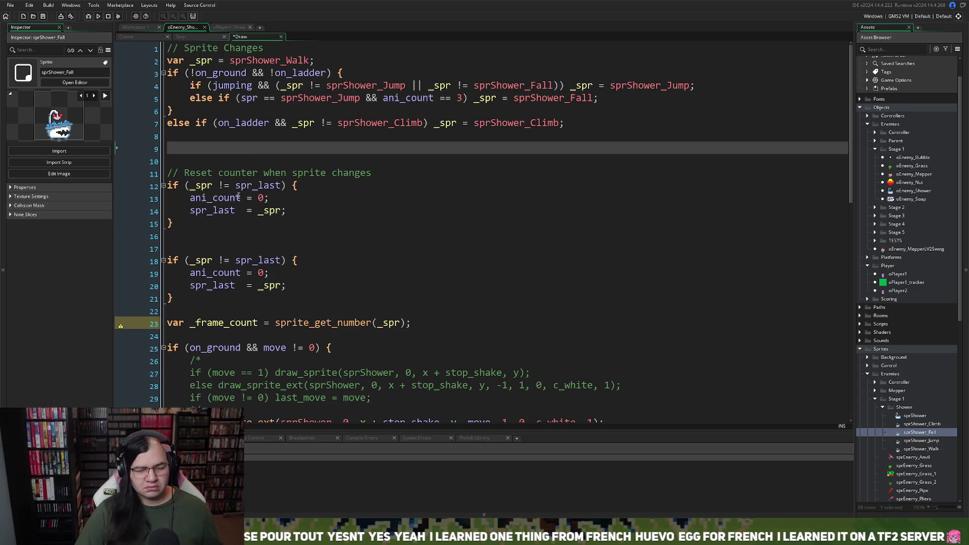
pyautogui.moveTo(242, 299); pyautogui.dragTo(187, 238)
pyautogui.press('BackSpace')
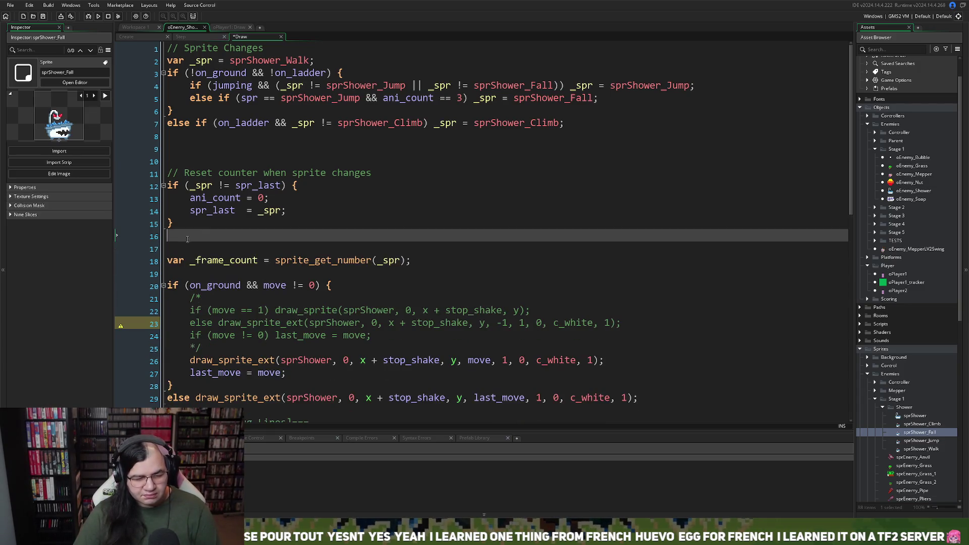
pyautogui.press('BackSpace')
pyautogui.click(197, 162)
pyautogui.press('BackSpace')
pyautogui.press('BackSpace')
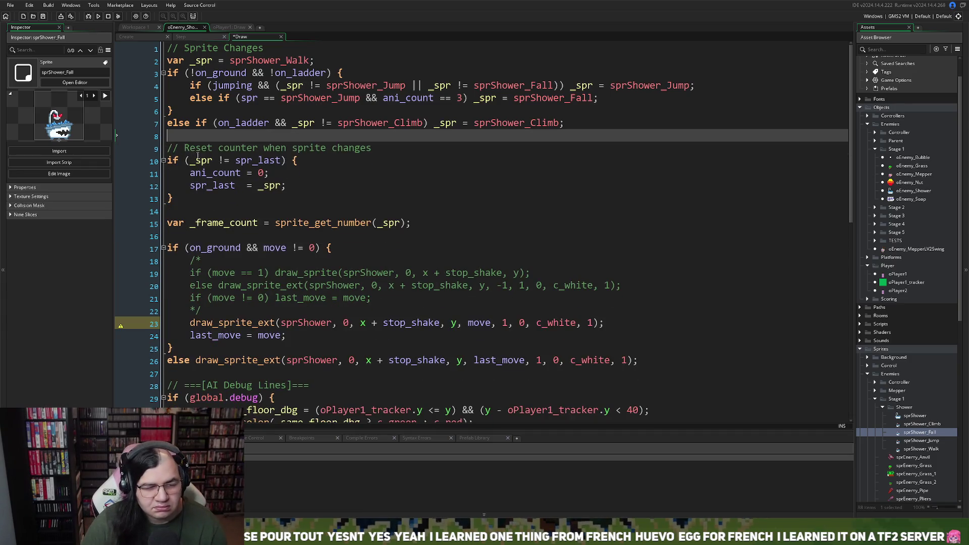
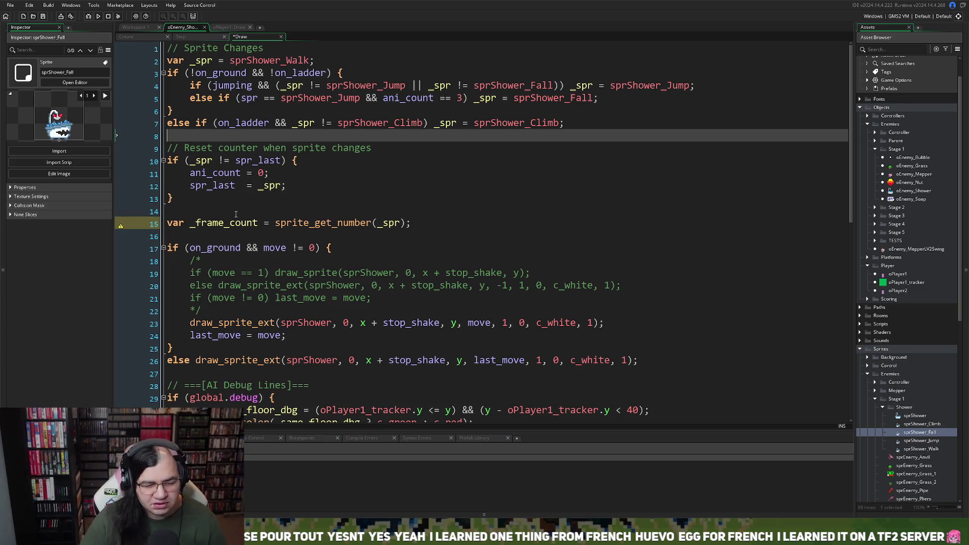
# Add a blank line below the frame-count line in oEnemy_Shower's Draw code.
pyautogui.scroll(-1, 236, 214)
pyautogui.click(180, 189)
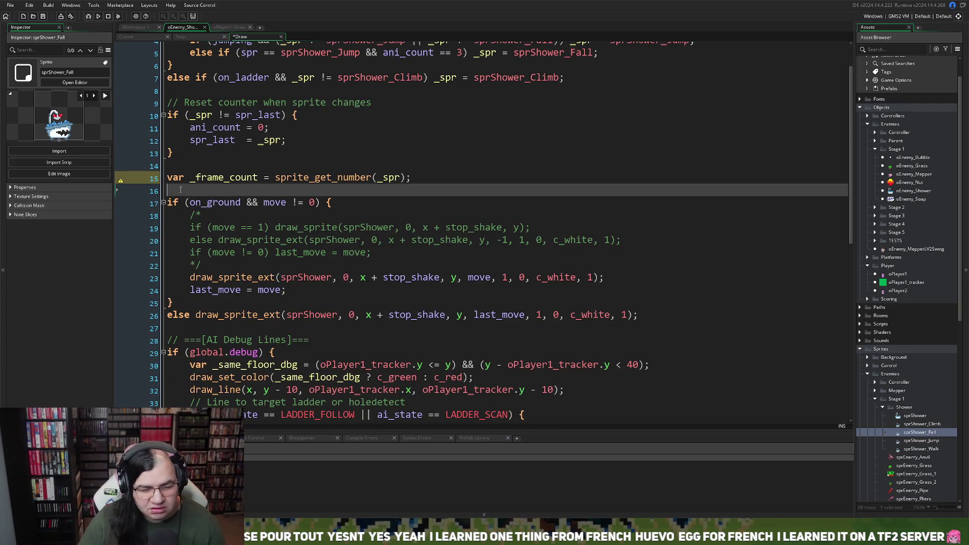
pyautogui.press('Return')
pyautogui.press('Return')
pyautogui.press('Return')
# Browse oPlayer1's Draw code for reference, expanding the Bubble Shield region.
pyautogui.click(202, 36)
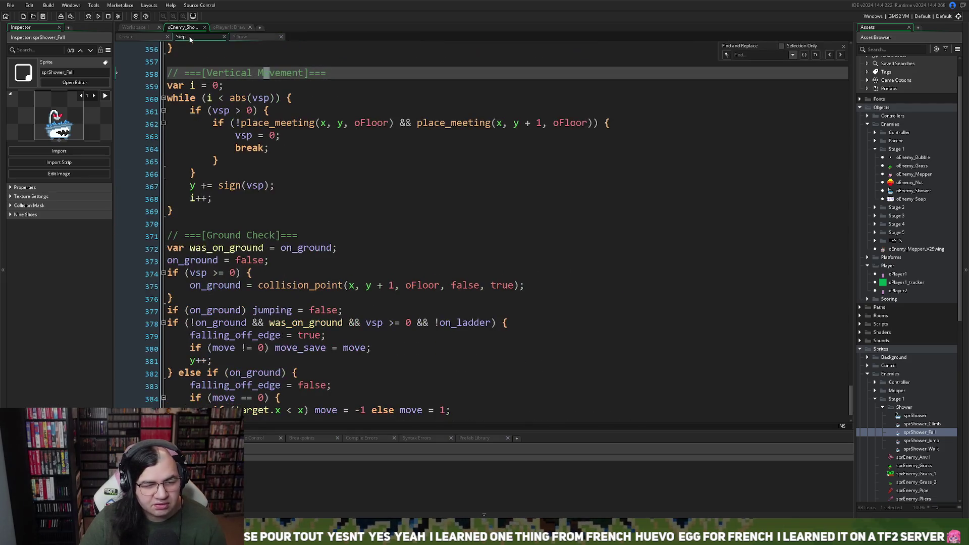
pyautogui.click(220, 28)
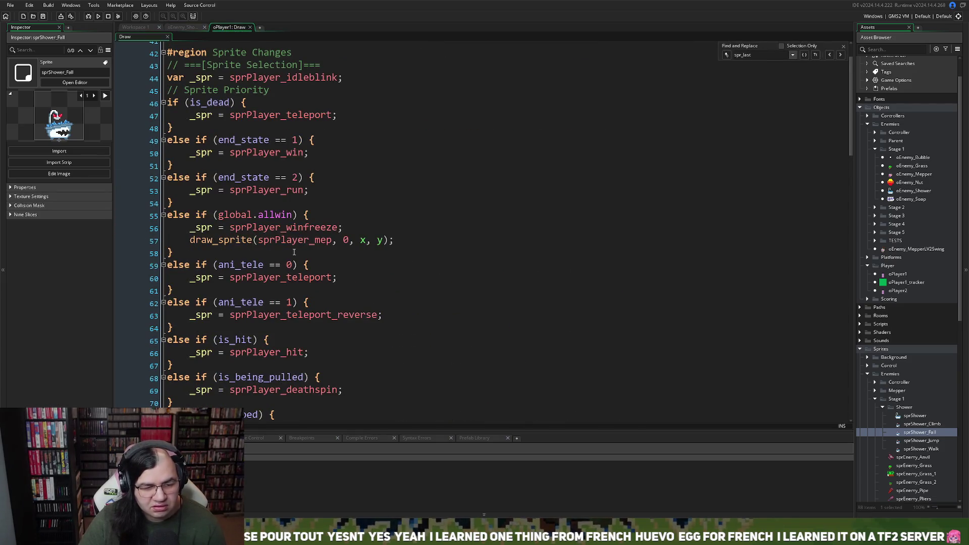
pyautogui.scroll(-12, 261, 213)
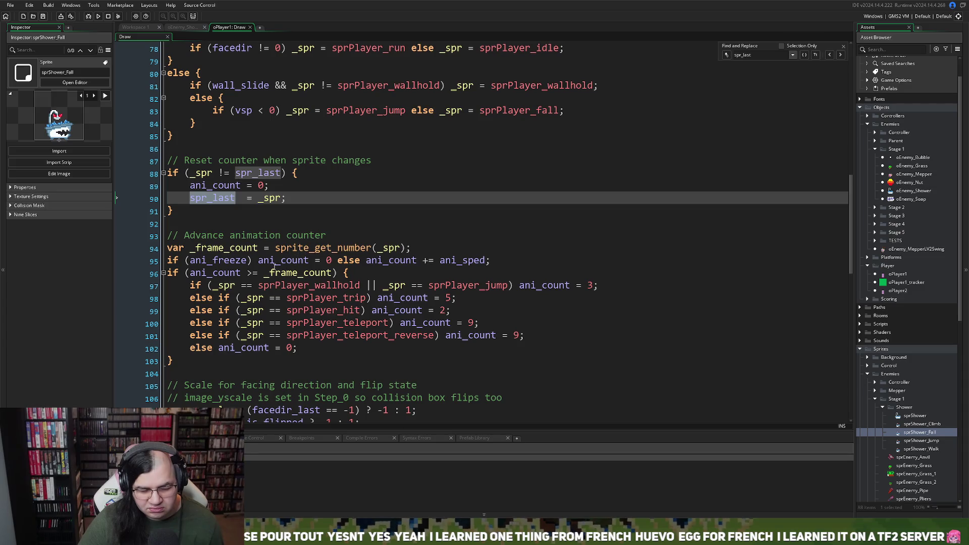
pyautogui.scroll(14, 288, 186)
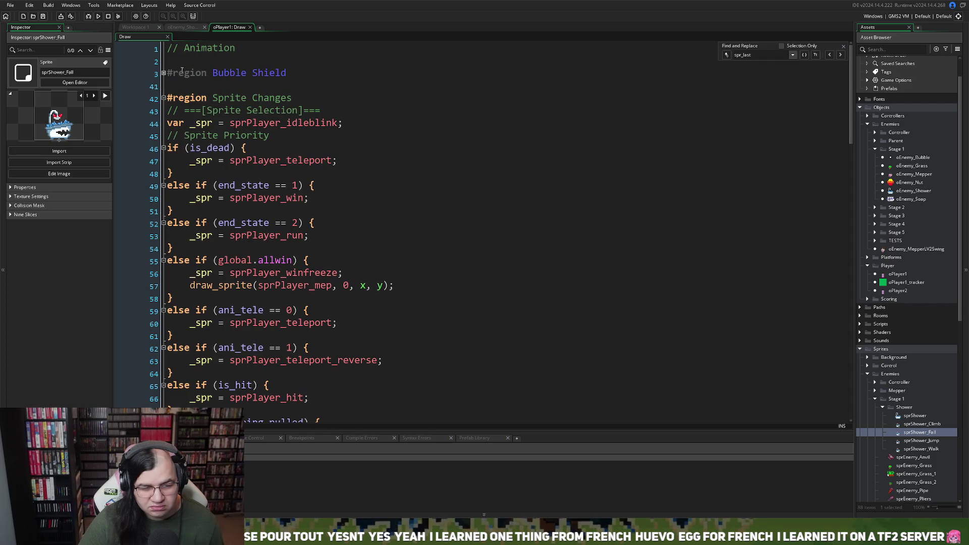
pyautogui.click(163, 73)
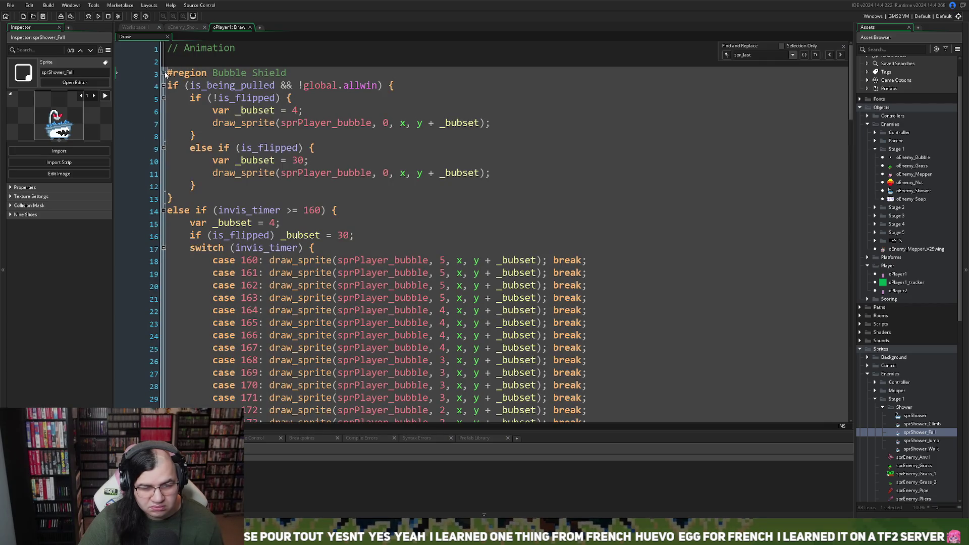
pyautogui.scroll(-8, 164, 74)
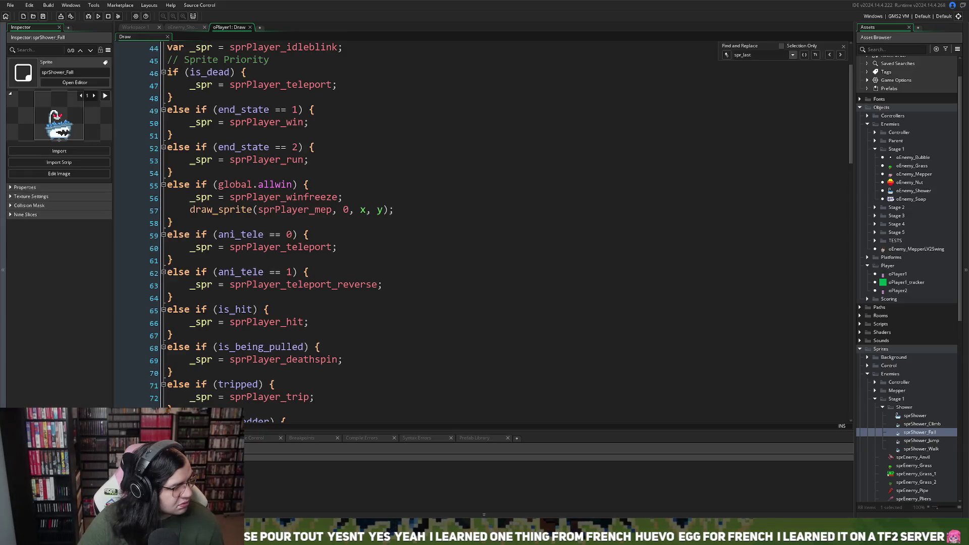
pyautogui.click(434, 192)
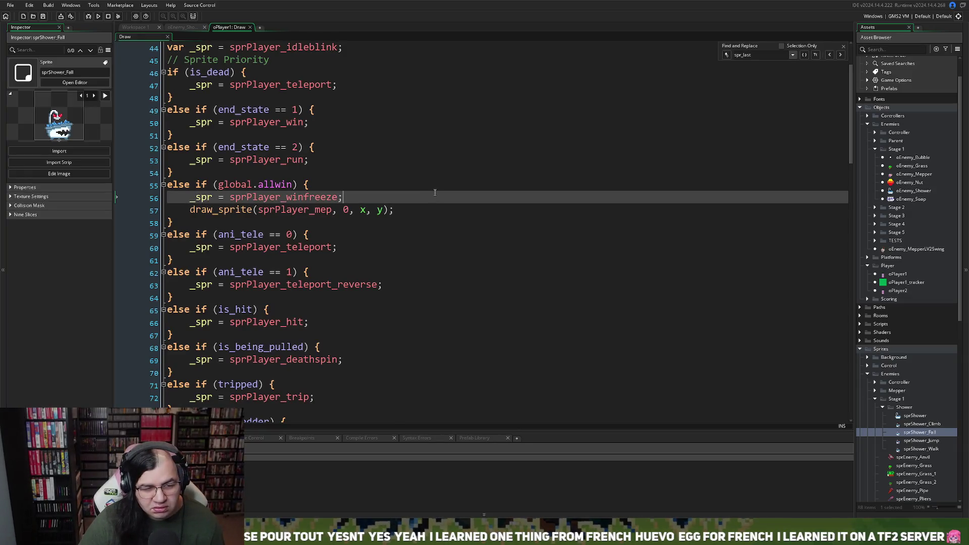
pyautogui.scroll(-7, 380, 196)
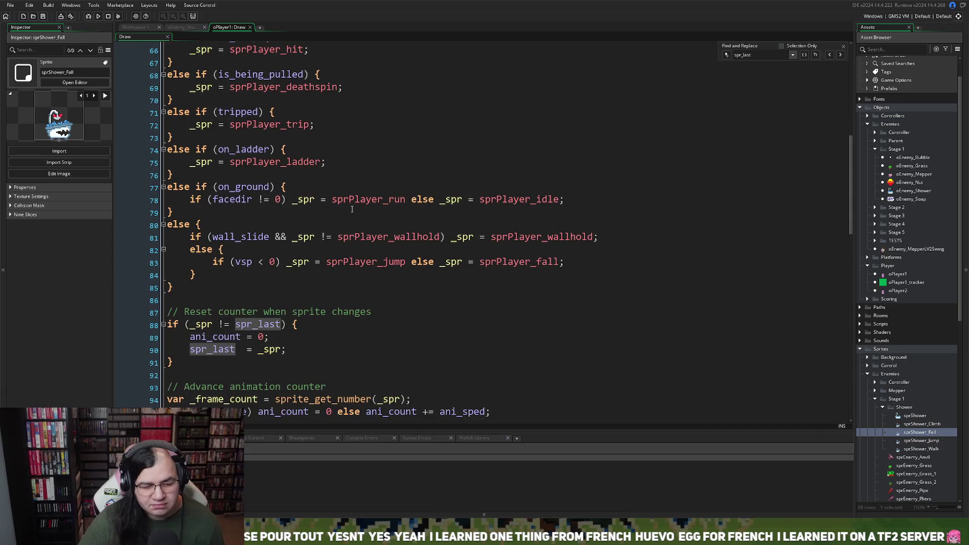
pyautogui.scroll(-4, 352, 209)
# Find how oPlayer1's scale line uses facedir_last on line 107, then return to the Shower enemy.
pyautogui.rightClick(341, 212)
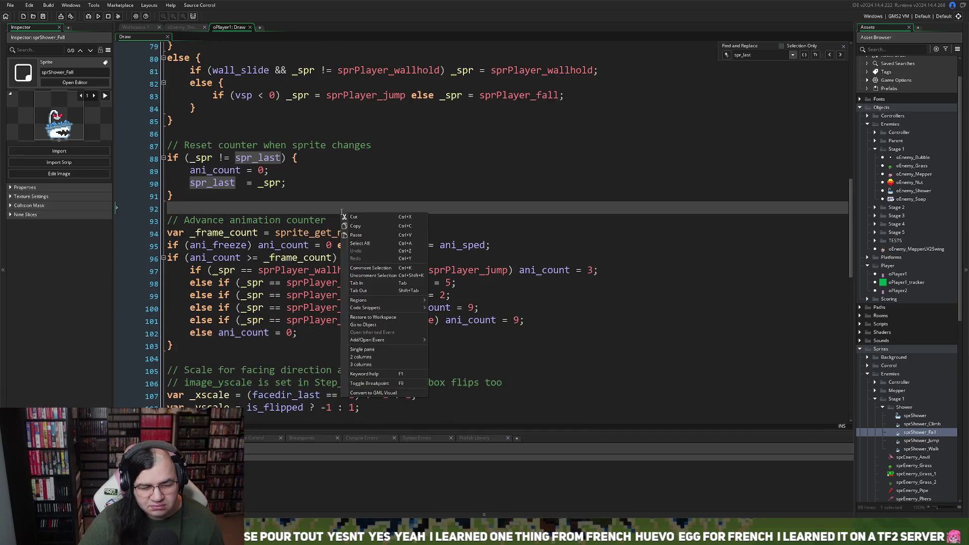
pyautogui.click(254, 203)
pyautogui.scroll(-1, 252, 204)
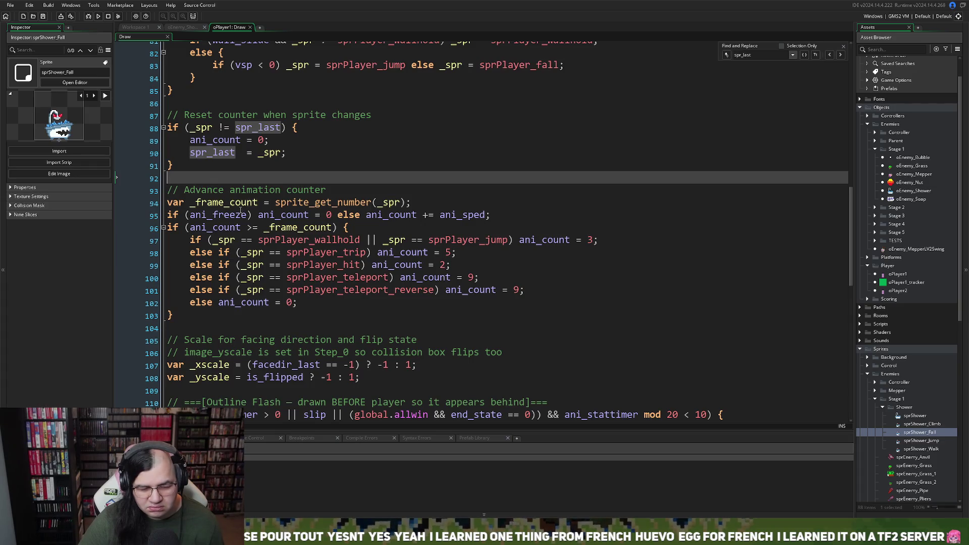
pyautogui.scroll(-1, 240, 210)
pyautogui.scroll(-3, 236, 210)
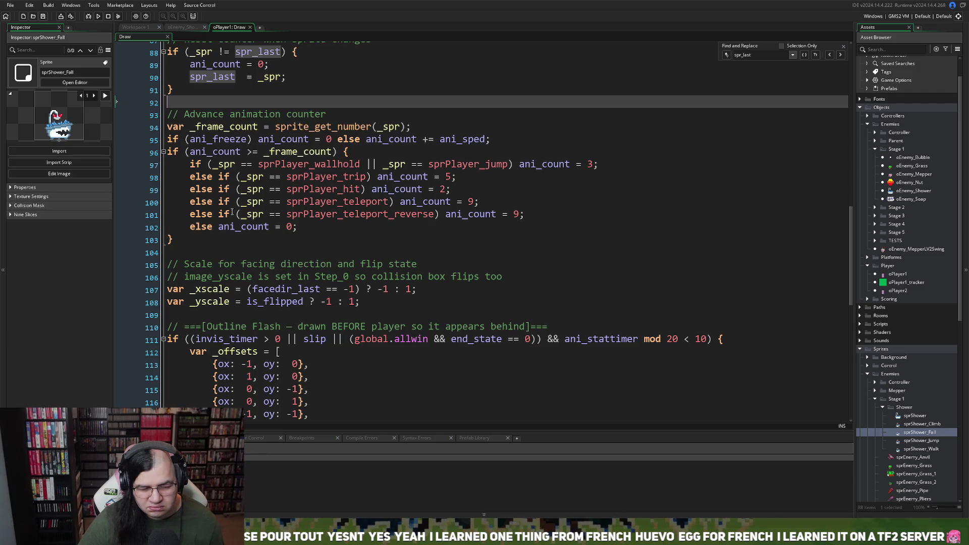
pyautogui.doubleClick(270, 290)
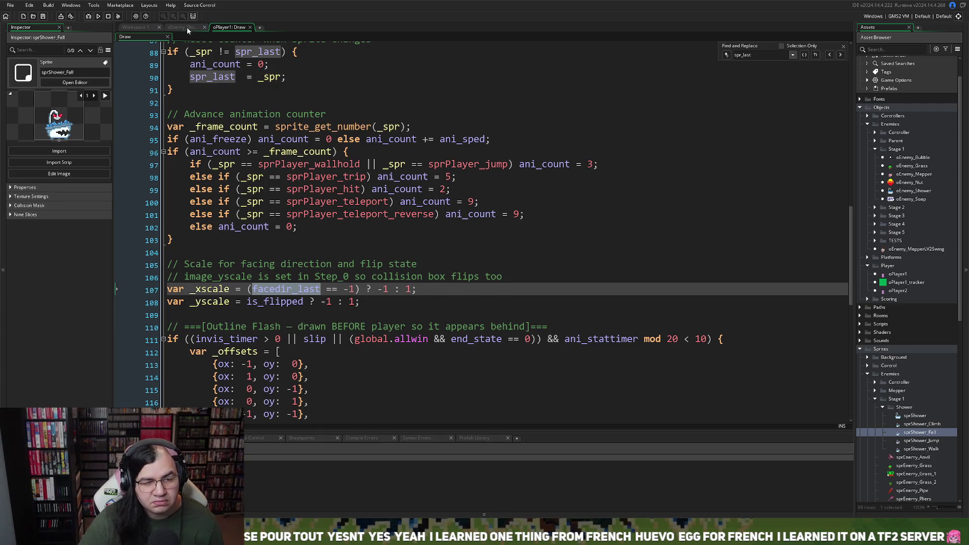
pyautogui.click(187, 28)
# Add 'facedir_last = 1;' on line 16 of the Shower enemy's Create event.
pyautogui.click(126, 37)
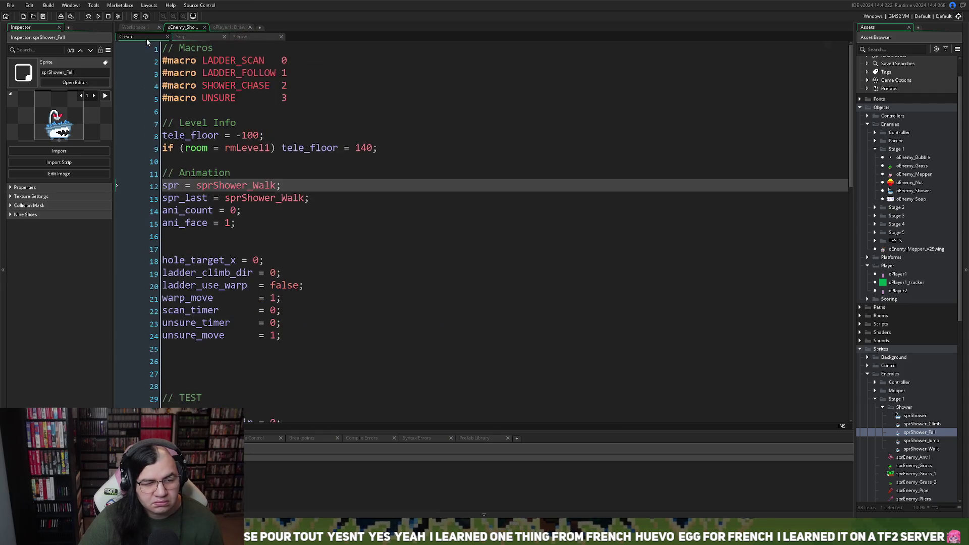
pyautogui.scroll(-2, 204, 222)
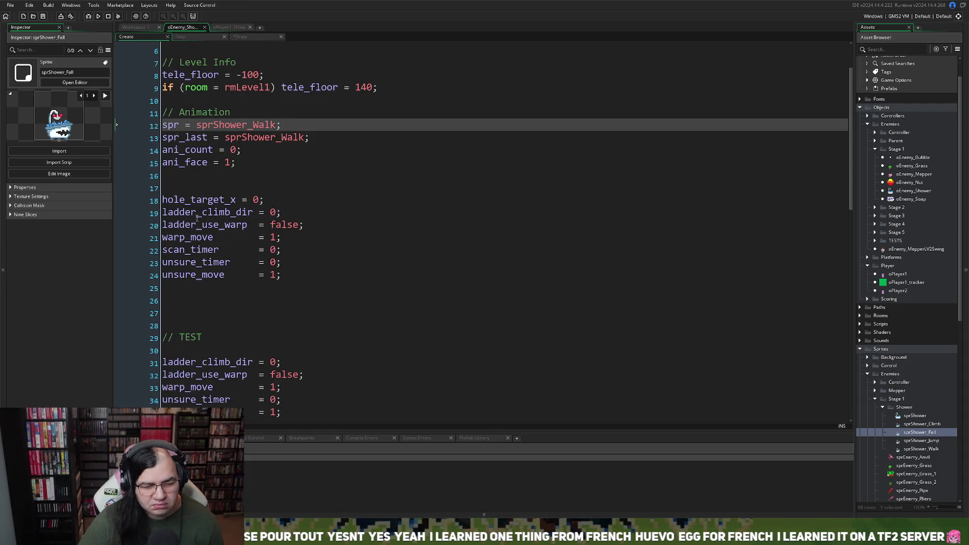
pyautogui.click(195, 175)
pyautogui.write('facedir_last')
pyautogui.rightClick(196, 190)
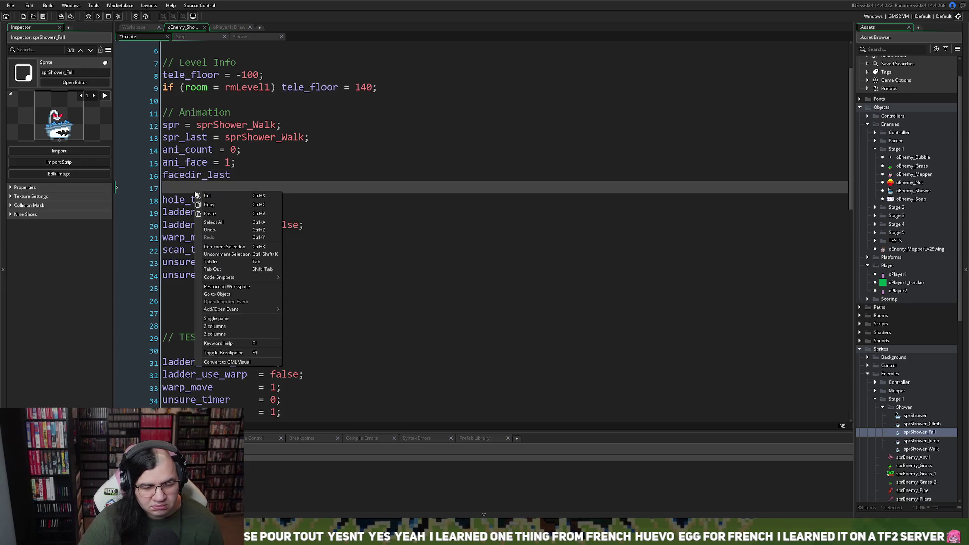
pyautogui.click(249, 173)
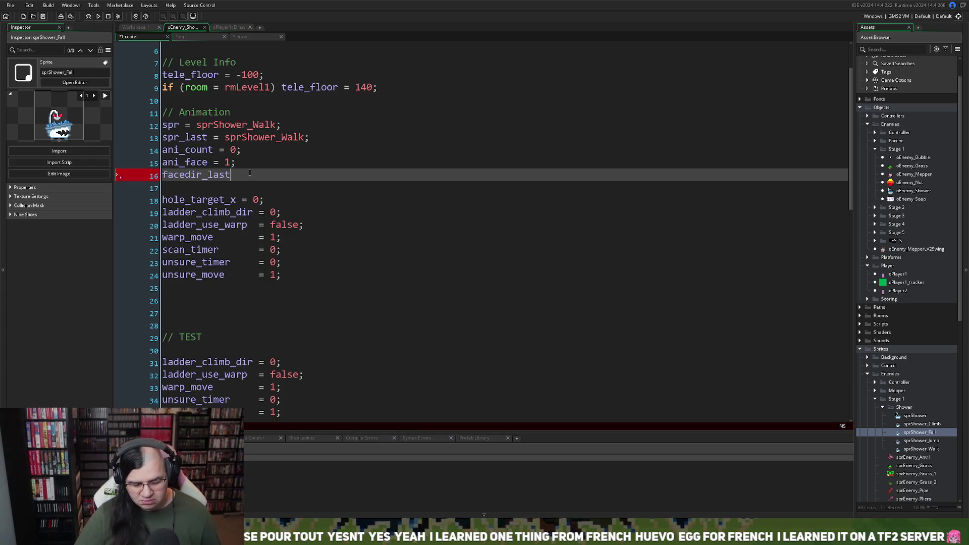
pyautogui.write(' = ')
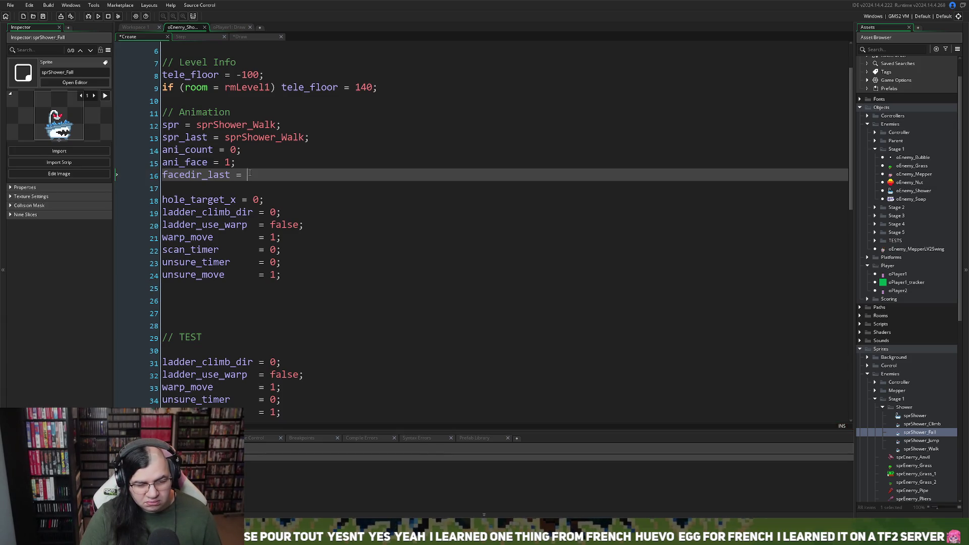
pyautogui.write('1;')
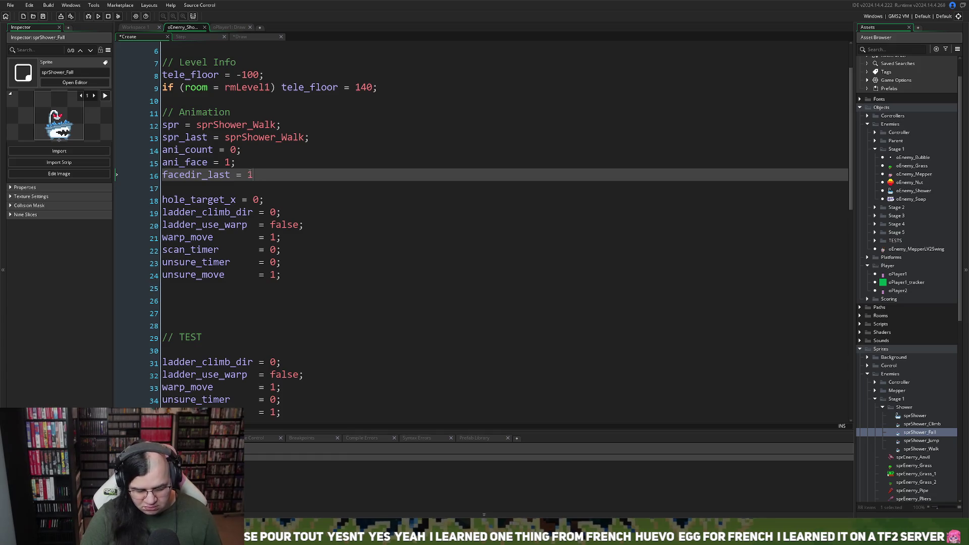
# Search for facedir_last and compare it with ani_face before going to the Step code.
pyautogui.doubleClick(201, 175)
pyautogui.hotkey('ctrl', 'f')
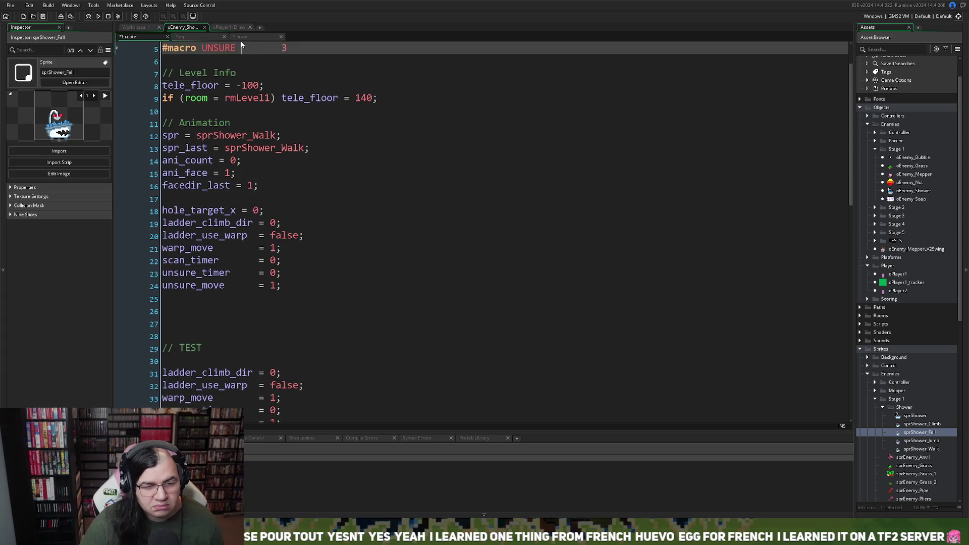
pyautogui.click(197, 38)
pyautogui.click(150, 38)
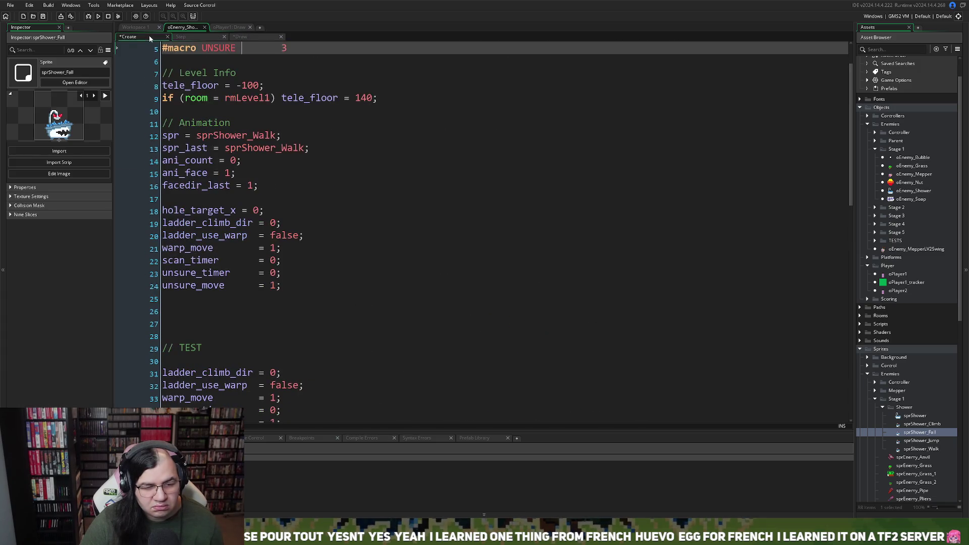
pyautogui.doubleClick(193, 174)
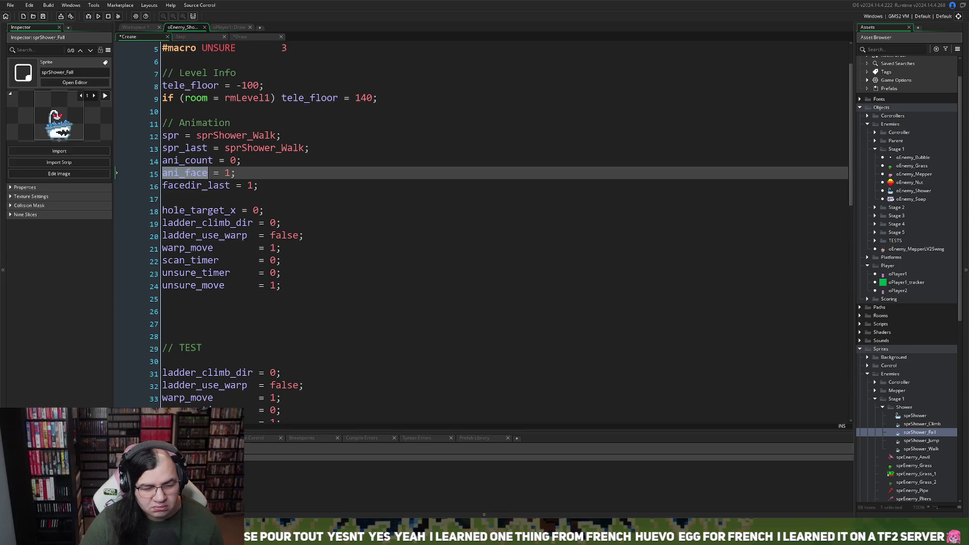
pyautogui.scroll(-7, 190, 183)
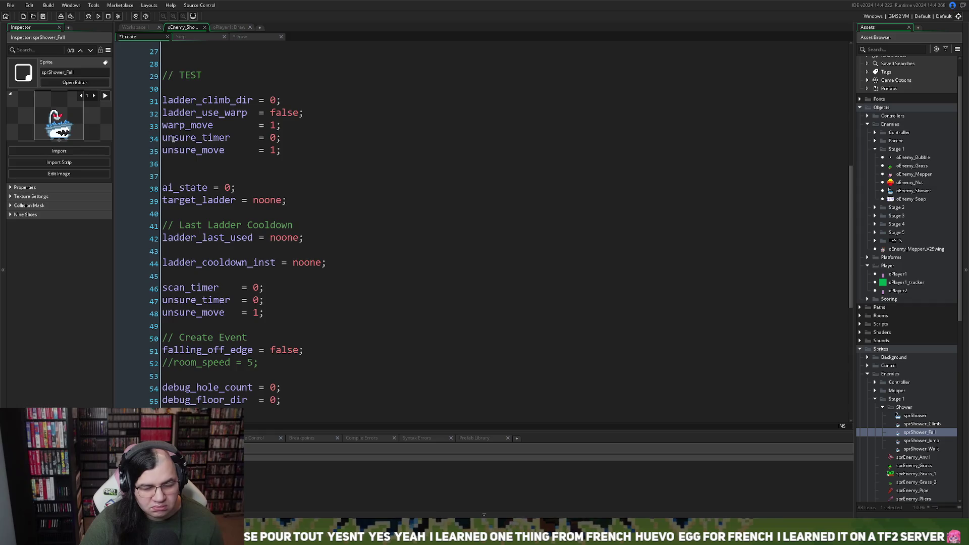
pyautogui.click(208, 37)
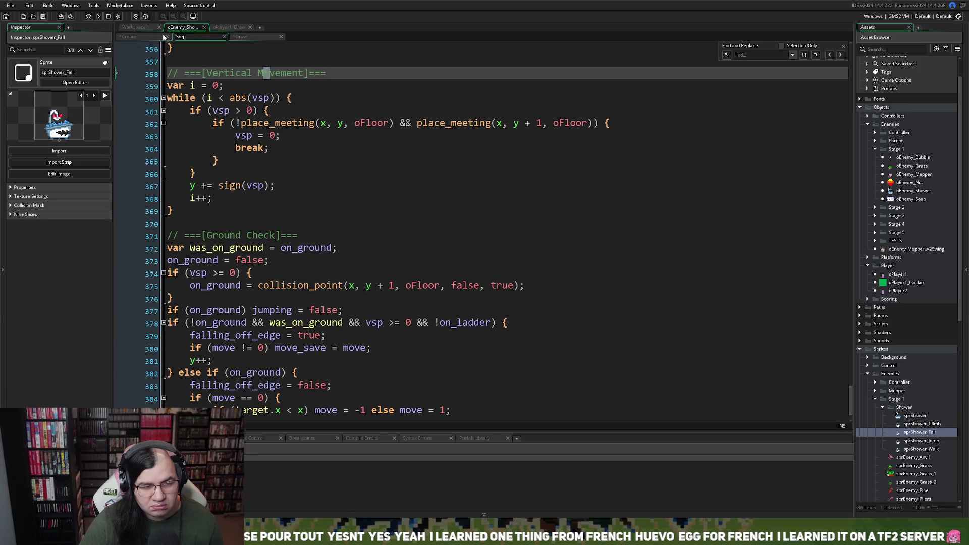
# Search the Step code for 'dir' and scroll through the code.
pyautogui.scroll(-1, 200, 85)
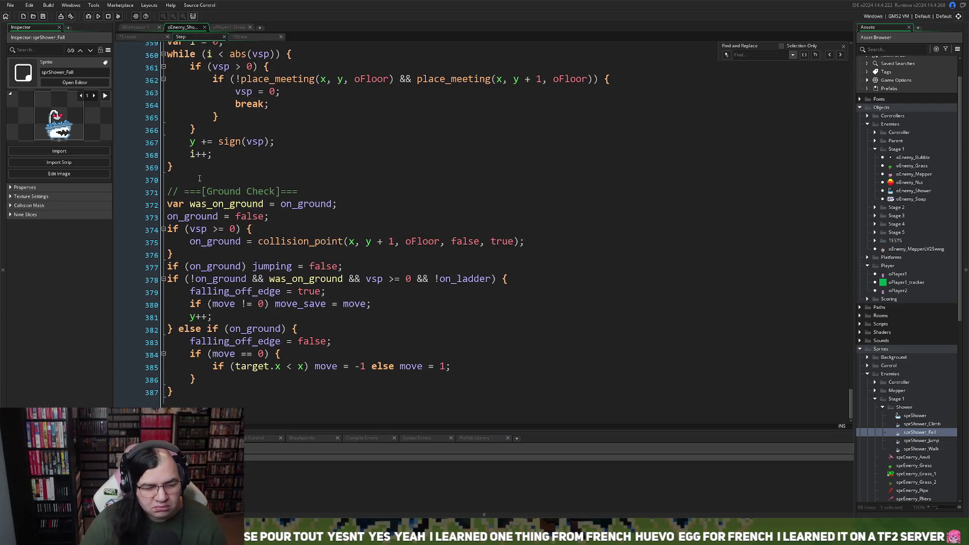
pyautogui.click(400, 183)
pyautogui.hotkey('ctrl', 'f')
pyautogui.write('f')
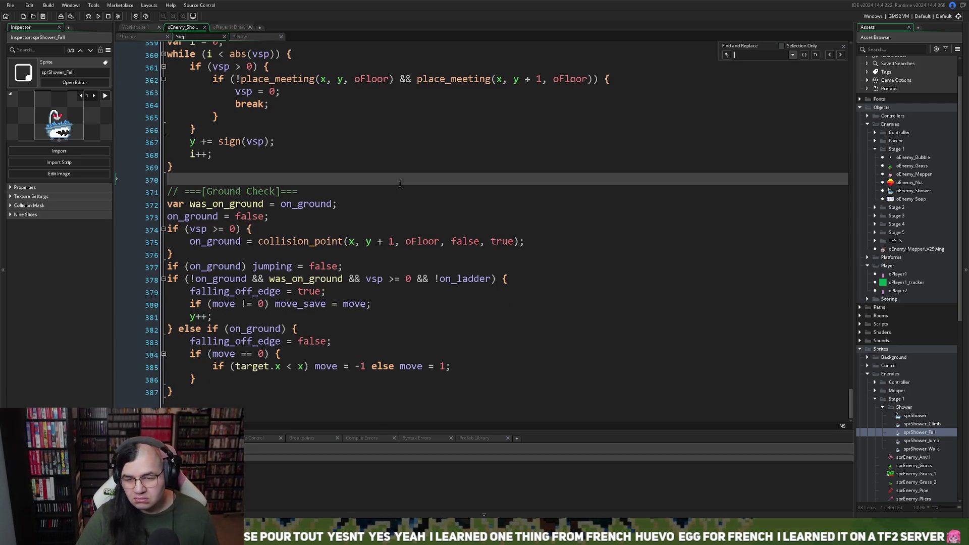
pyautogui.write('ace')
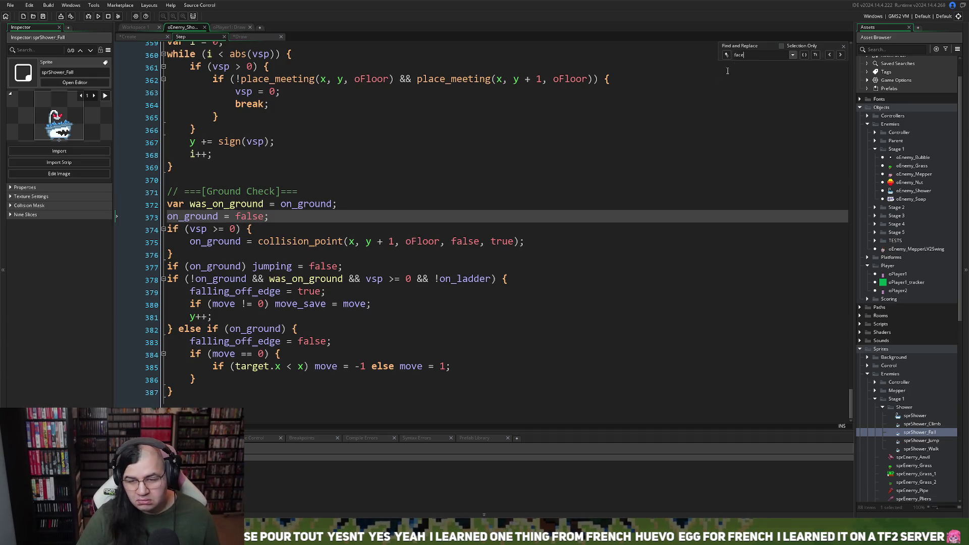
pyautogui.doubleClick(755, 55)
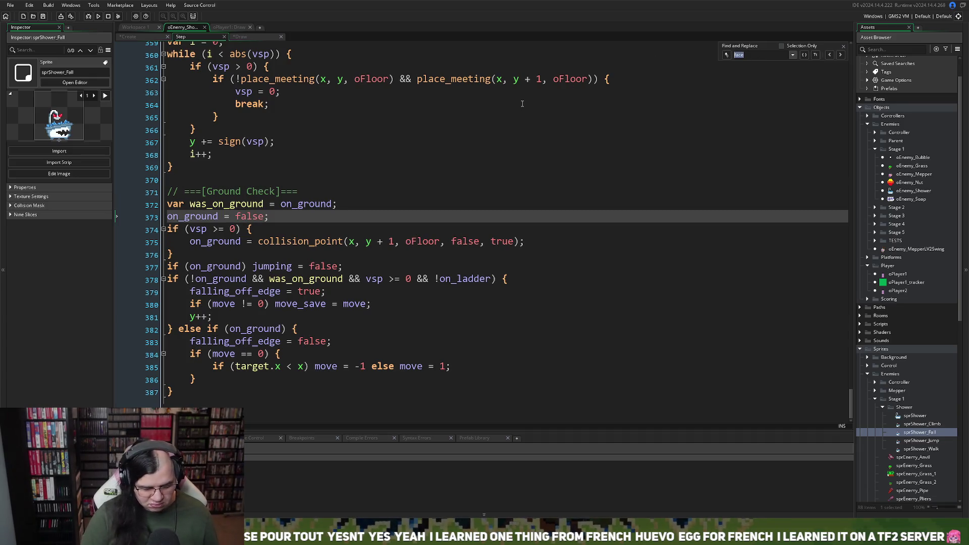
pyautogui.write('dir')
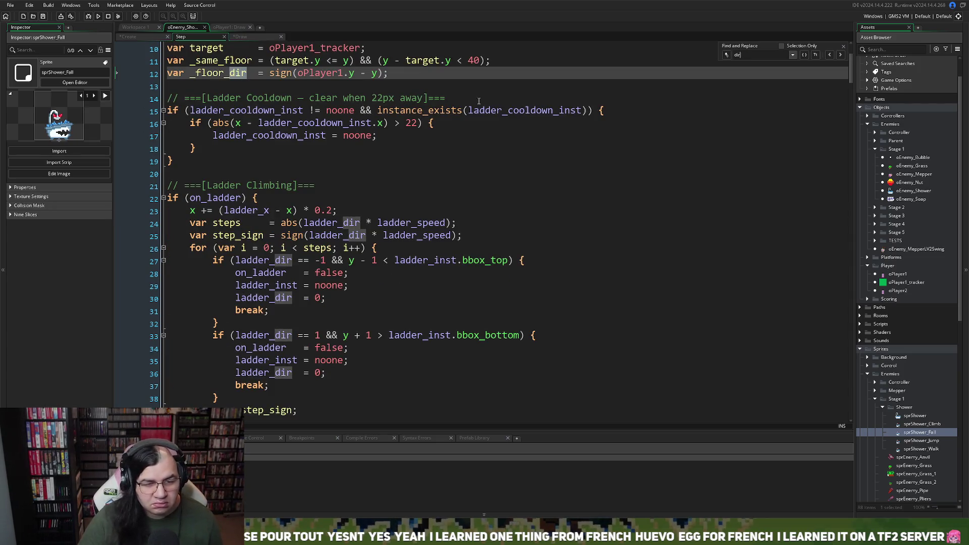
pyautogui.scroll(3, 352, 133)
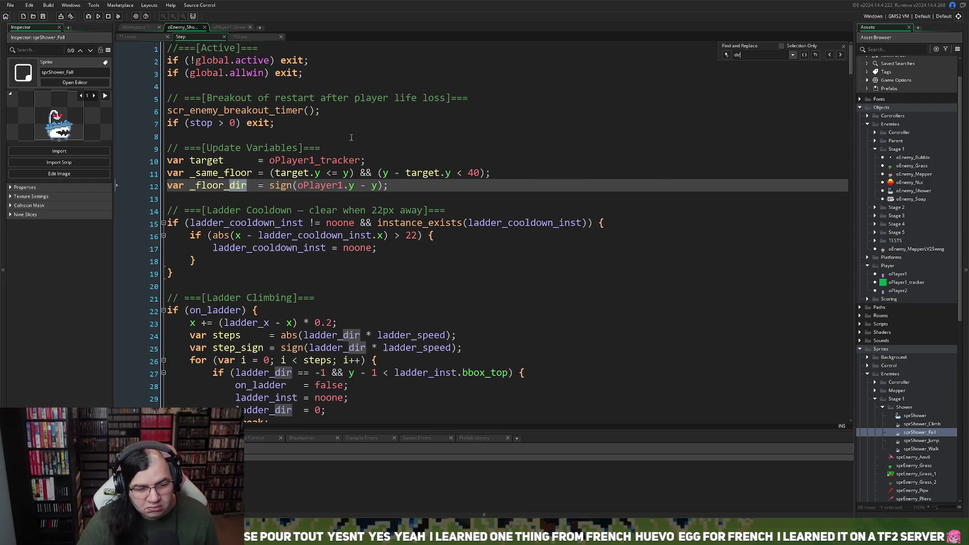
pyautogui.scroll(-2, 351, 137)
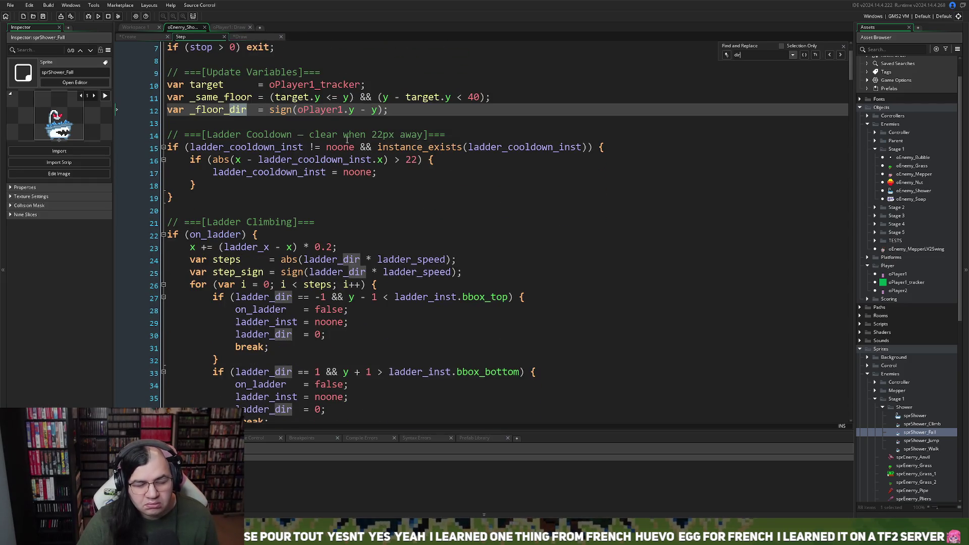
pyautogui.scroll(-1, 343, 143)
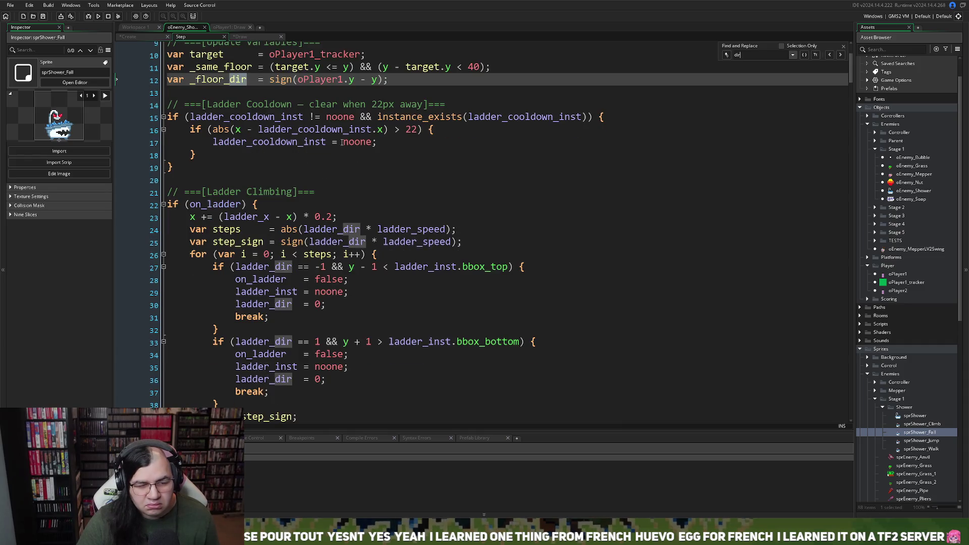
pyautogui.scroll(-2, 339, 145)
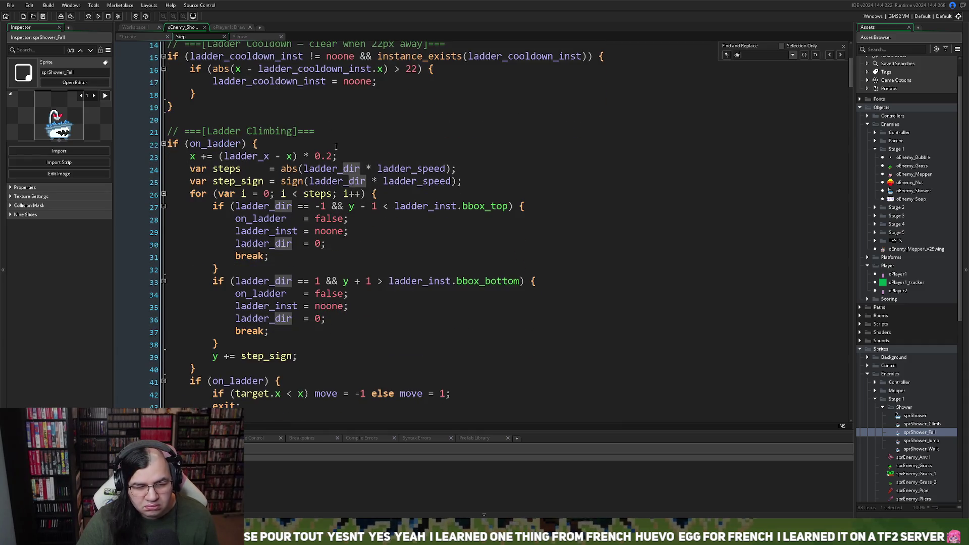
pyautogui.scroll(-2, 335, 147)
pyautogui.scroll(-5, 334, 148)
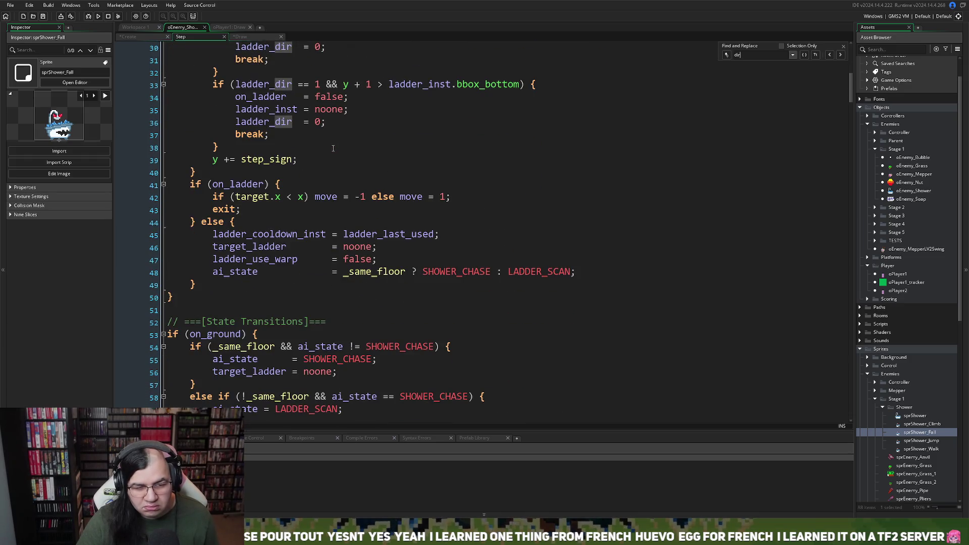
pyautogui.scroll(-3, 333, 148)
pyautogui.scroll(-3, 327, 152)
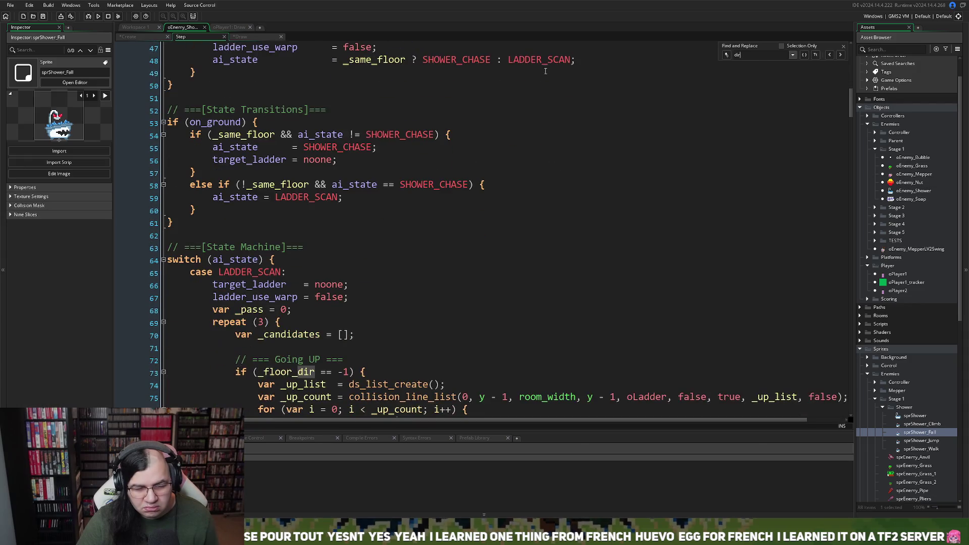
# Cycle through every 'dir' match, including climb_dir and ladder_dir, then show the Draw code.
pyautogui.click(840, 55)
pyautogui.click(840, 54)
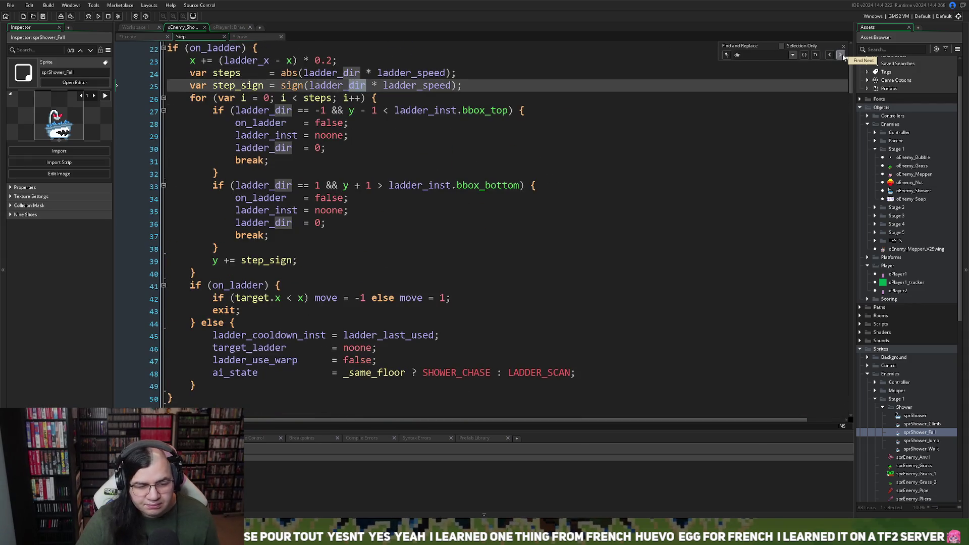
pyautogui.click(840, 55)
pyautogui.click(840, 55)
pyautogui.click(840, 55)
pyautogui.click(841, 54)
pyautogui.click(840, 55)
pyautogui.click(840, 55)
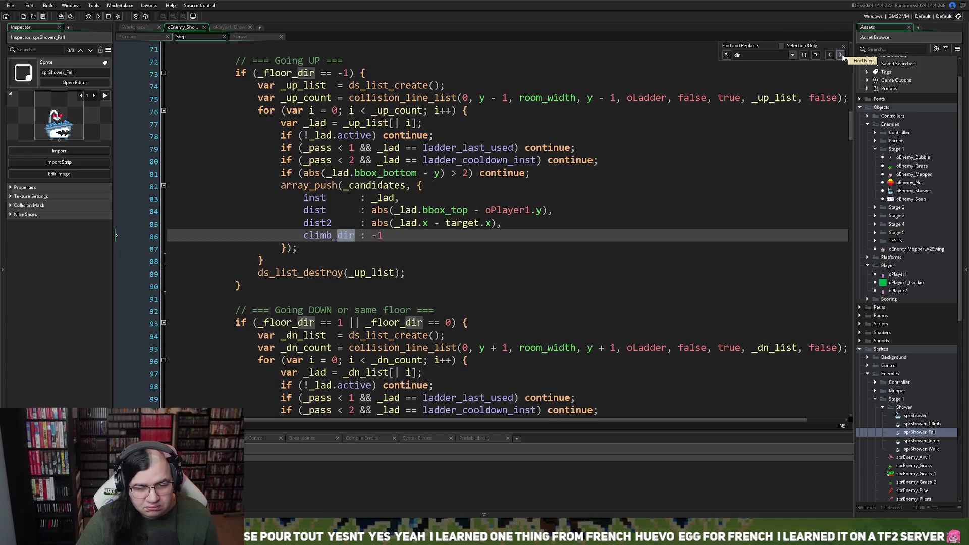
pyautogui.click(840, 55)
pyautogui.click(840, 55)
pyautogui.click(841, 55)
pyautogui.click(840, 54)
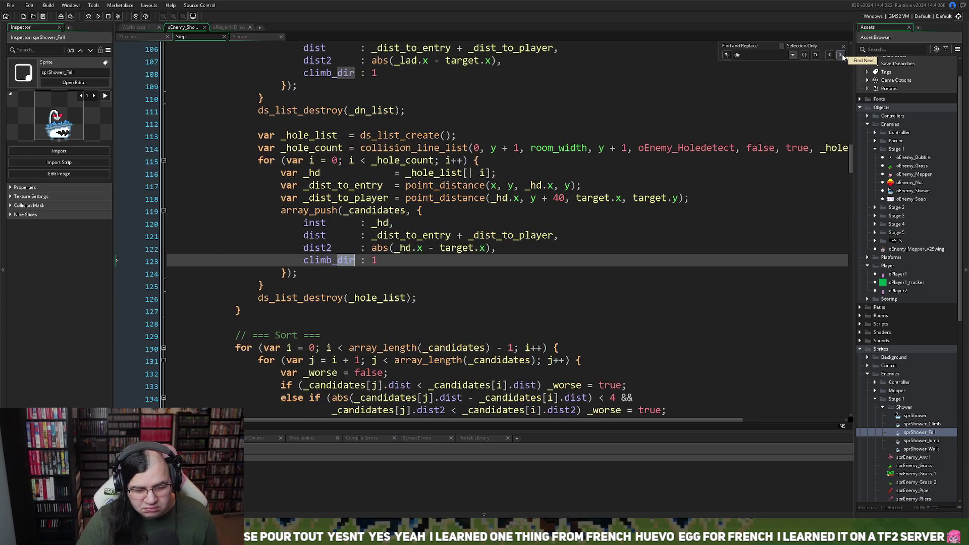
pyautogui.click(840, 55)
pyautogui.click(841, 55)
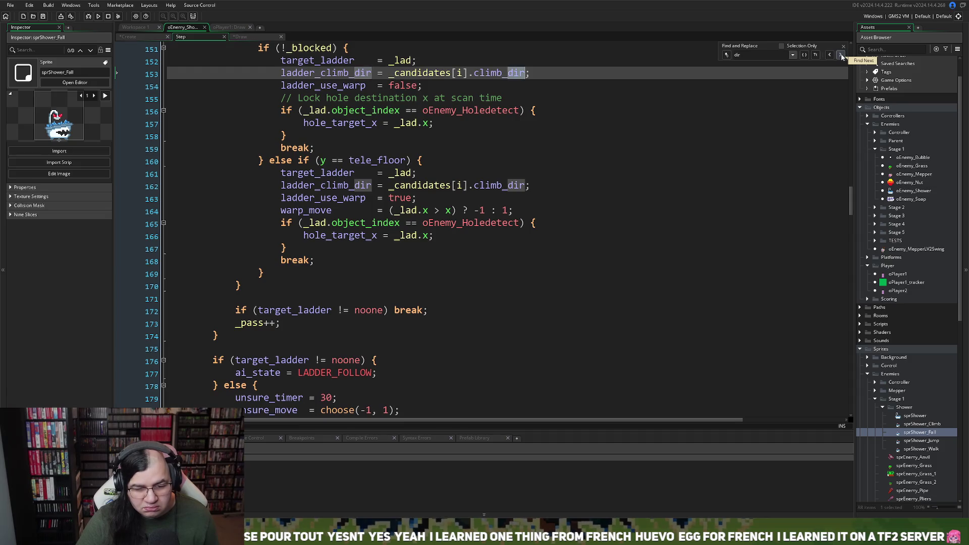
pyautogui.click(840, 55)
pyautogui.click(841, 55)
pyautogui.click(840, 55)
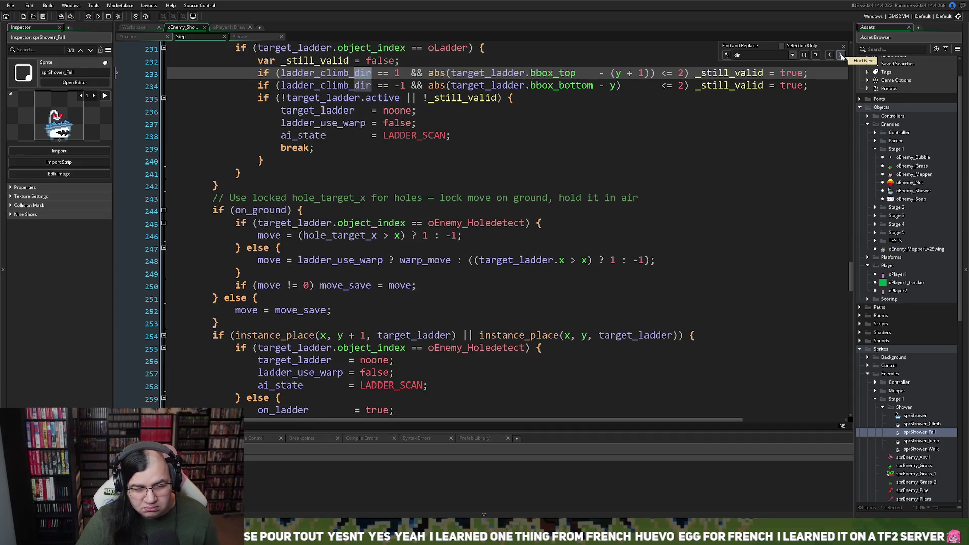
pyautogui.click(840, 54)
pyautogui.click(841, 54)
pyautogui.click(840, 55)
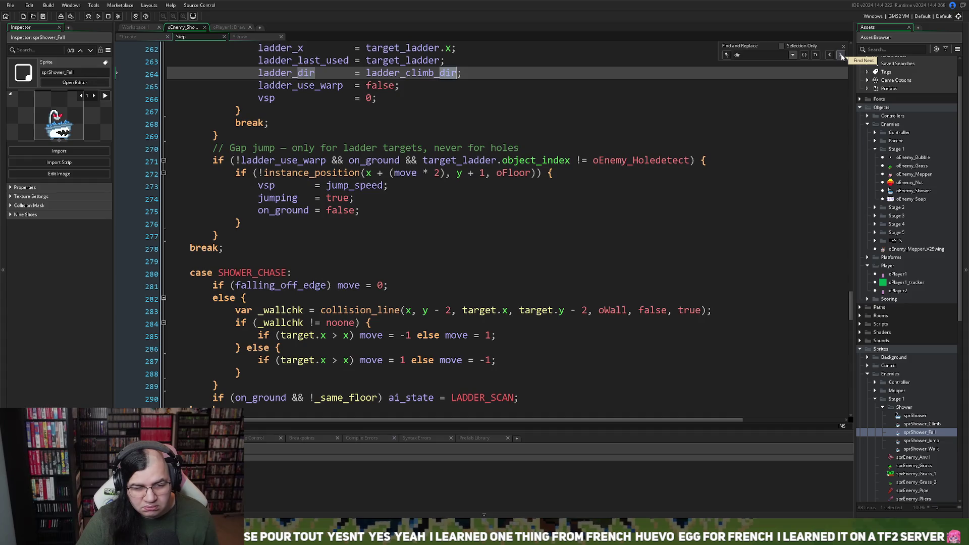
pyautogui.click(840, 54)
pyautogui.click(840, 54)
pyautogui.click(841, 55)
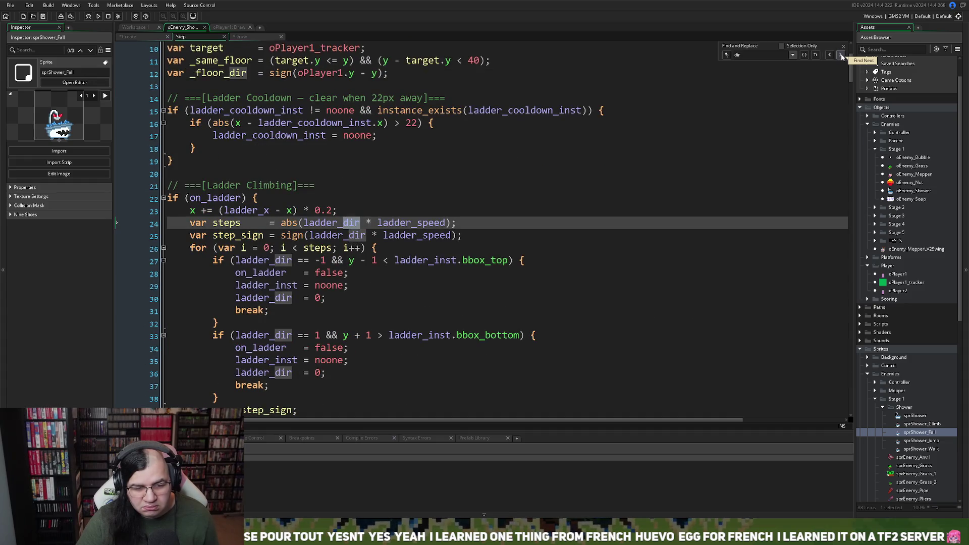
pyautogui.click(237, 37)
pyautogui.scroll(2, 347, 124)
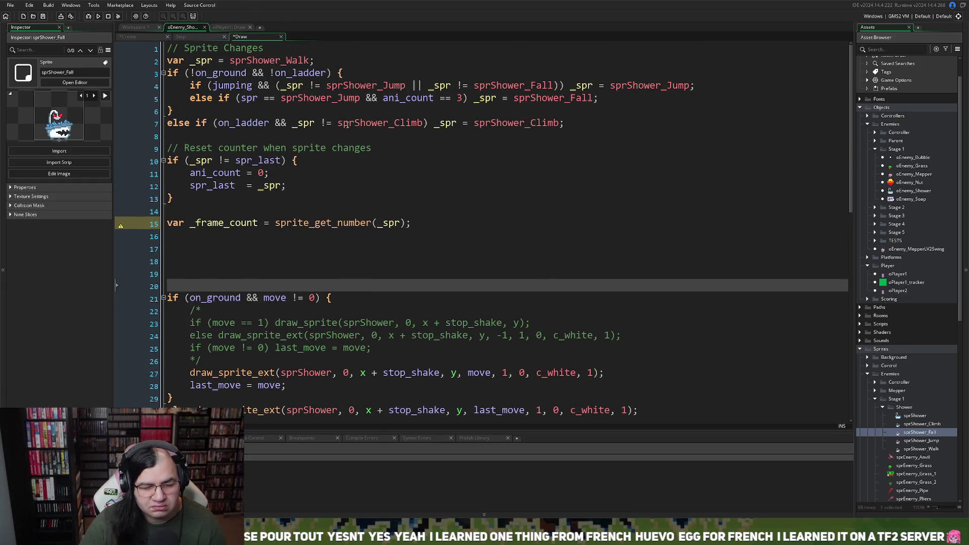
# Insert blank lines above var _frame_count and write '// Detect Direction Change' there.
pyautogui.click(189, 236)
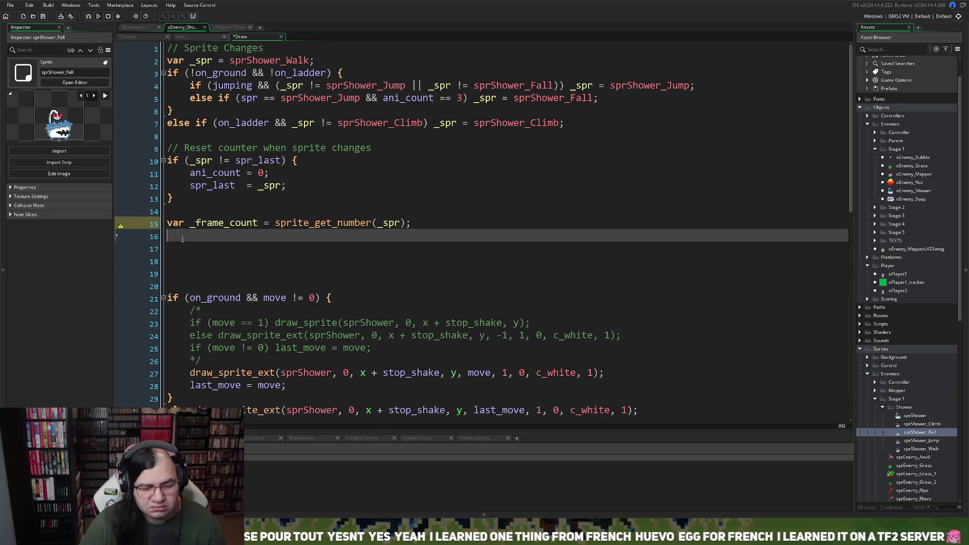
pyautogui.click(179, 212)
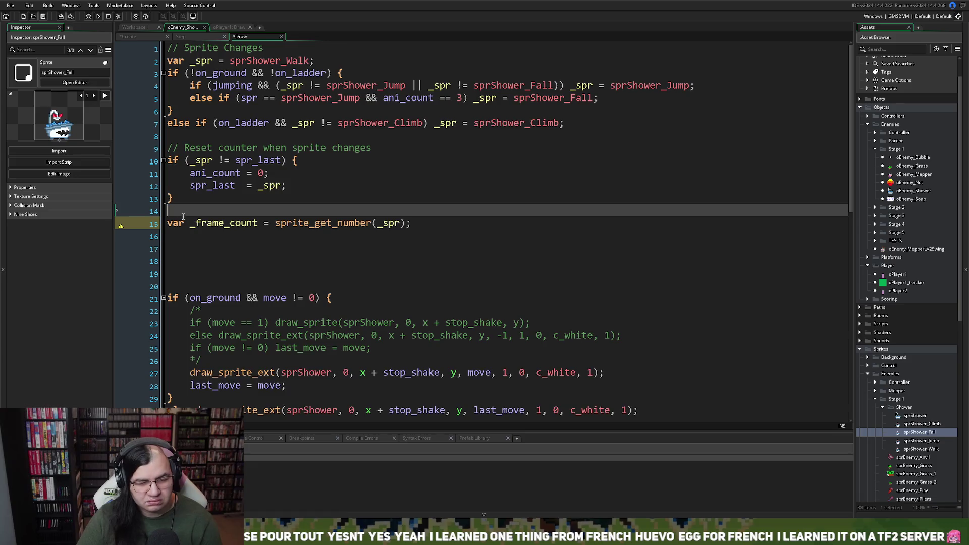
pyautogui.press('Return')
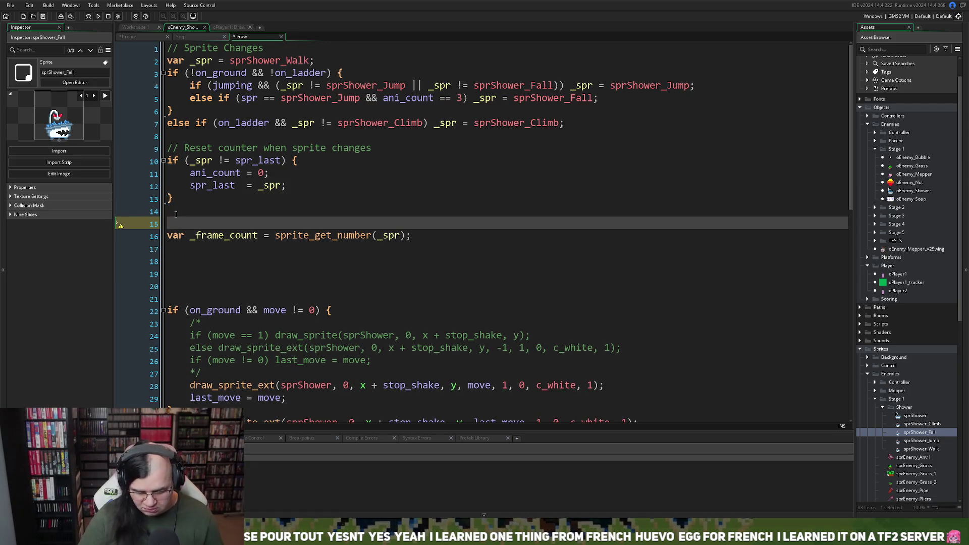
pyautogui.press('Return')
pyautogui.click(172, 215)
pyautogui.click(170, 222)
pyautogui.write('//')
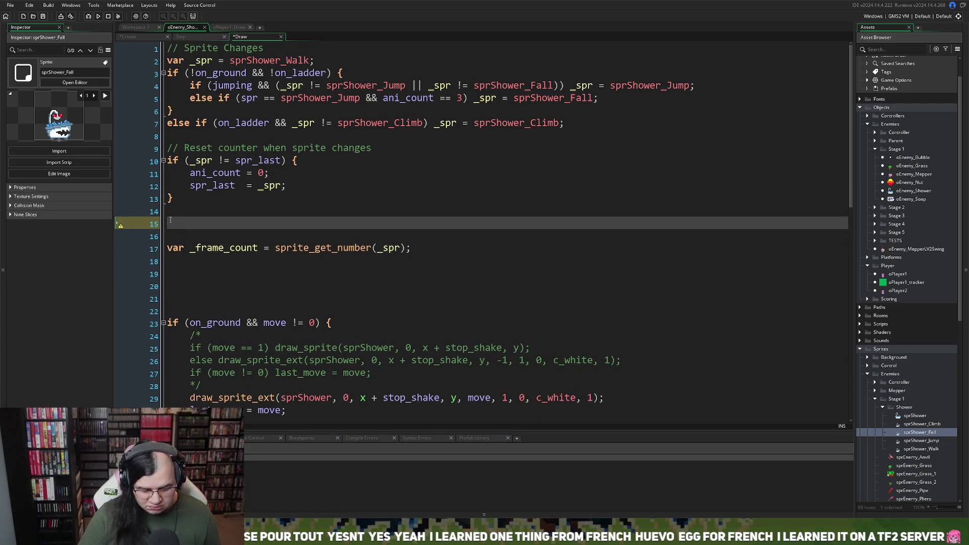
pyautogui.write(' Detect ')
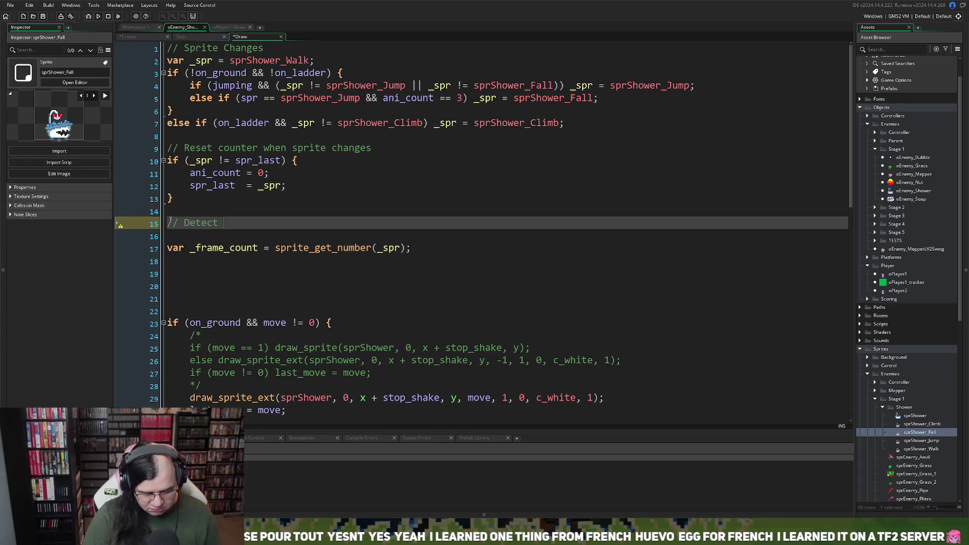
pyautogui.write('Direction ')
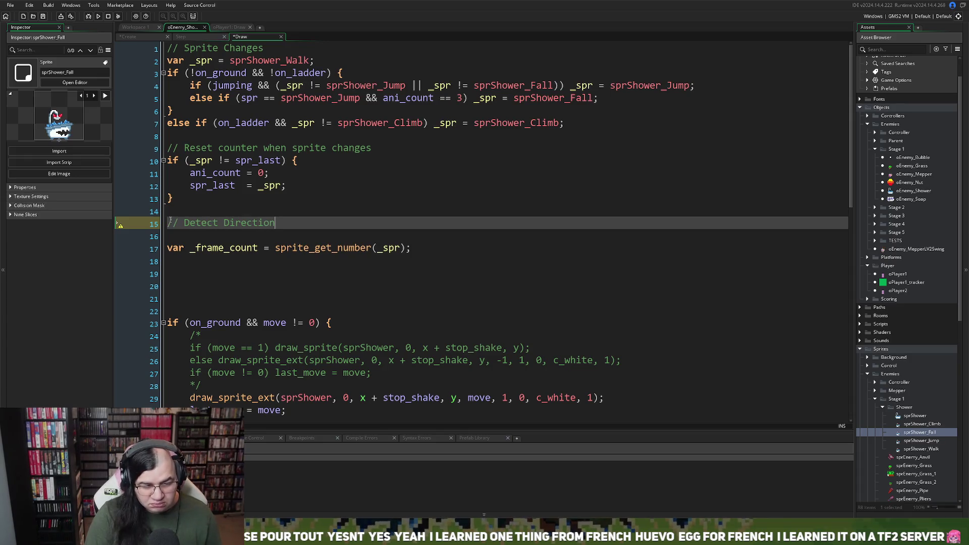
pyautogui.write('Change')
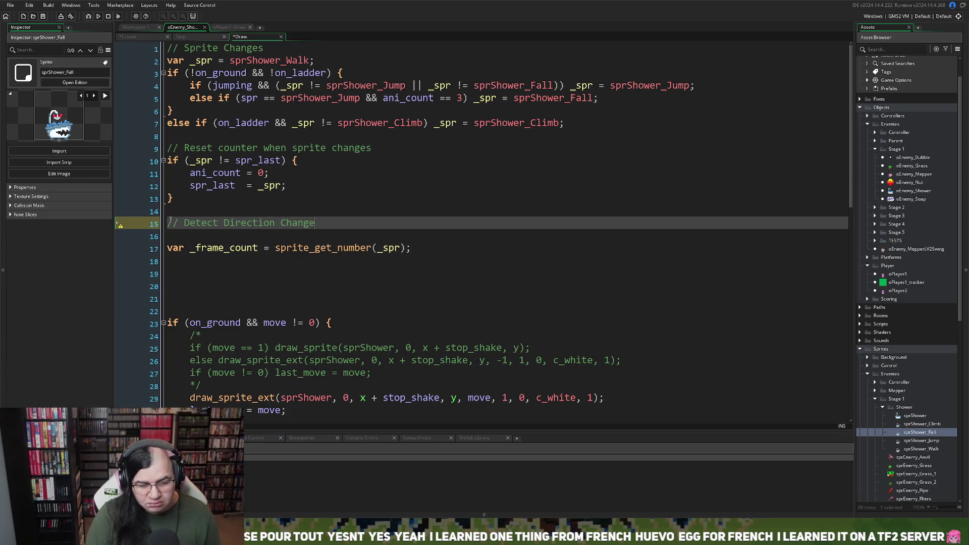
pyautogui.press('Return')
pyautogui.hotkey('ctrl', 'Tab')
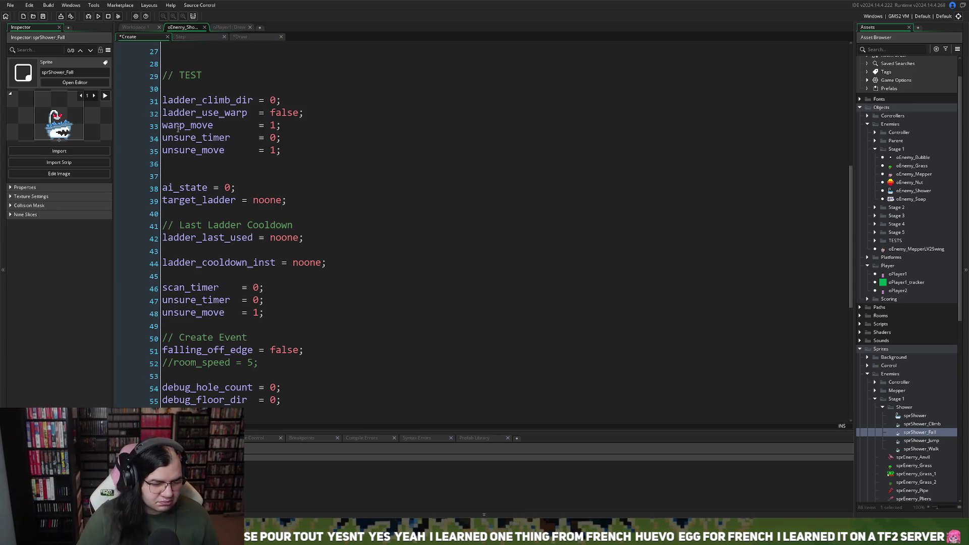
# Locate facedir_last on line 16 of the Create code, then go to the Step code.
pyautogui.scroll(-2, 172, 100)
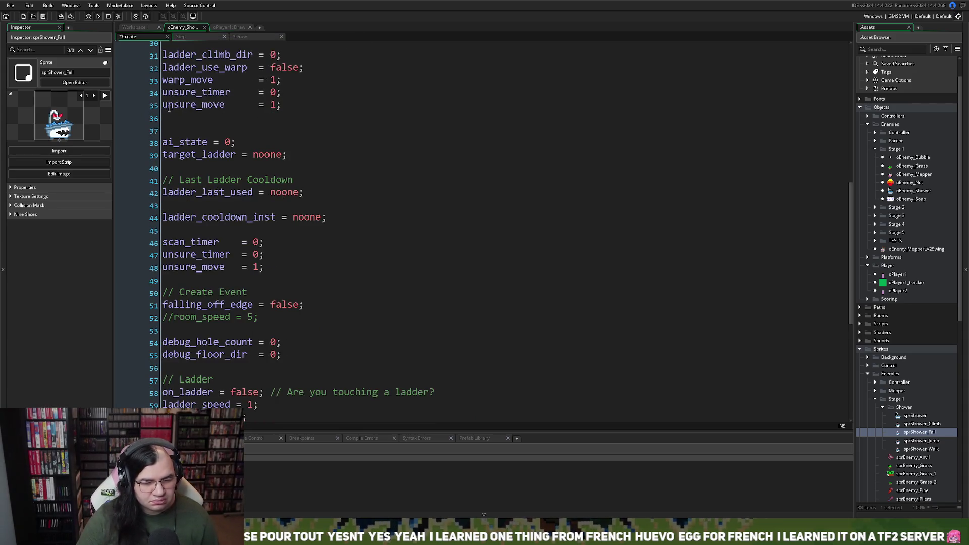
pyautogui.scroll(8, 196, 187)
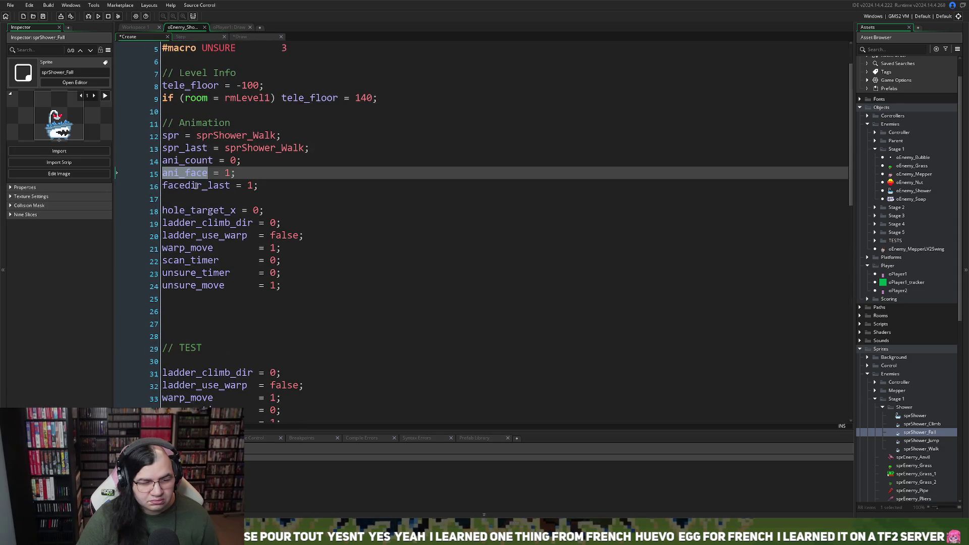
pyautogui.doubleClick(196, 186)
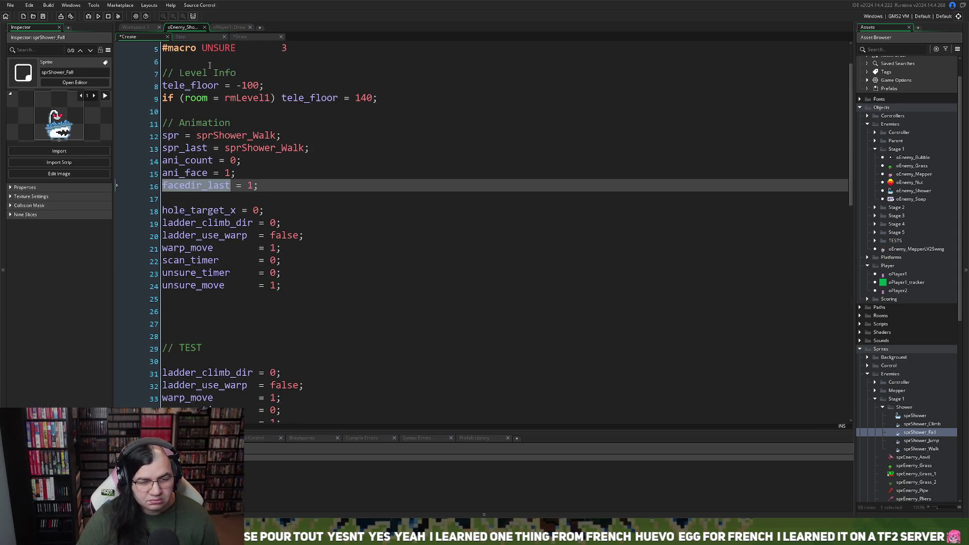
pyautogui.click(199, 37)
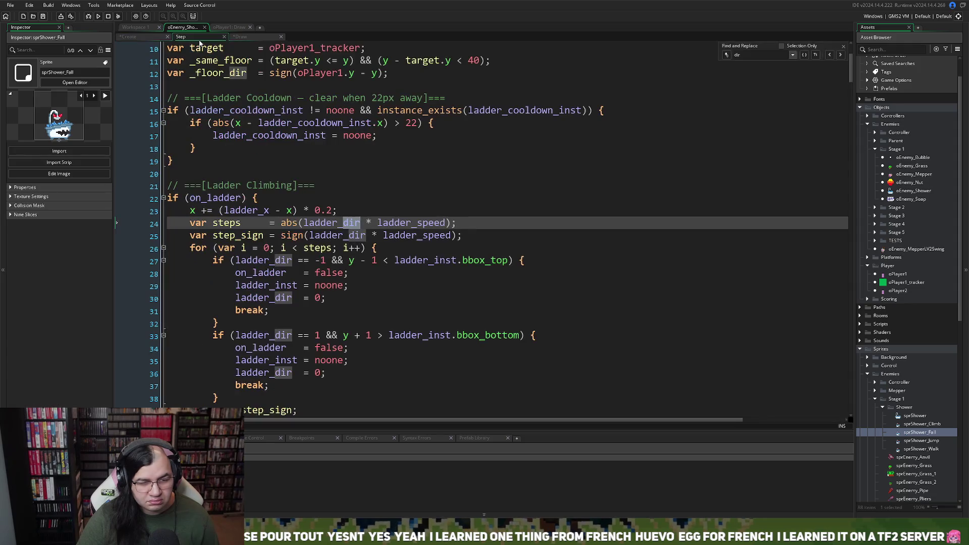
# Type 'if (facedir_last' under the direction-change comment in the Draw code.
pyautogui.click(247, 37)
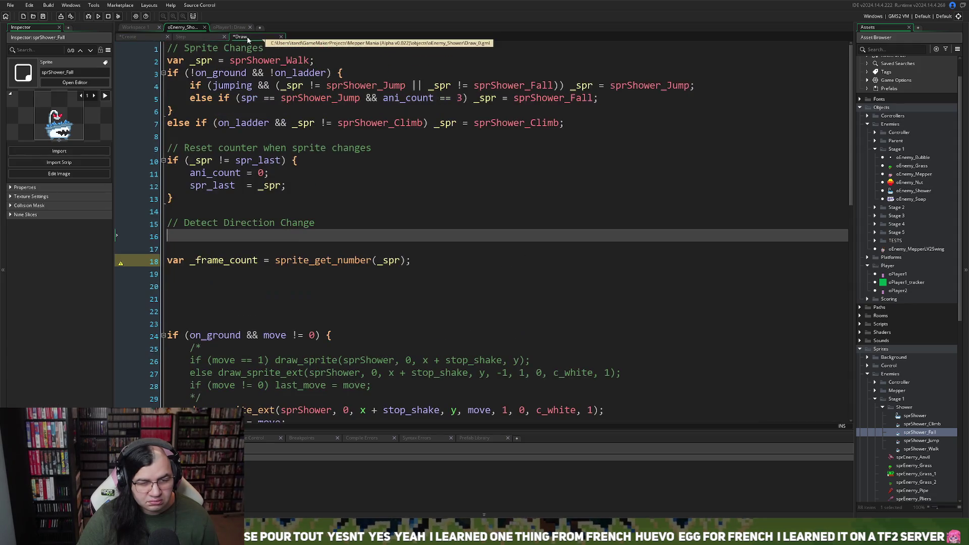
pyautogui.write('facedir_last')
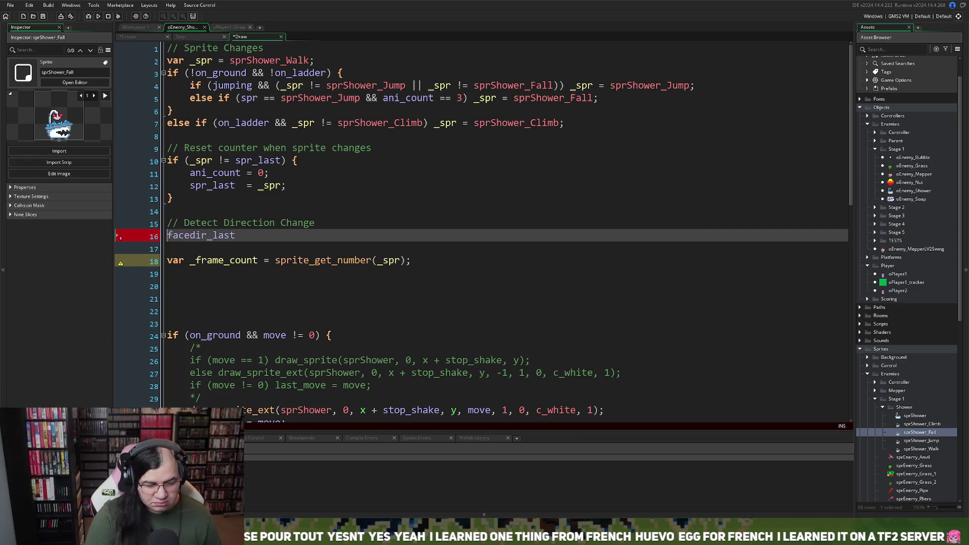
pyautogui.write('if ')
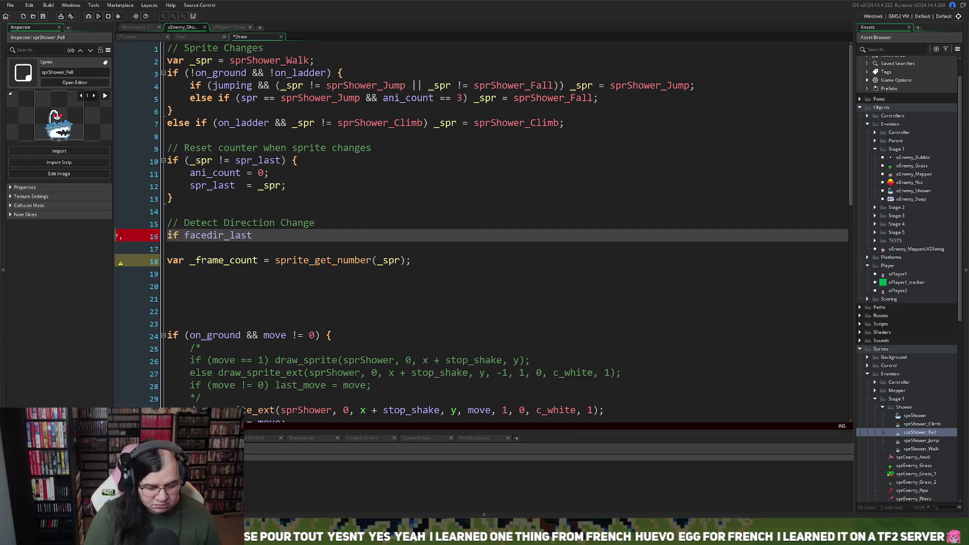
pyautogui.write('(')
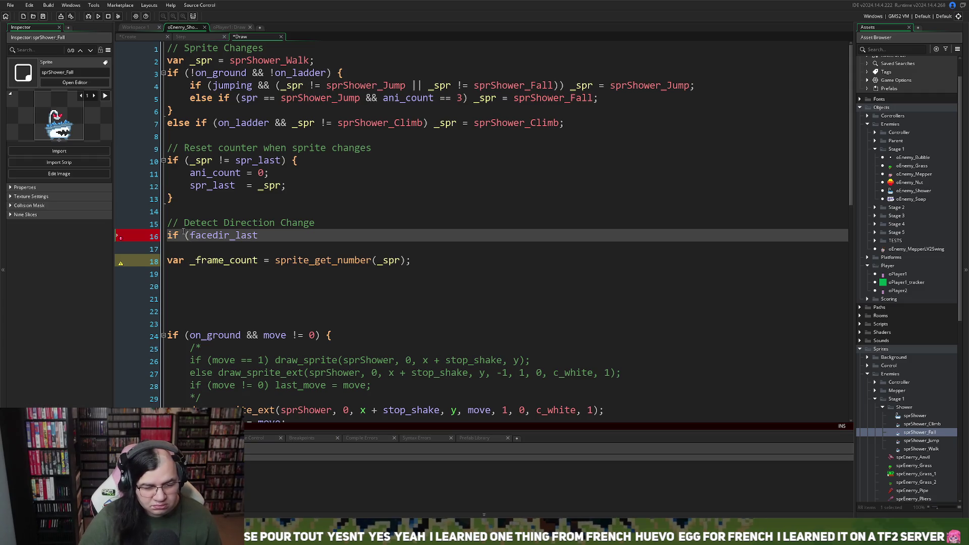
pyautogui.scroll(-3, 192, 234)
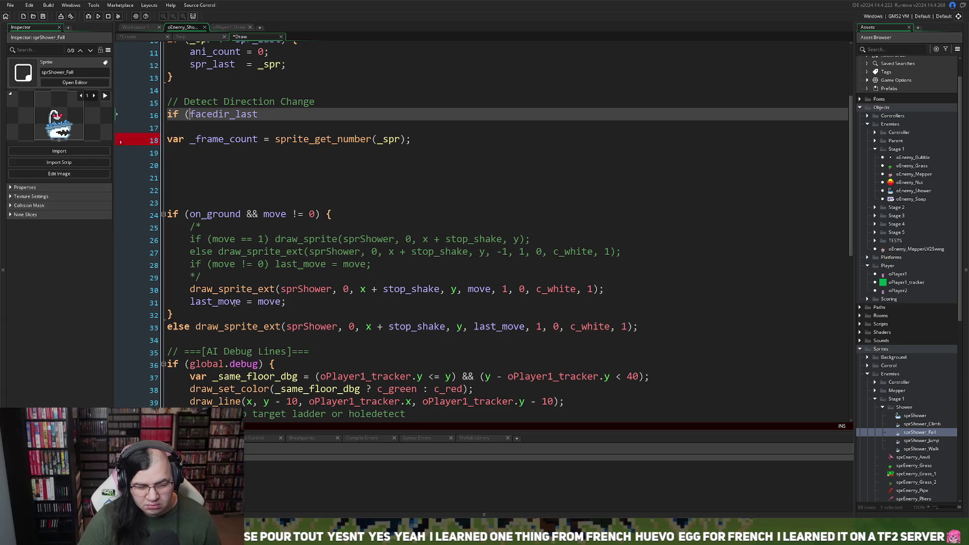
pyautogui.scroll(2, 262, 217)
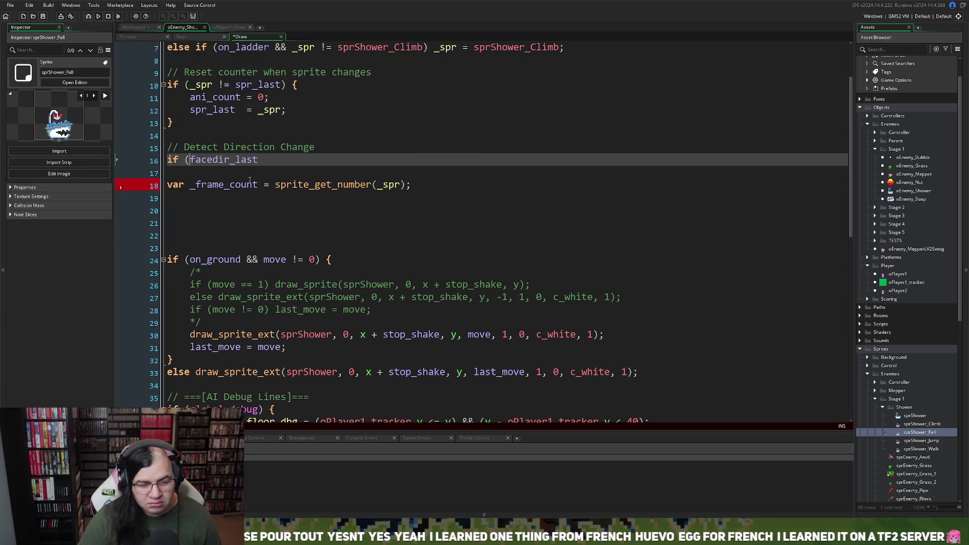
pyautogui.click(263, 222)
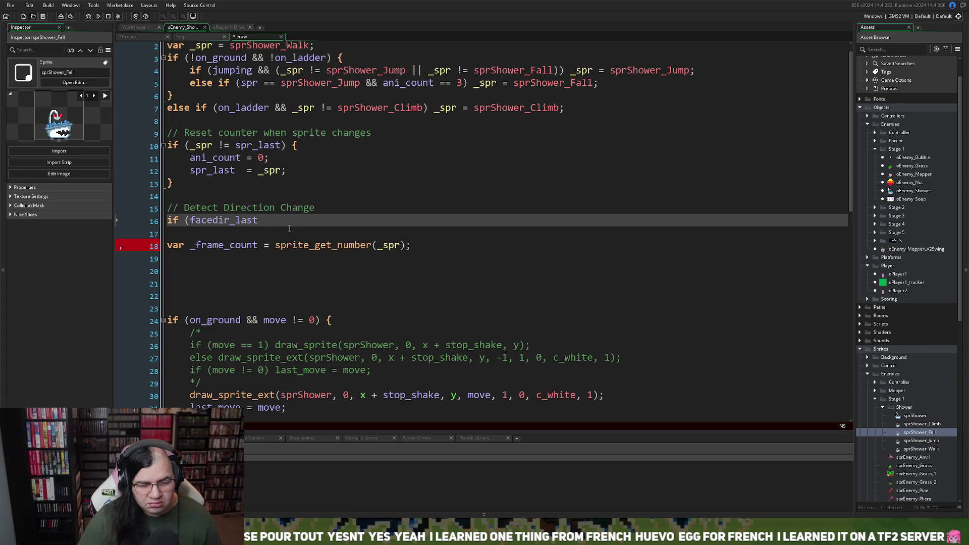
pyautogui.scroll(1, 273, 228)
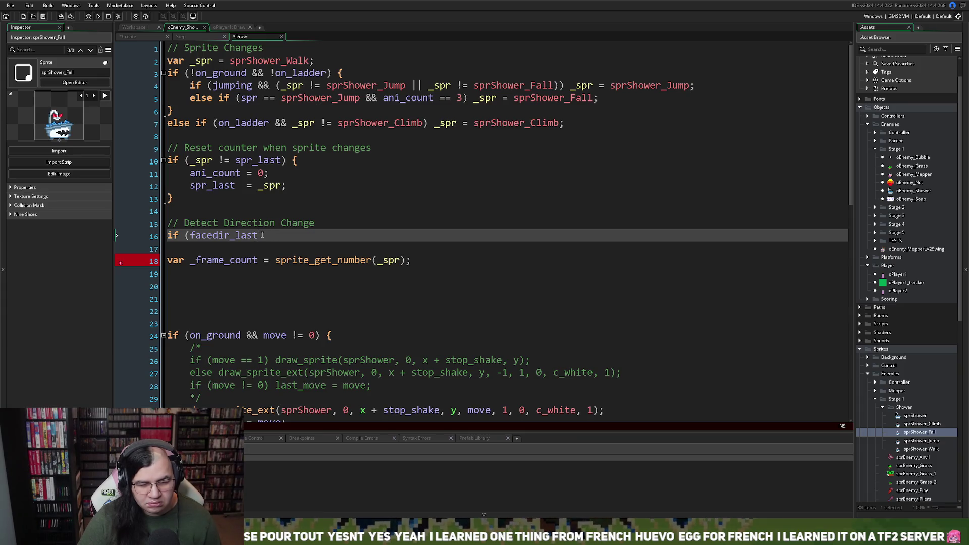
pyautogui.moveTo(262, 235); pyautogui.dragTo(189, 237)
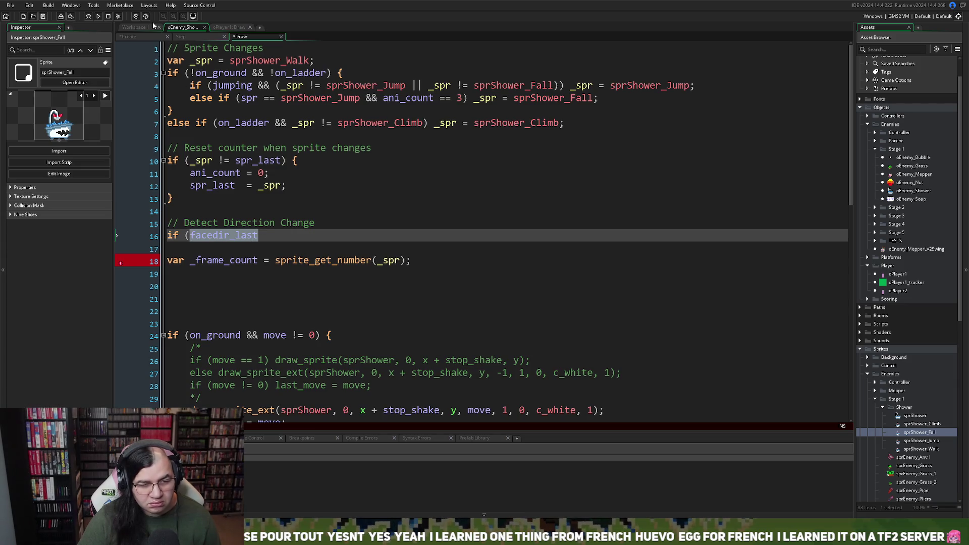
pyautogui.click(138, 34)
pyautogui.scroll(-3, 214, 172)
# Add 'last_x = x;' on a new line 17 under facedir_last = 1 in the Create event.
pyautogui.scroll(-12, 213, 172)
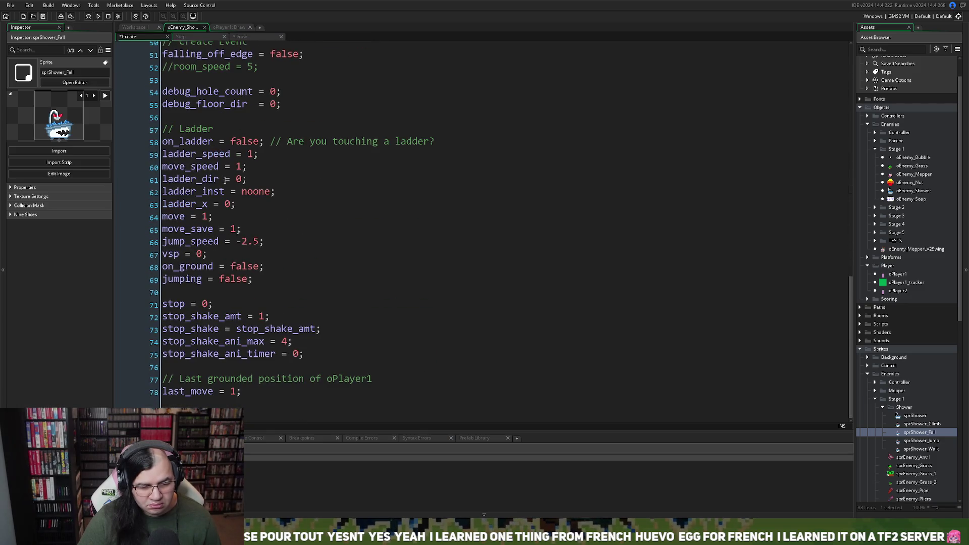
pyautogui.click(317, 252)
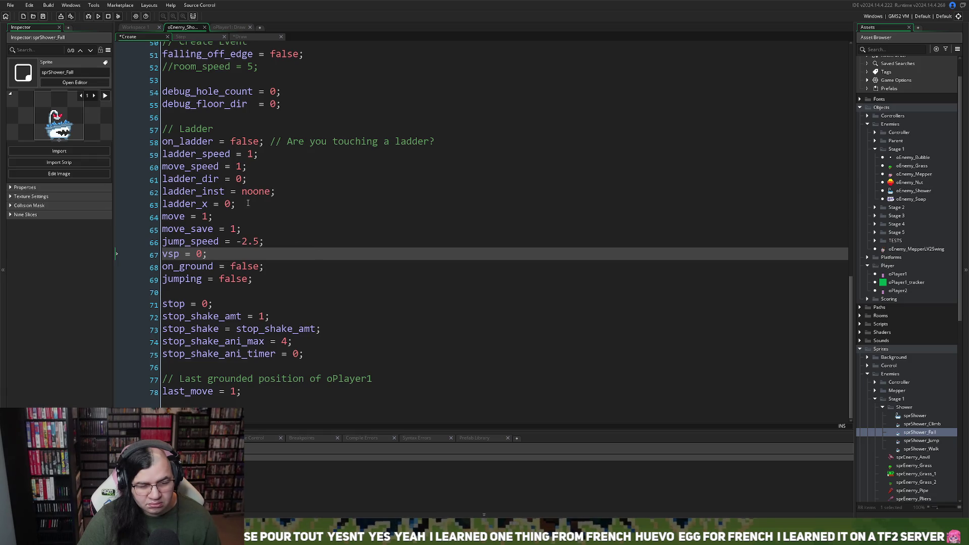
pyautogui.scroll(17, 248, 203)
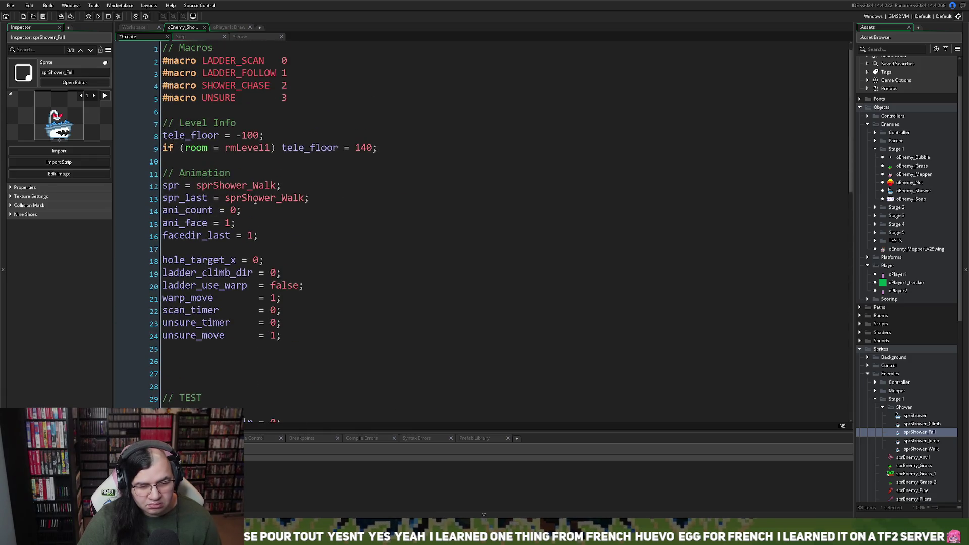
pyautogui.scroll(-2, 235, 196)
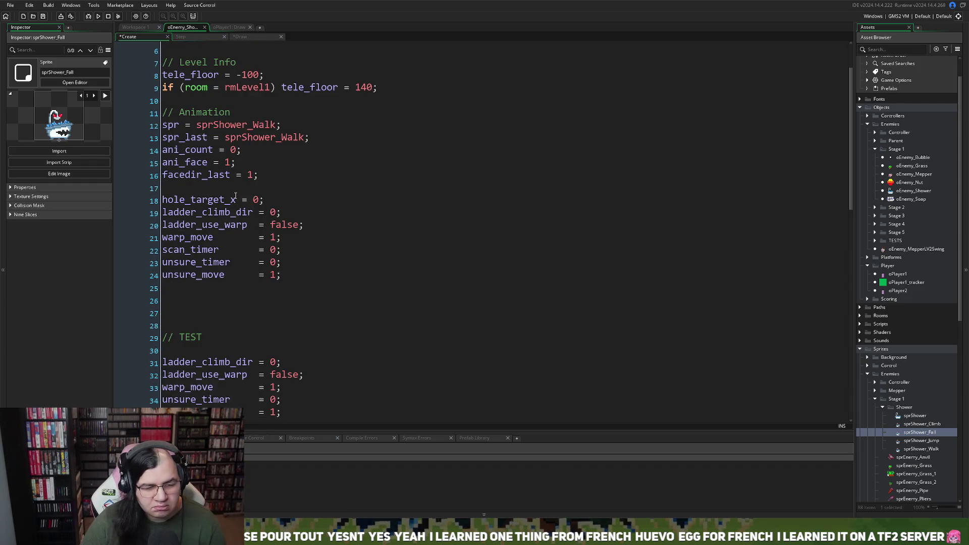
pyautogui.scroll(2, 249, 203)
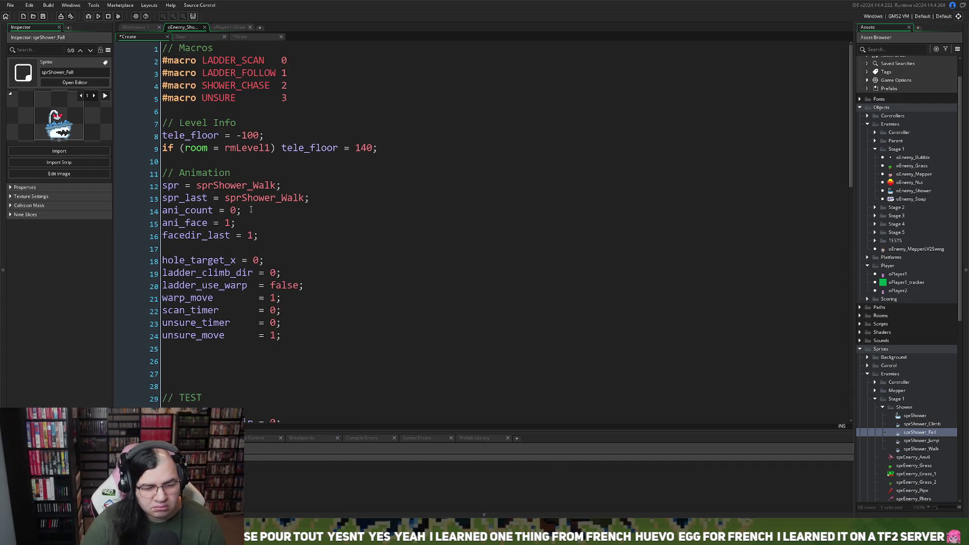
pyautogui.click(275, 236)
pyautogui.press('Return')
pyautogui.press('Return')
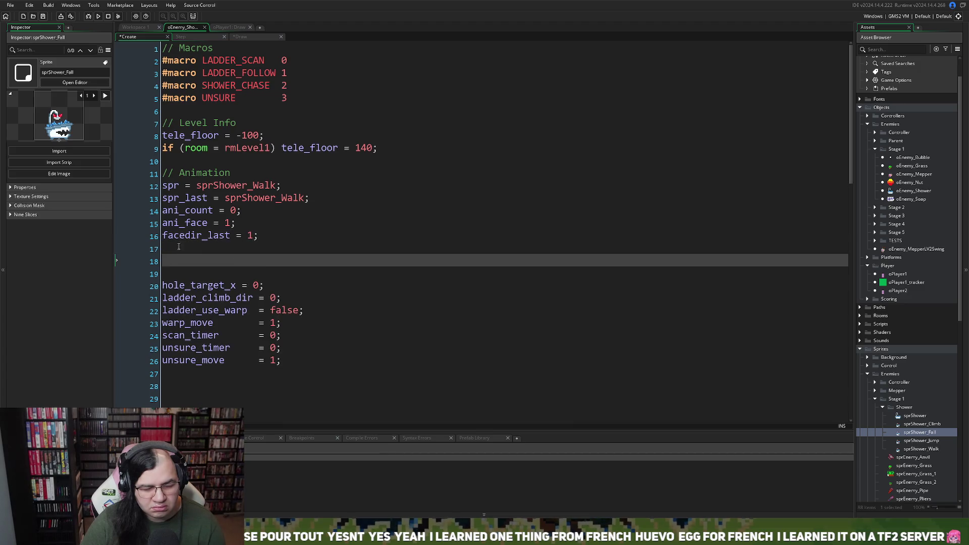
pyautogui.click(177, 247)
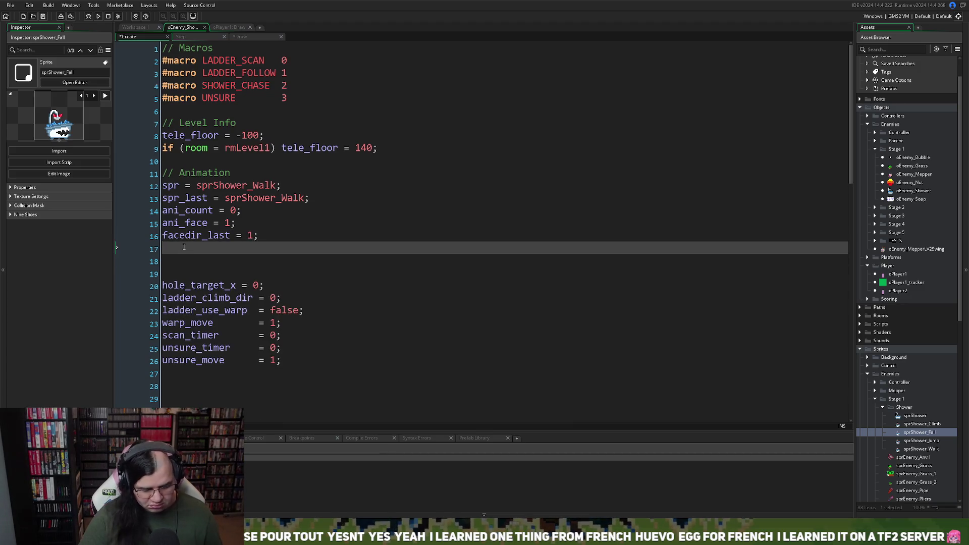
pyautogui.write('last_')
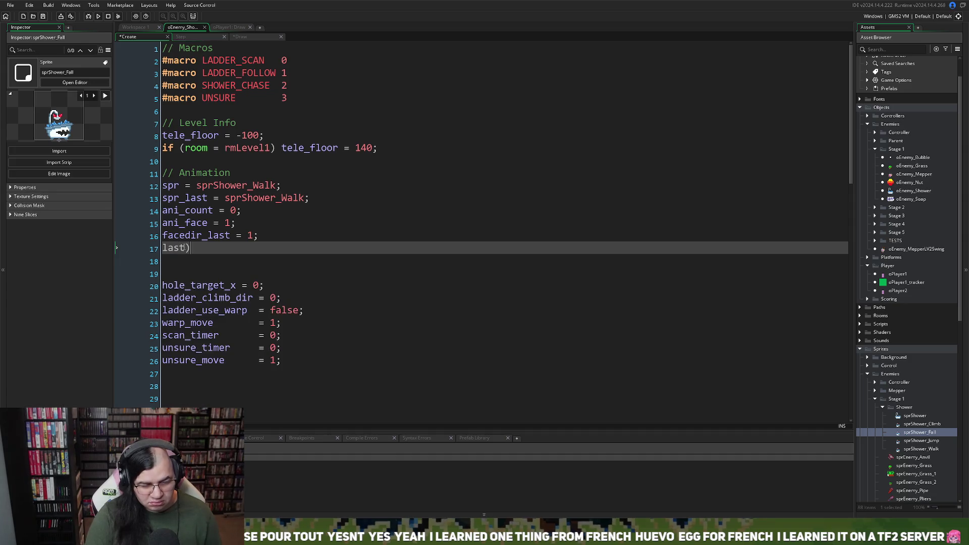
pyautogui.write('x')
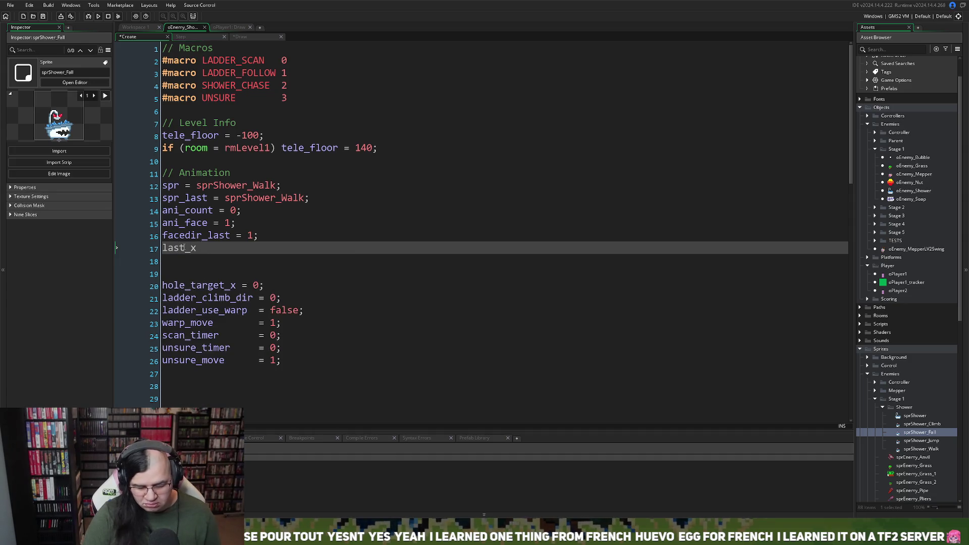
pyautogui.write(' = 0;')
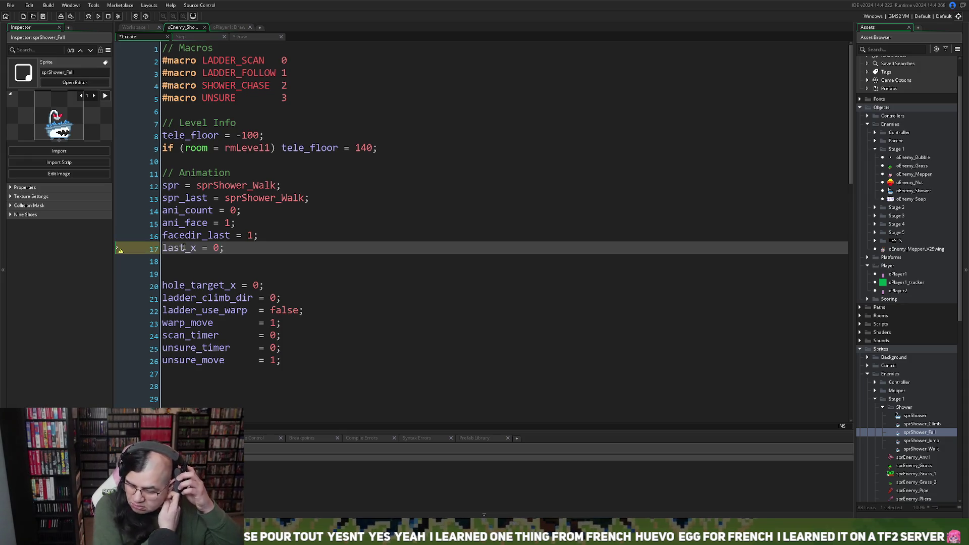
pyautogui.click(223, 248)
pyautogui.press('BackSpace')
pyautogui.write('x')
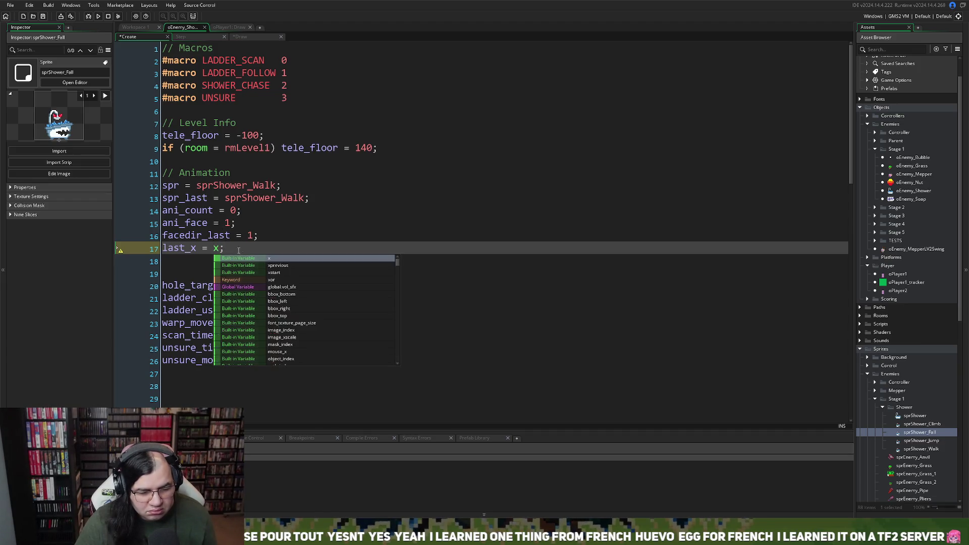
pyautogui.doubleClick(188, 252)
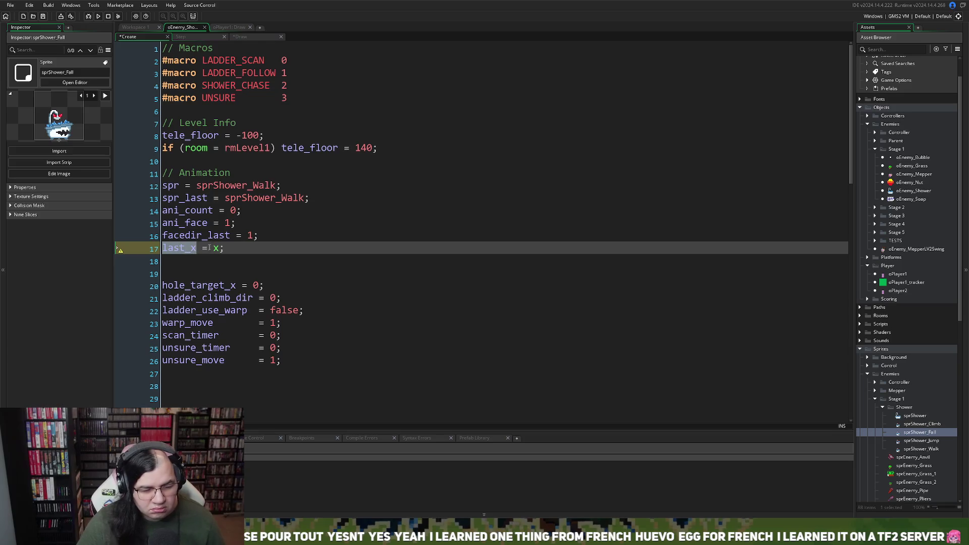
pyautogui.click(243, 37)
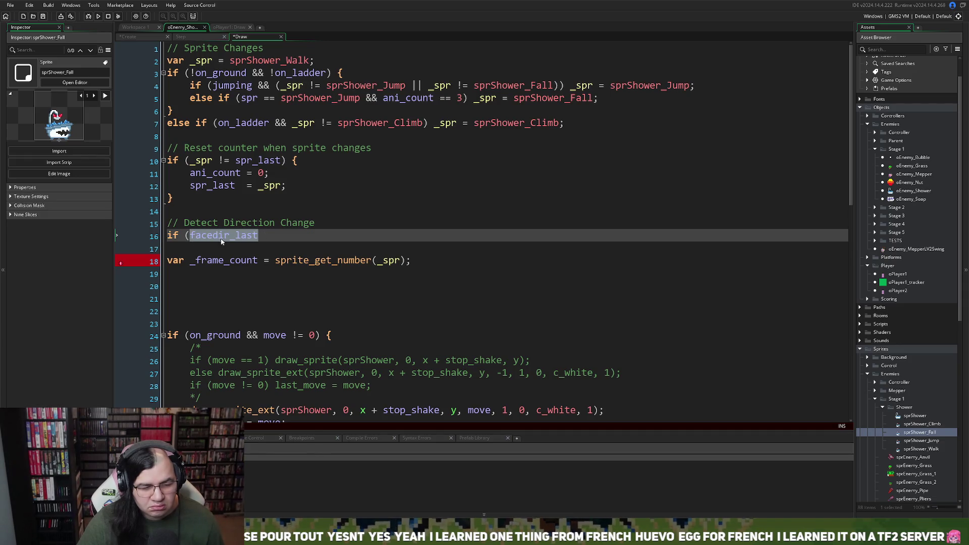
# Write an 'if (last_x != x)' block containing an 'if (last_x < x)' condition.
pyautogui.write('last_x')
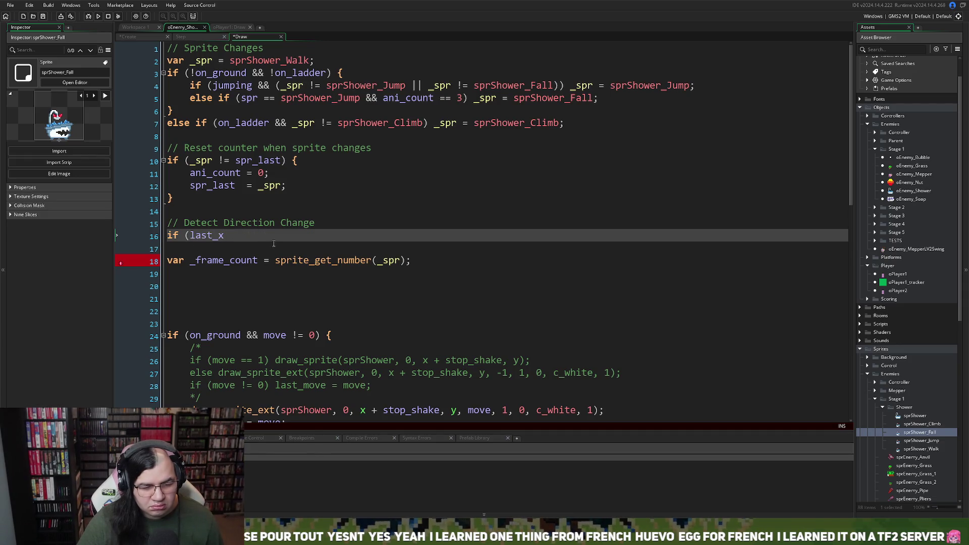
pyautogui.write(' !')
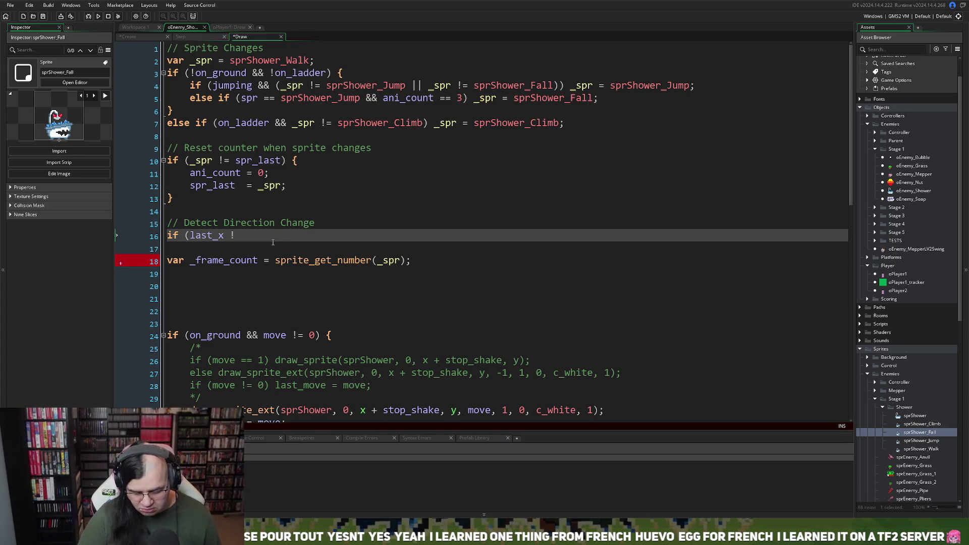
pyautogui.write('= x) ')
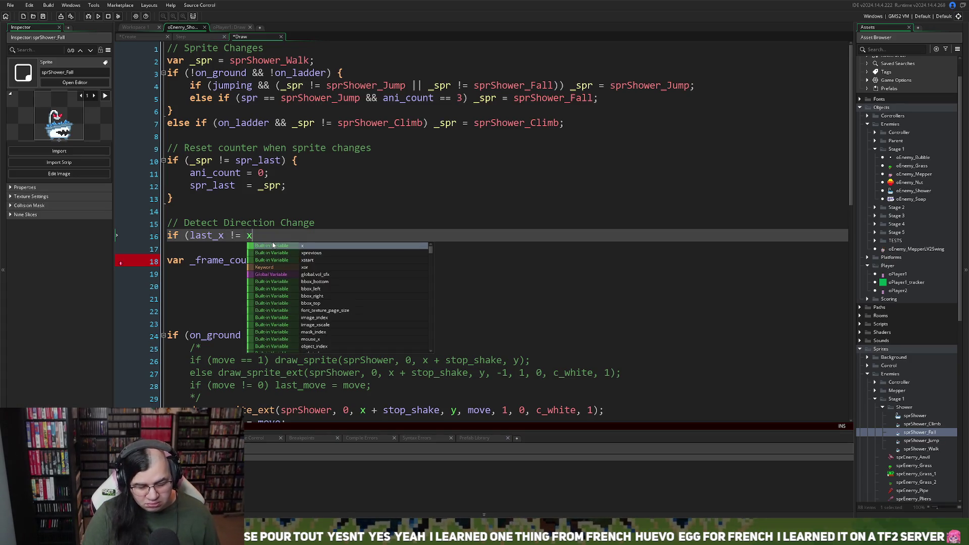
pyautogui.write('{')
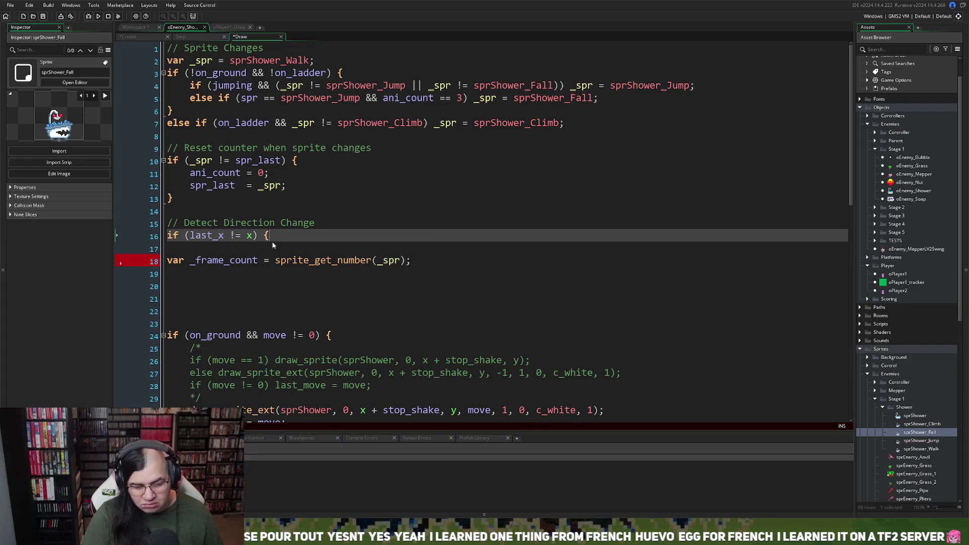
pyautogui.press('Return')
pyautogui.press('Return')
pyautogui.write('}')
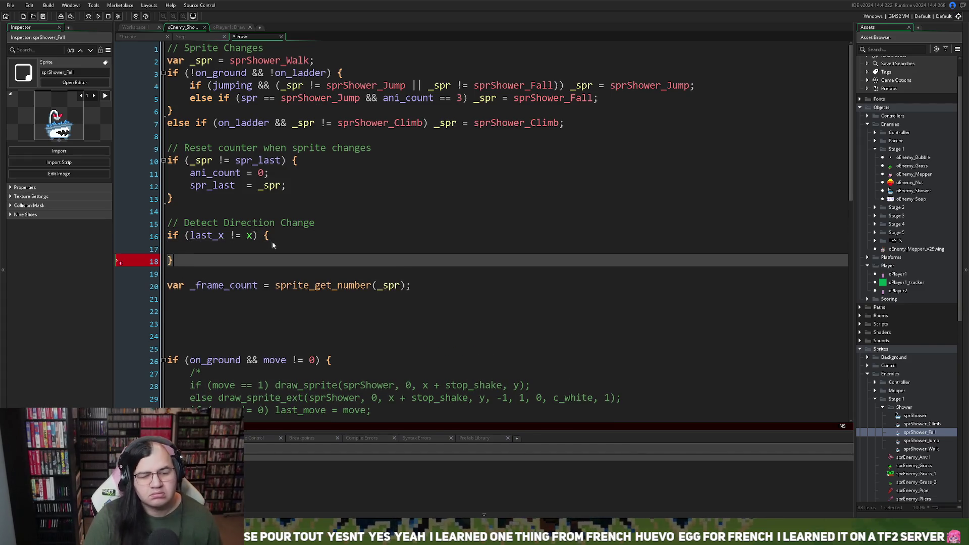
pyautogui.click(200, 246)
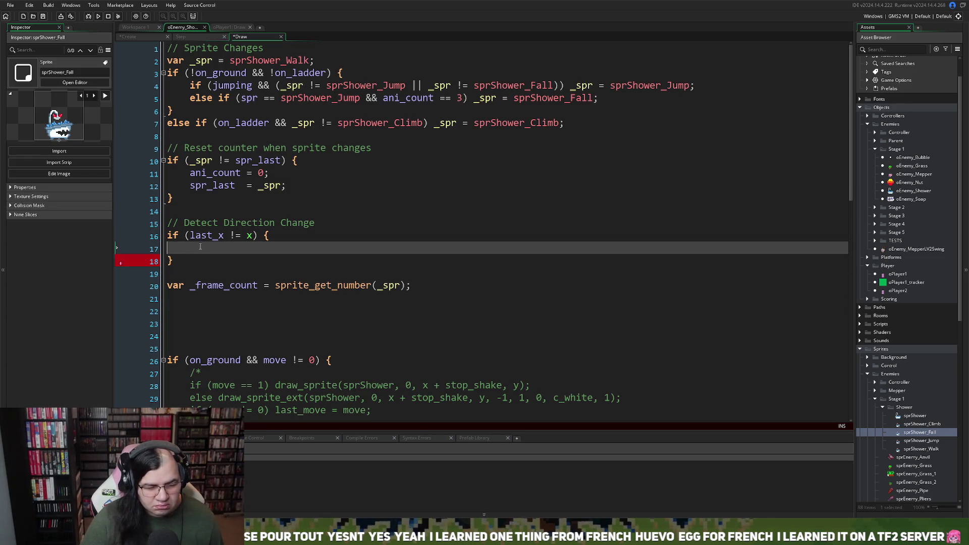
pyautogui.write('if l')
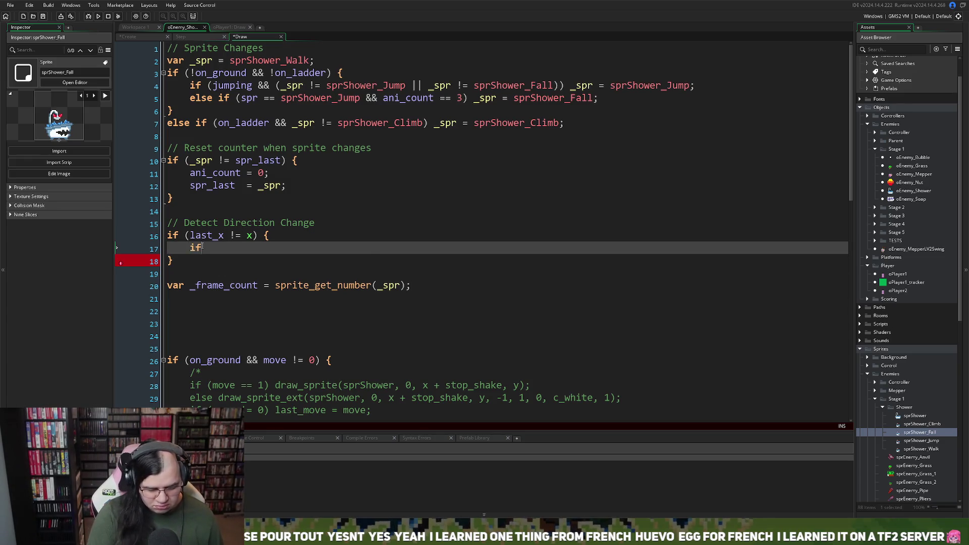
pyautogui.press('BackSpace')
pyautogui.write('(')
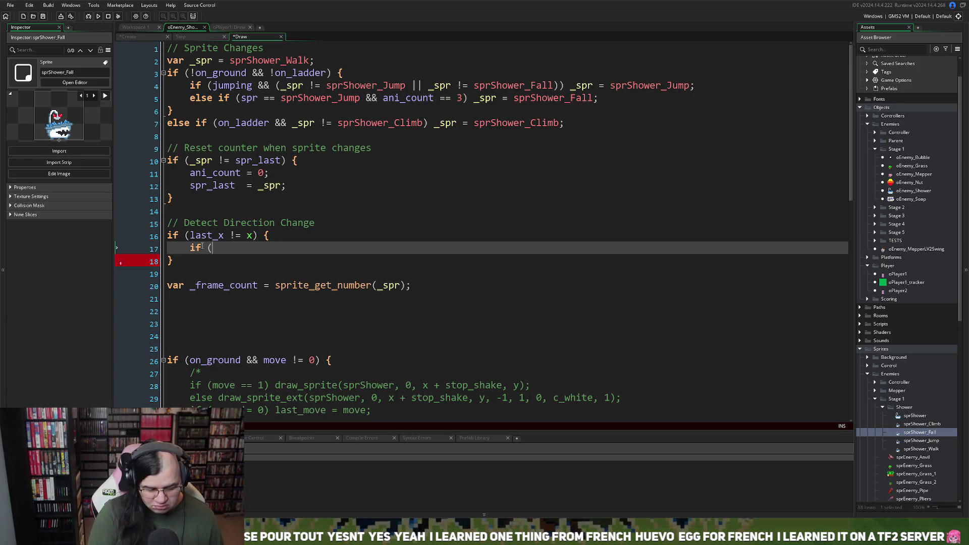
pyautogui.write('last')
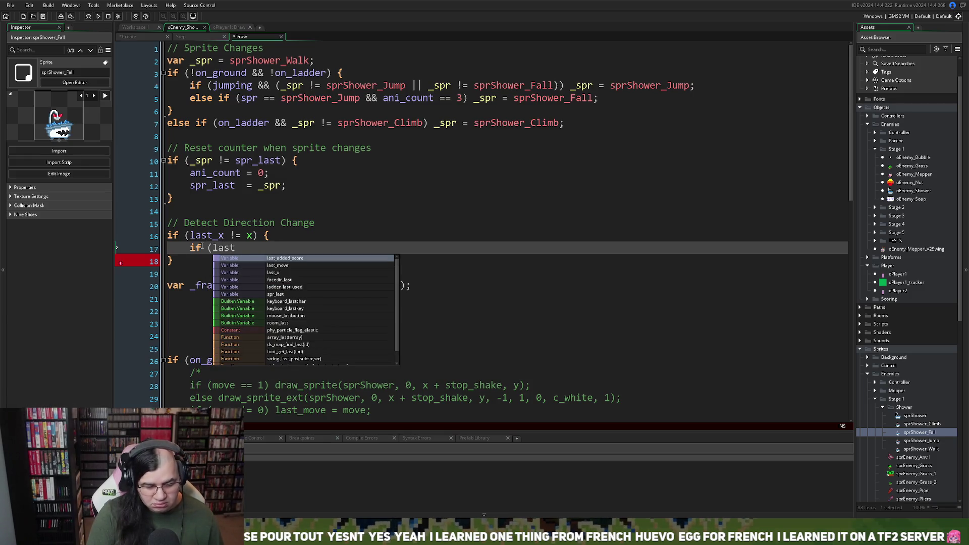
pyautogui.write('_x')
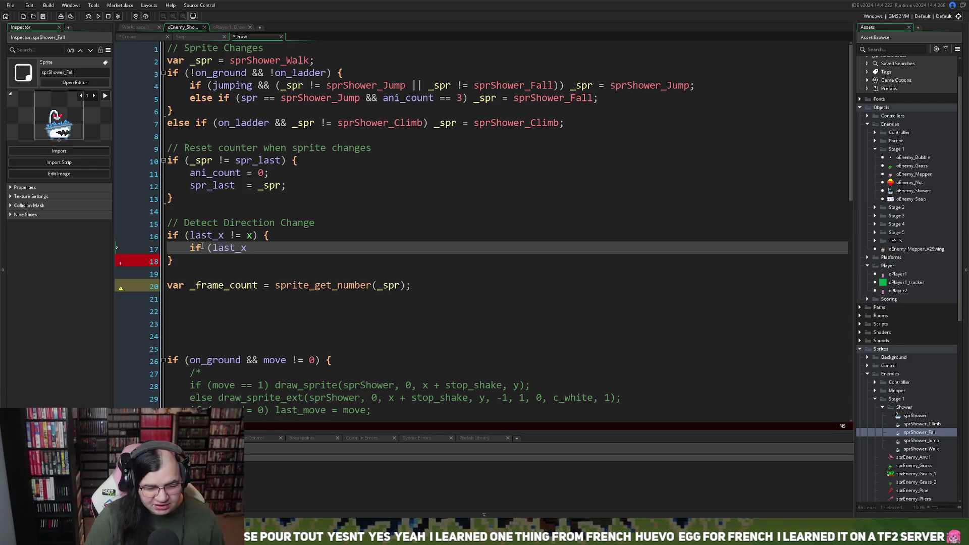
pyautogui.write('<')
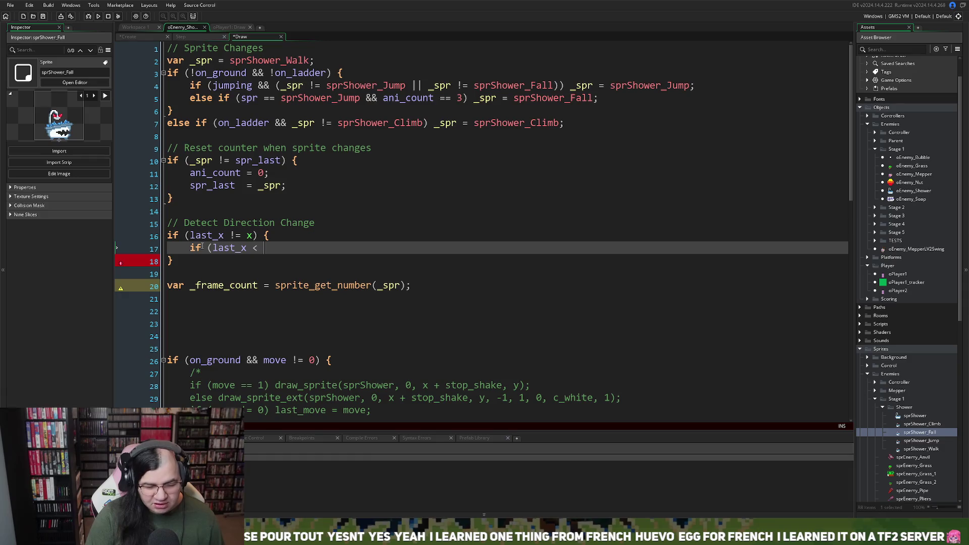
pyautogui.write(' x')
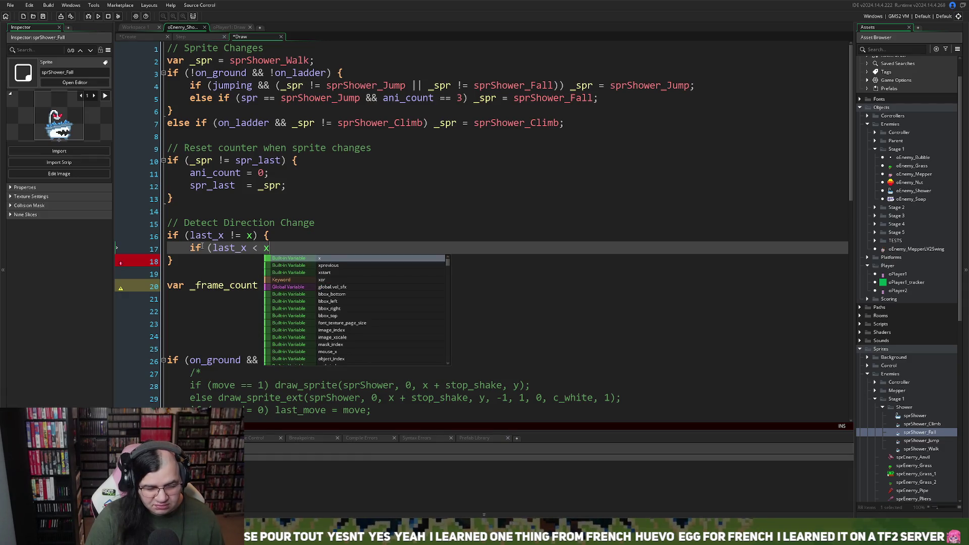
pyautogui.write(')')
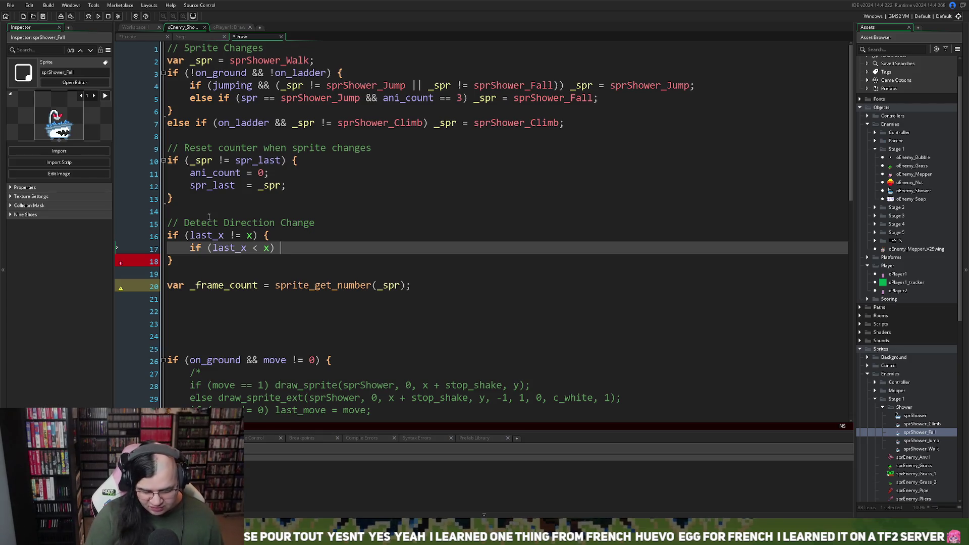
pyautogui.write(' {')
pyautogui.press('Return')
pyautogui.press('Return')
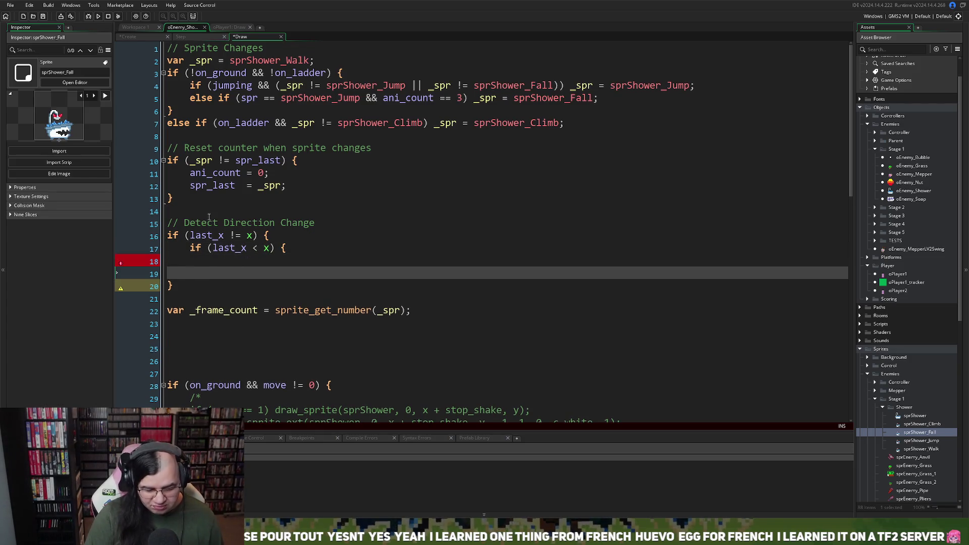
pyautogui.write('}')
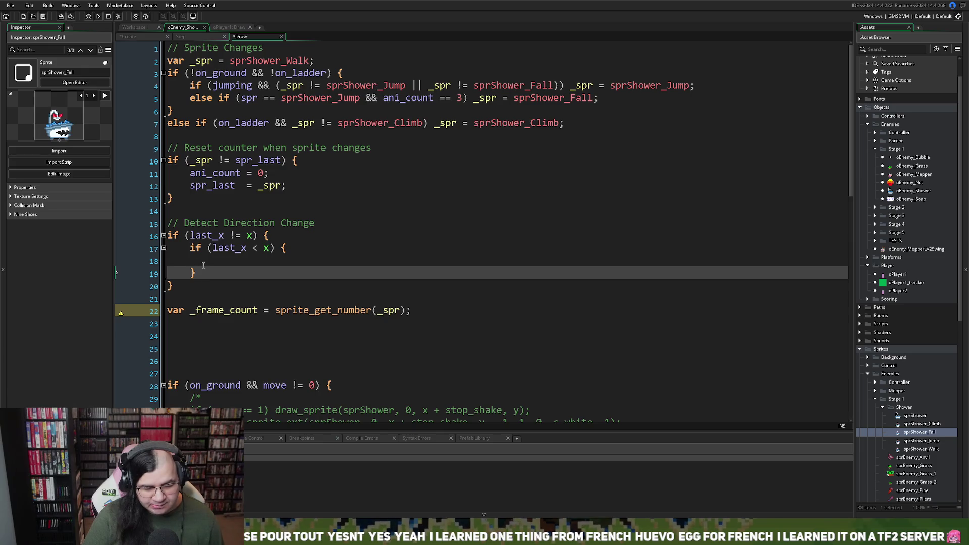
pyautogui.hotkey('shift', 'Up')
pyautogui.press('BackSpace')
pyautogui.press('BackSpace')
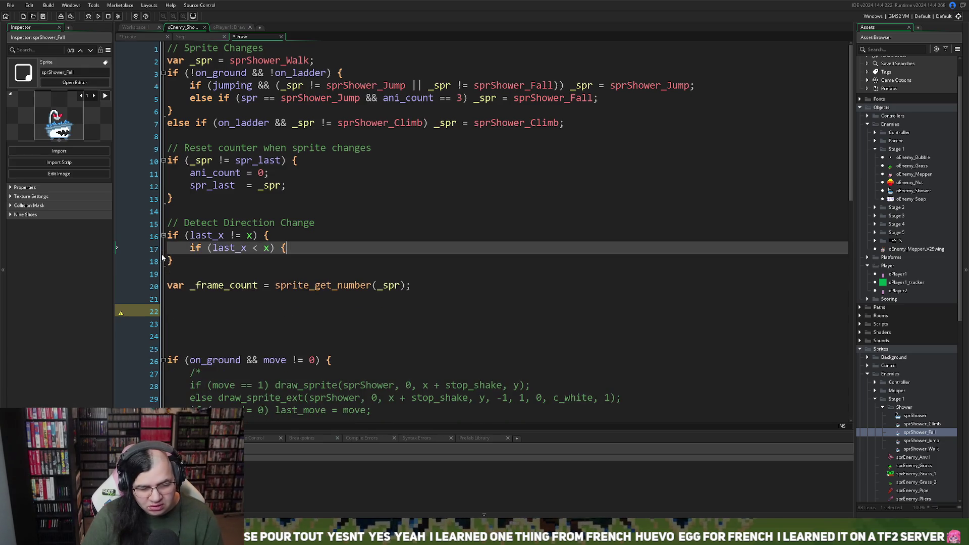
pyautogui.press('BackSpace')
# Finish the inner check so ani_face becomes 1, otherwise -1.
pyautogui.write('face')
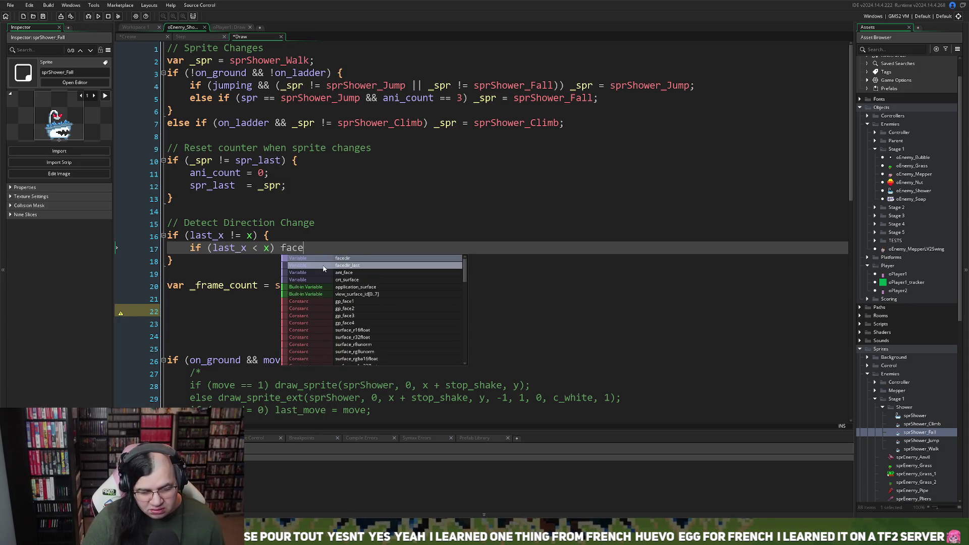
pyautogui.click(338, 266)
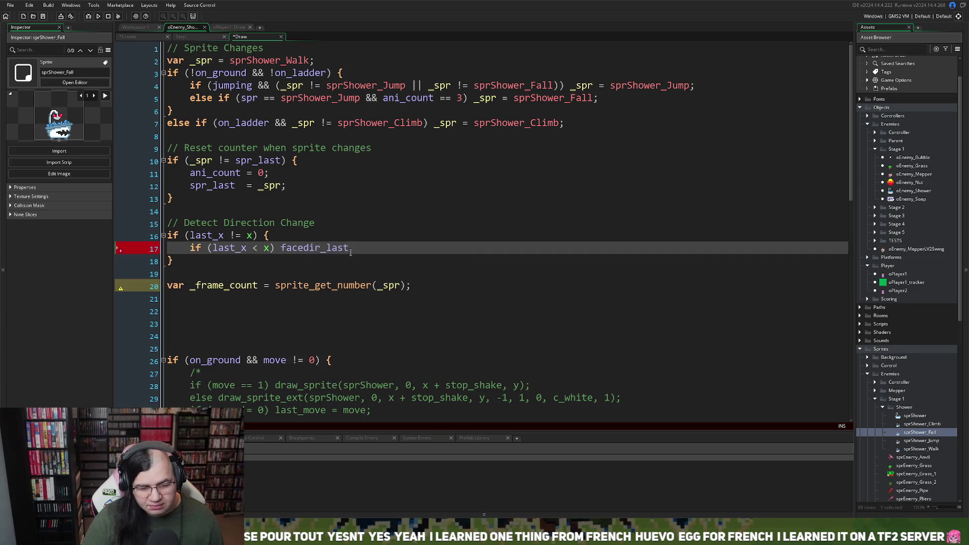
pyautogui.moveTo(350, 248); pyautogui.dragTo(281, 252)
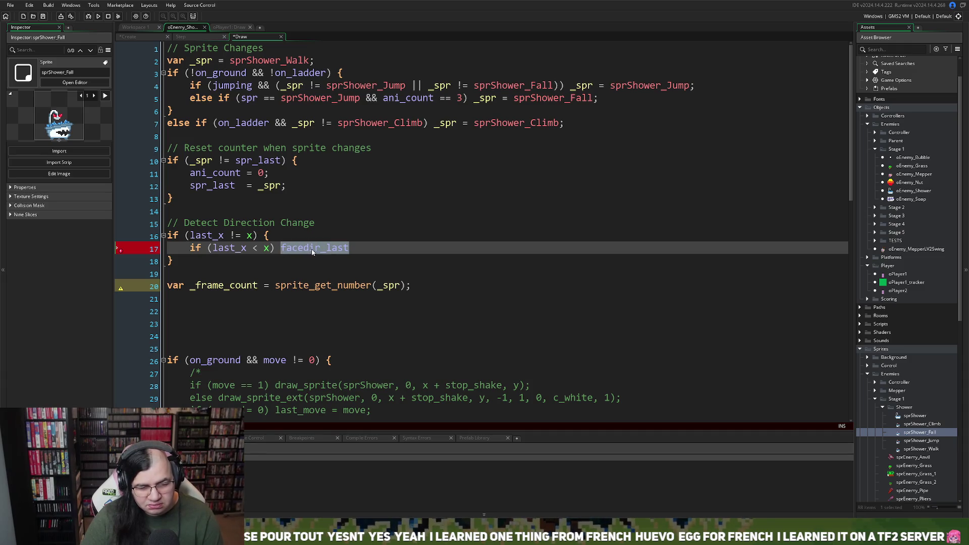
pyautogui.press('BackSpace')
pyautogui.write('ani_')
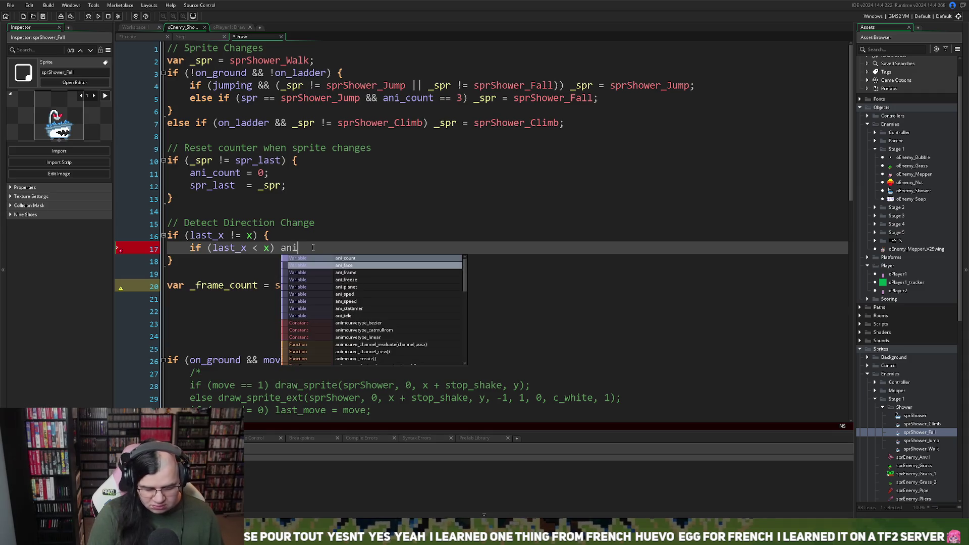
pyautogui.click(344, 265)
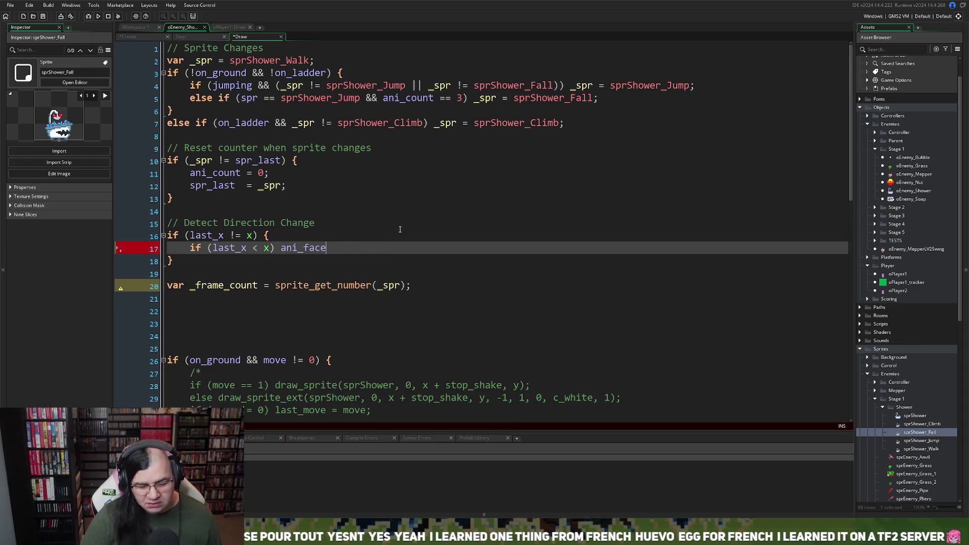
pyautogui.write('= 1')
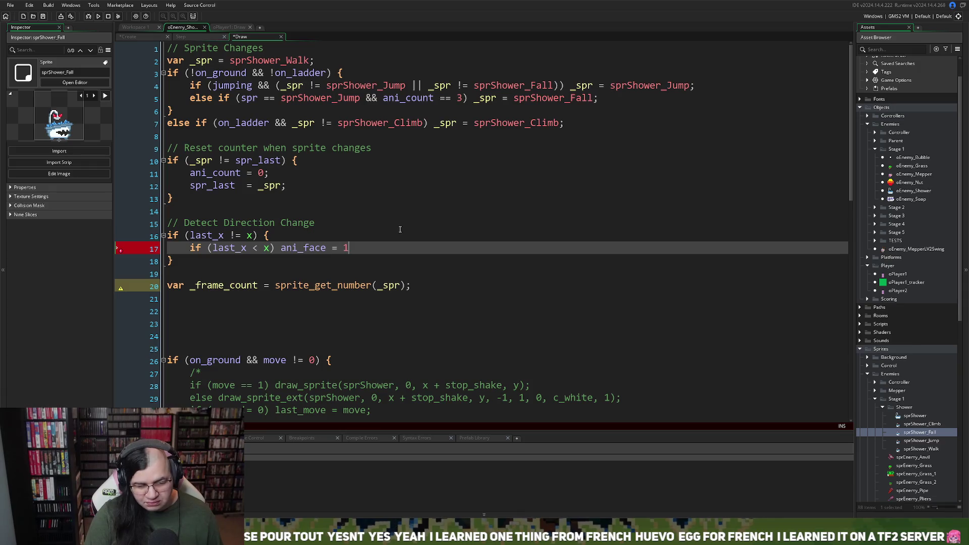
pyautogui.write(' else')
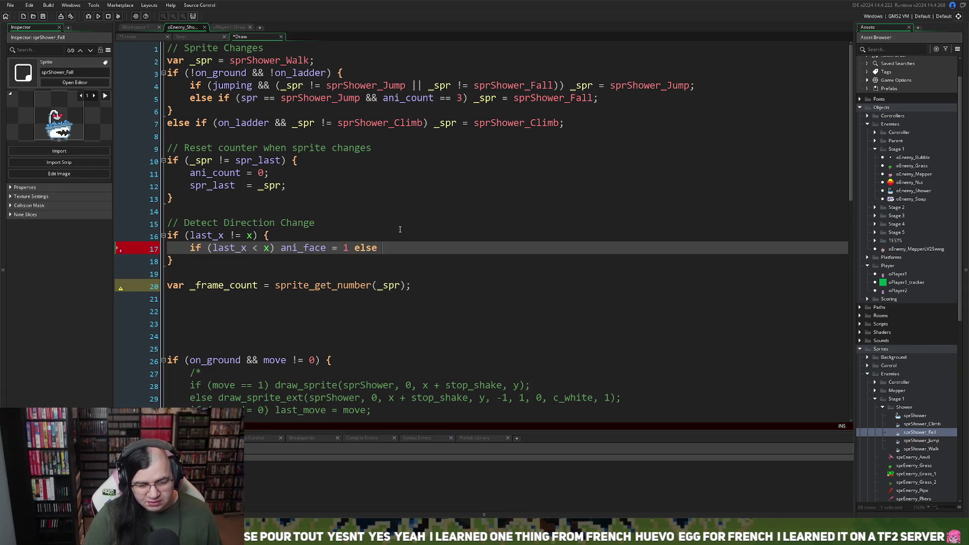
pyautogui.write(' ani_face')
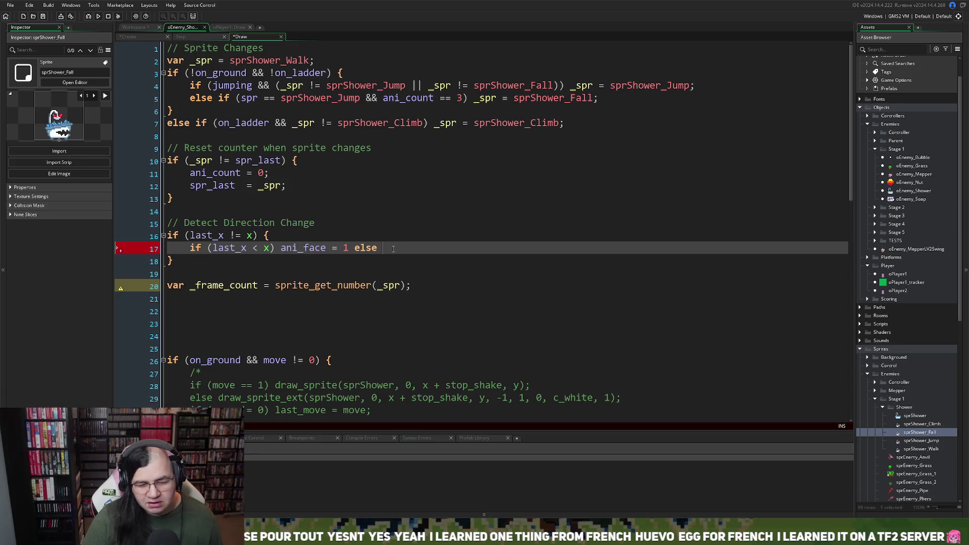
pyautogui.write('= -1')
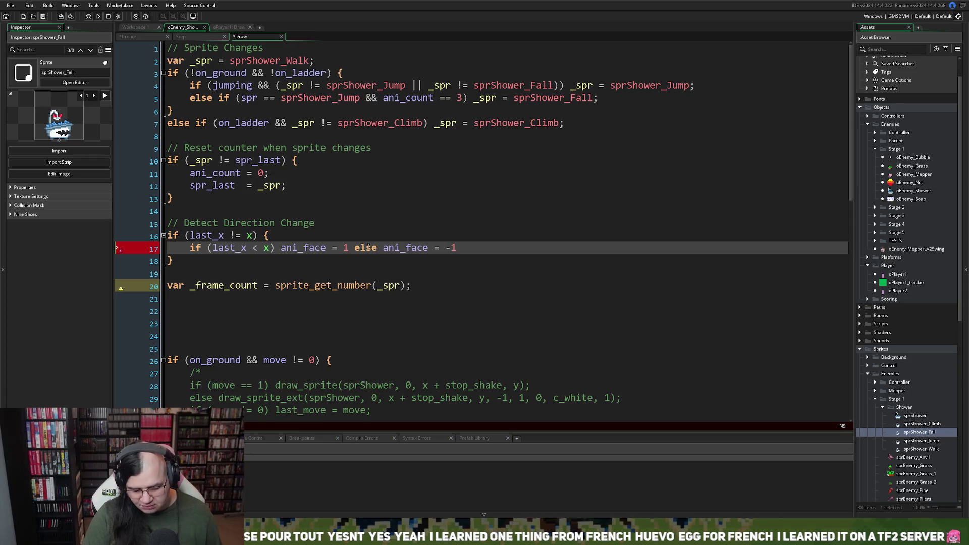
pyautogui.write("';")
pyautogui.press('Return')
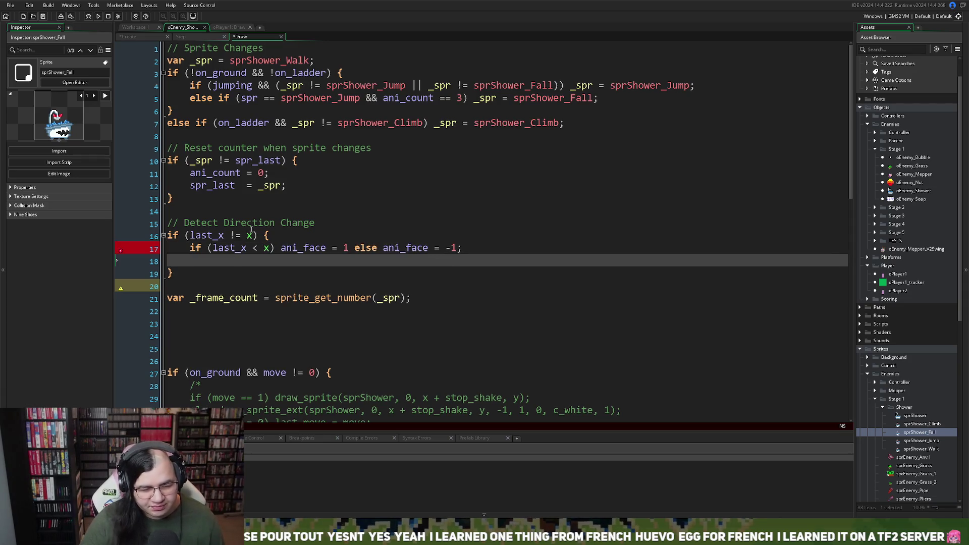
# Add 'last_x = x;' on line 18 by copying the last_x name.
pyautogui.doubleClick(207, 235)
pyautogui.hotkey('ctrl', 'c')
pyautogui.click(296, 262)
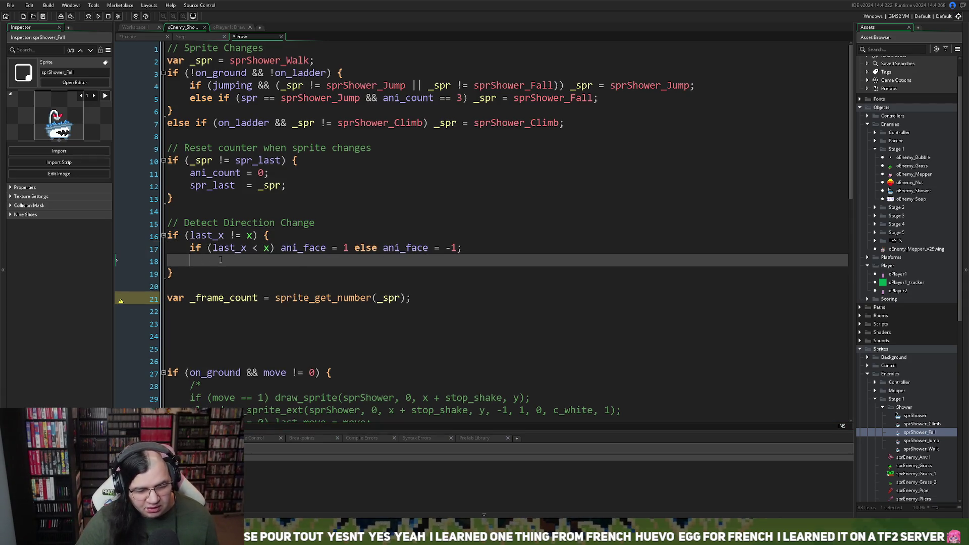
pyautogui.hotkey('ctrl', 'v')
pyautogui.write('= x;')
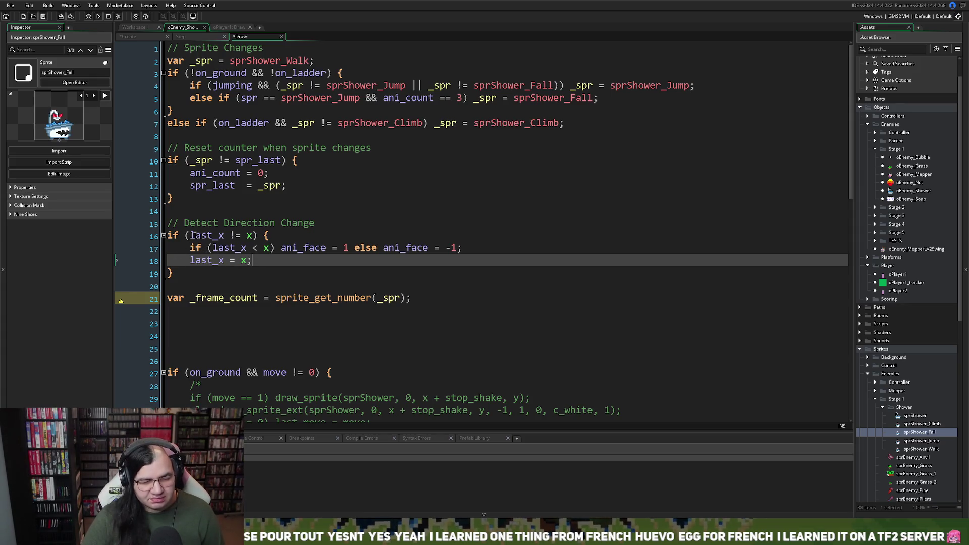
# Review the last_x comparisons, then type '// Count Frames' on line 20 above sprite_get_number.
pyautogui.moveTo(192, 235); pyautogui.dragTo(246, 235)
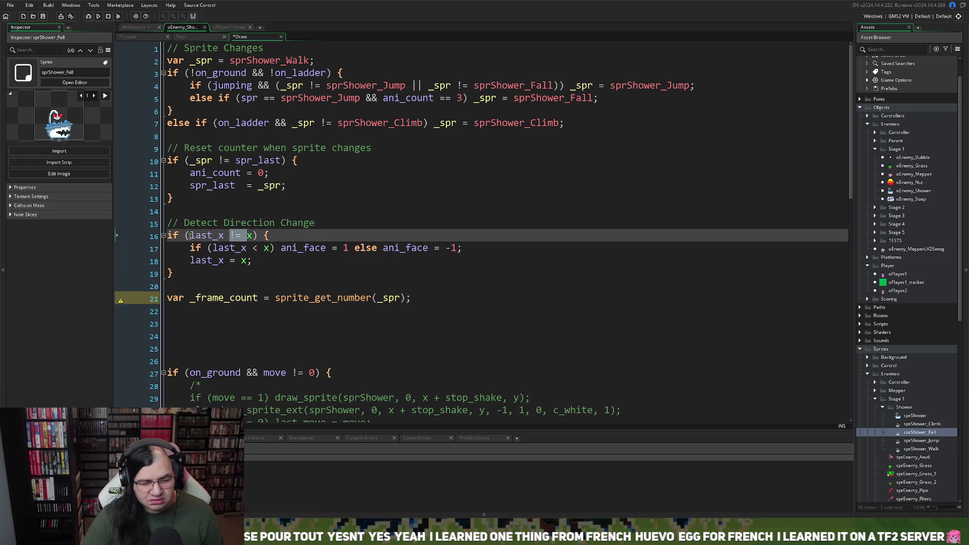
pyautogui.doubleClick(191, 235)
pyautogui.click(234, 235)
pyautogui.moveTo(211, 248); pyautogui.dragTo(265, 248)
pyautogui.click(266, 247)
pyautogui.click(215, 276)
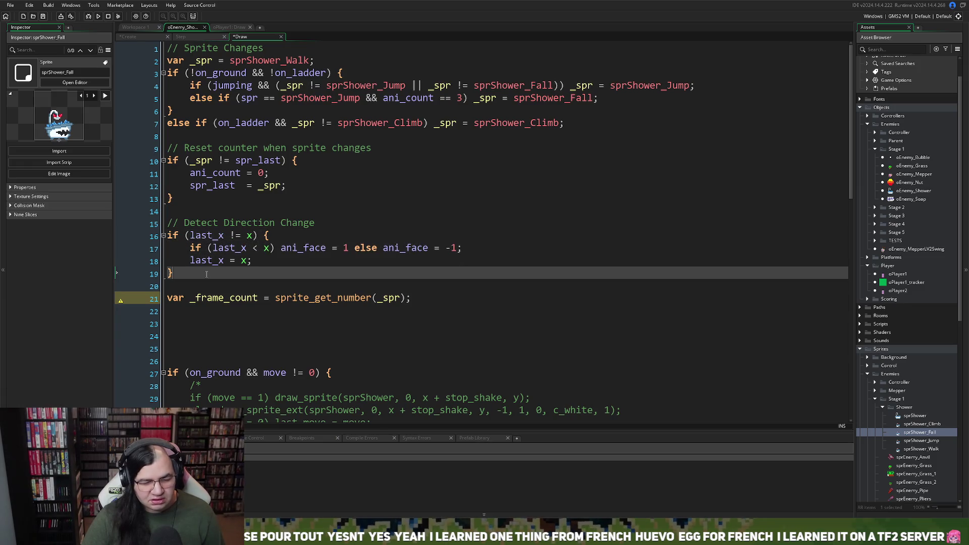
pyautogui.click(185, 286)
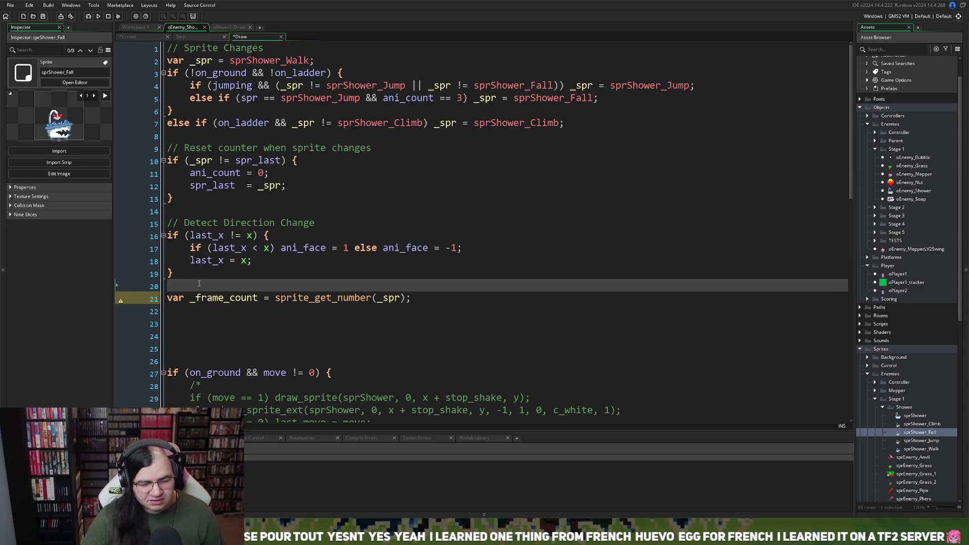
pyautogui.write('// ')
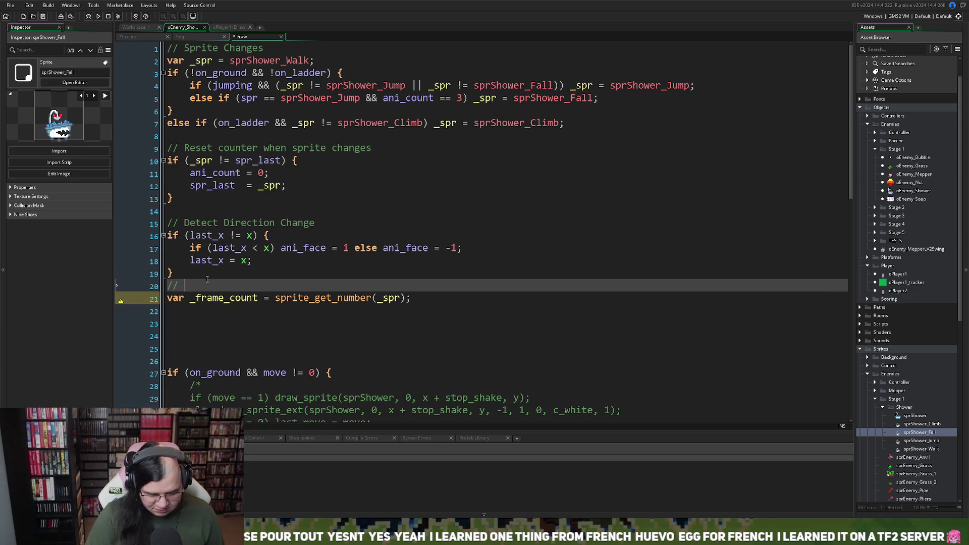
pyautogui.write('Count Frame')
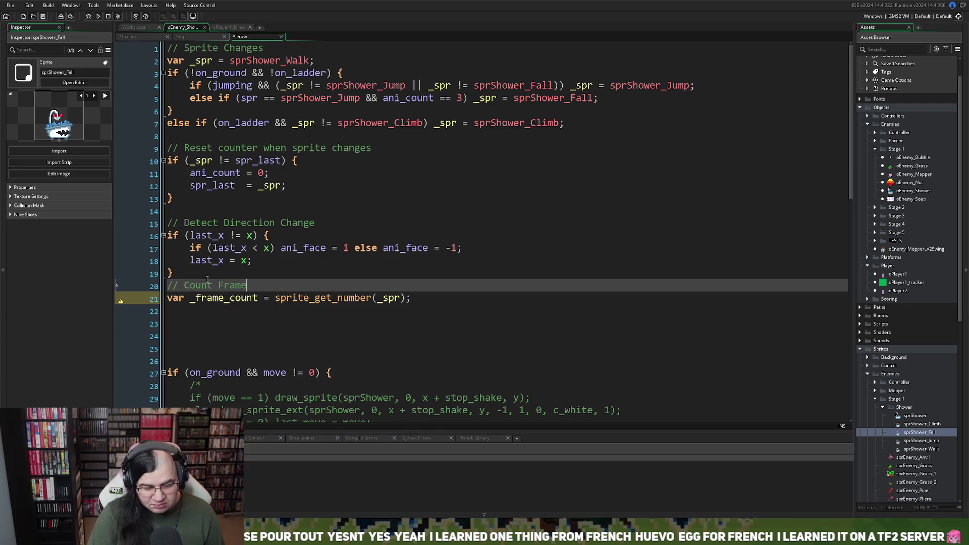
pyautogui.write('s')
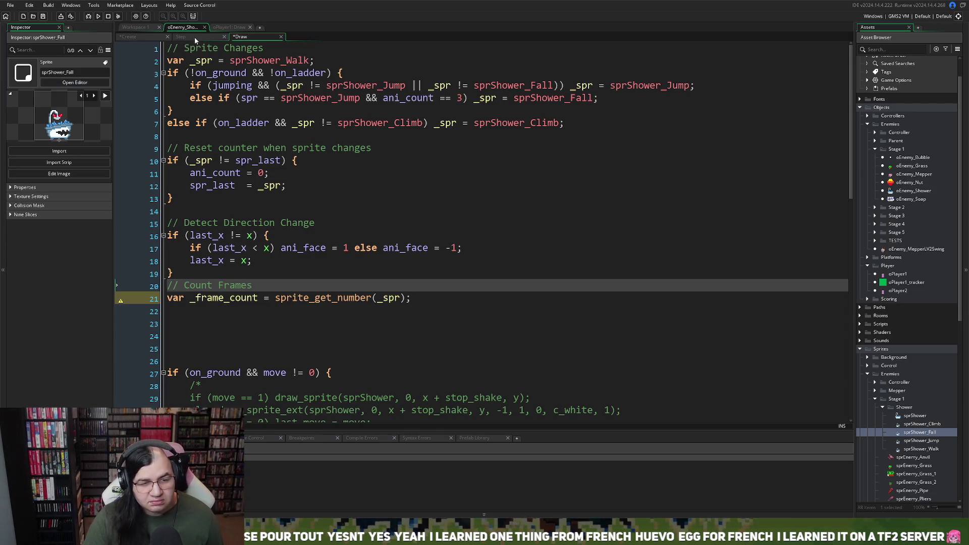
# In oPlayer1's Draw code, correct the misspelled ani_sped to ani_speed on line 95.
pyautogui.click(222, 28)
pyautogui.click(353, 252)
pyautogui.scroll(-3, 353, 252)
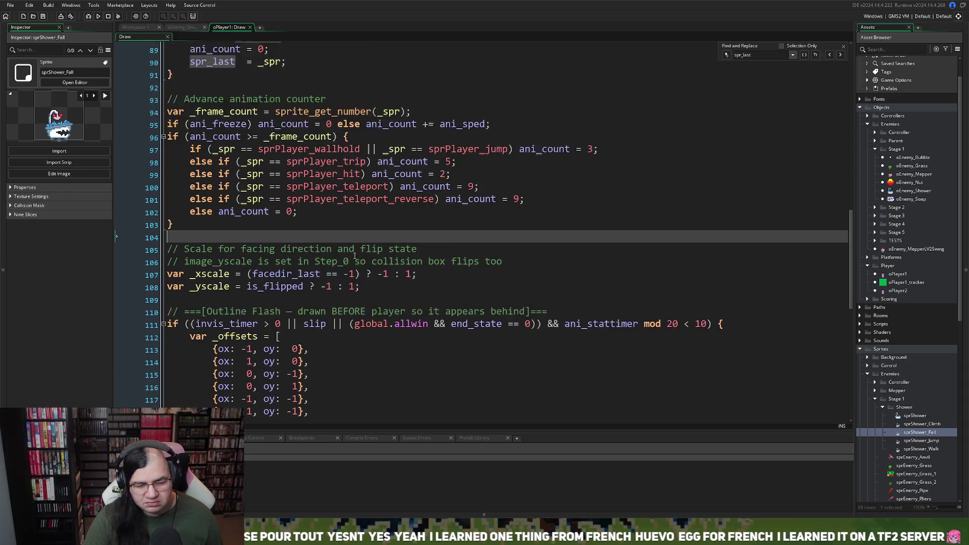
pyautogui.scroll(3, 349, 259)
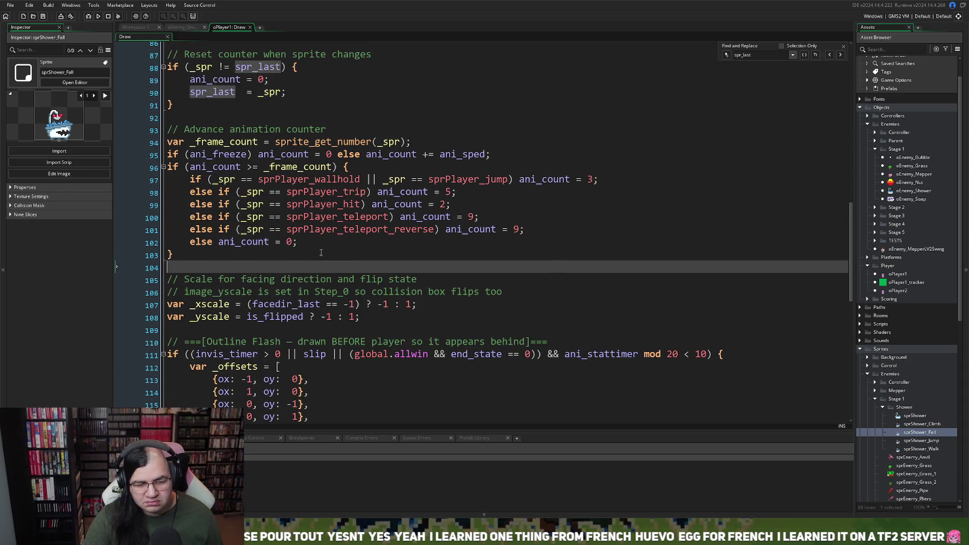
pyautogui.scroll(1, 321, 252)
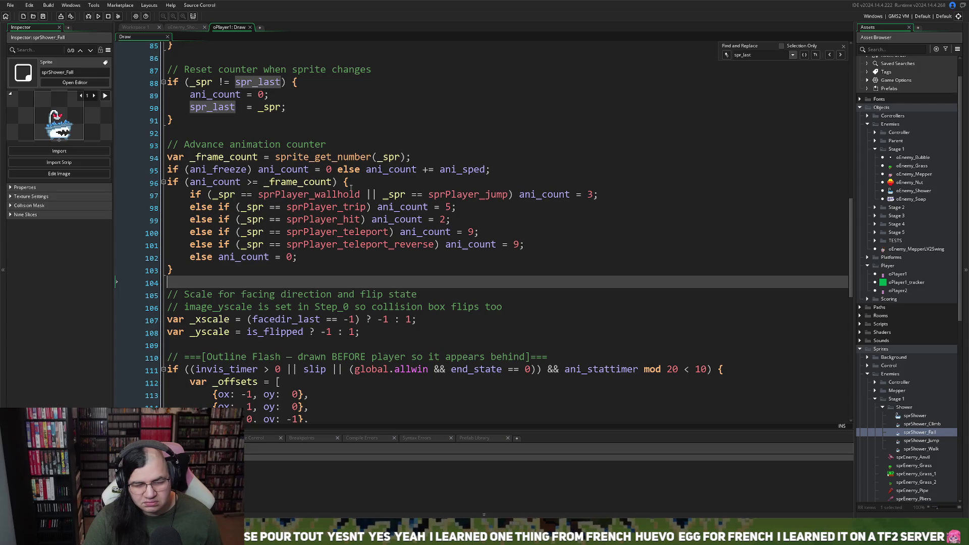
pyautogui.moveTo(337, 183); pyautogui.dragTo(170, 185)
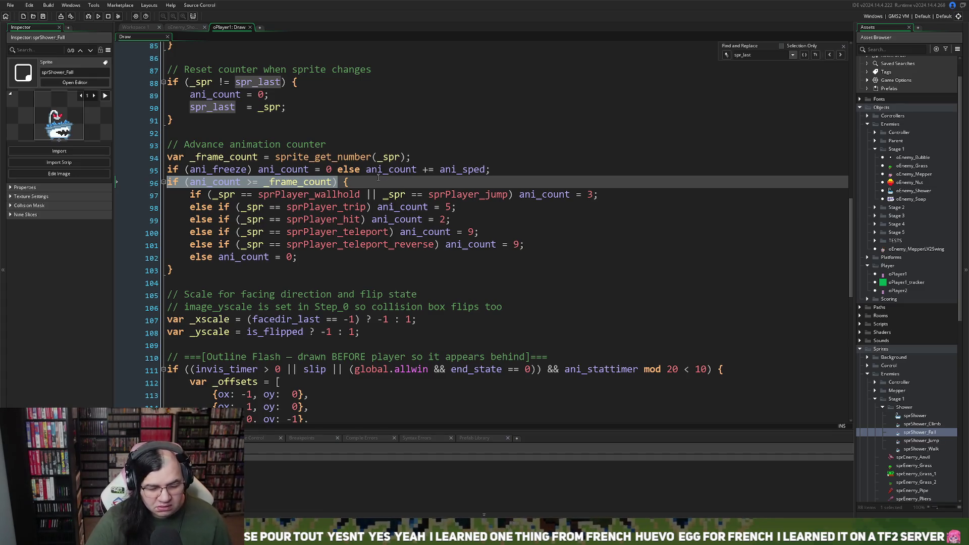
pyautogui.click(426, 179)
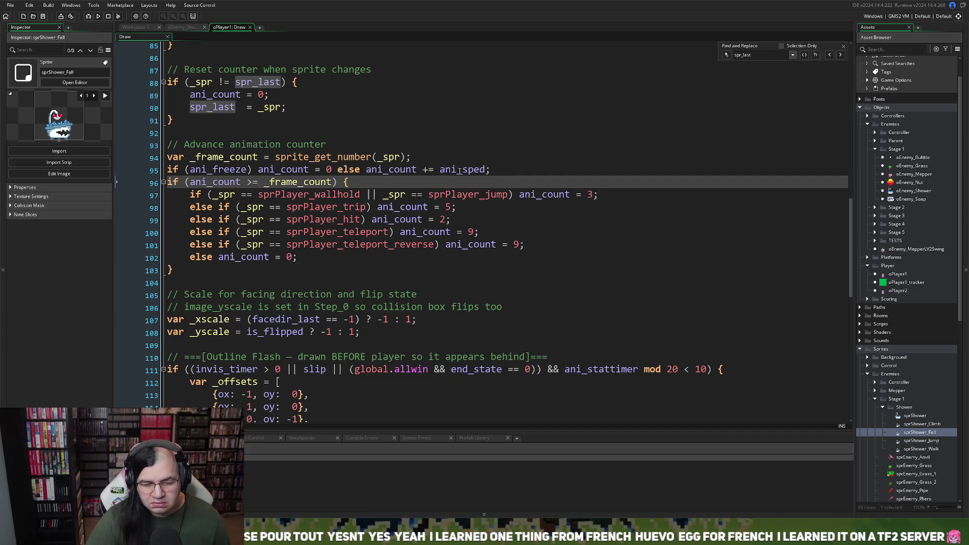
pyautogui.tripleClick(494, 170)
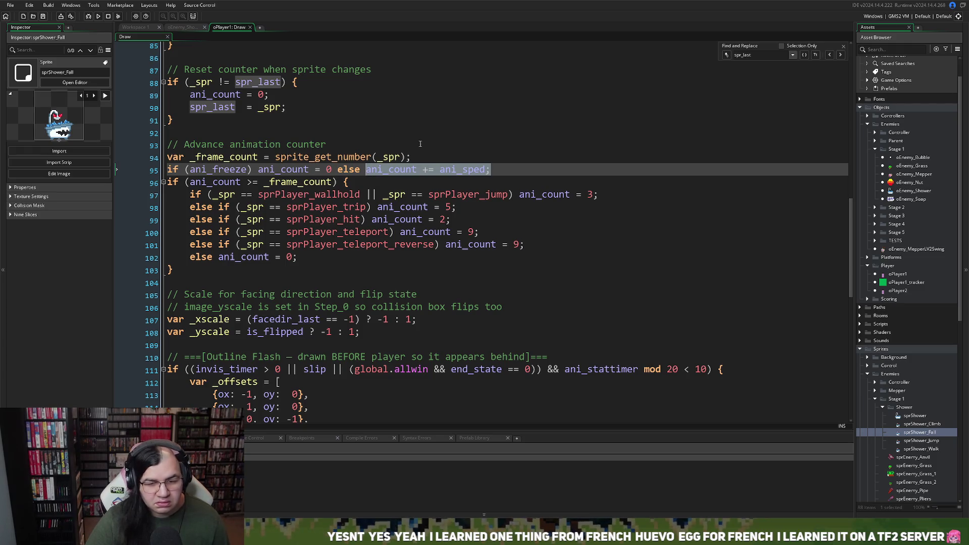
pyautogui.click(476, 171)
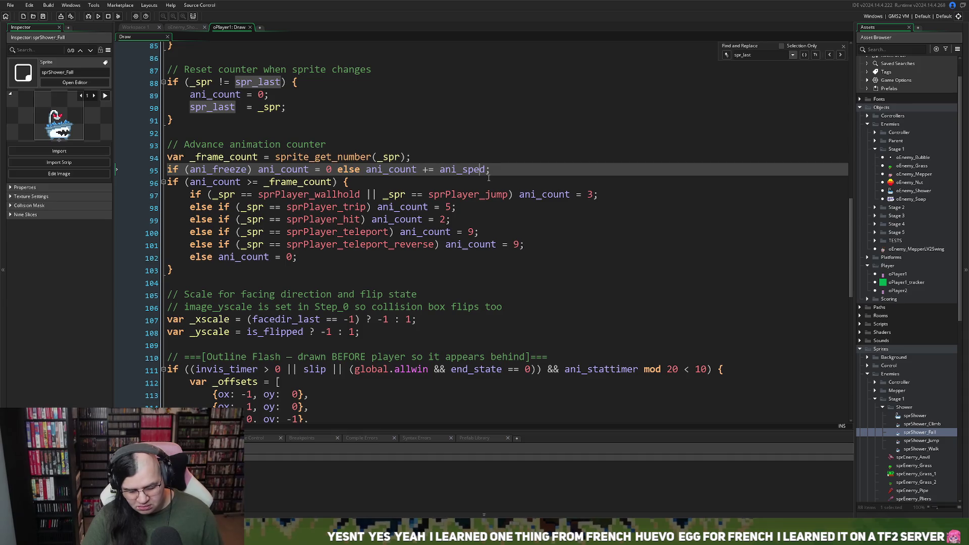
pyautogui.write('e')
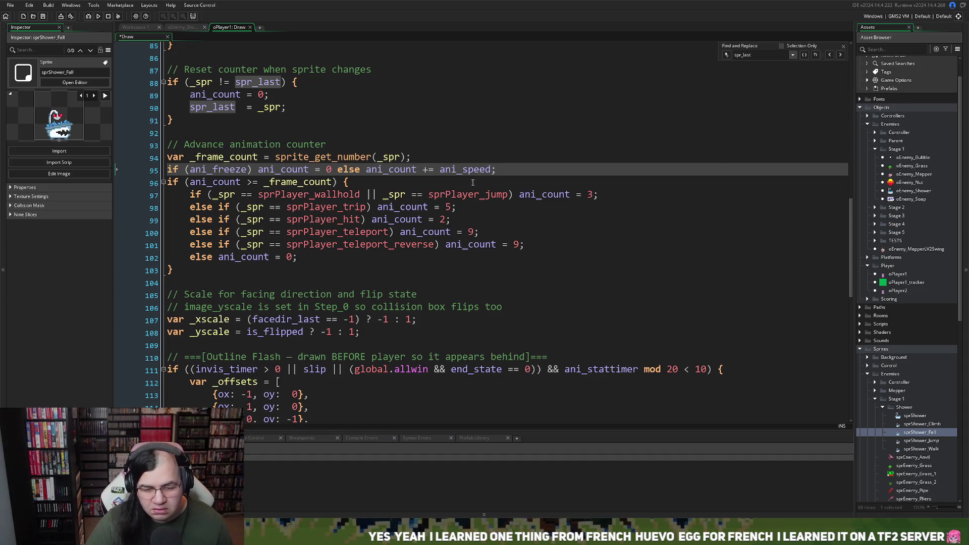
pyautogui.click(443, 183)
# Switch to the object workspace, then back to oPlayer1's Draw code.
pyautogui.click(135, 28)
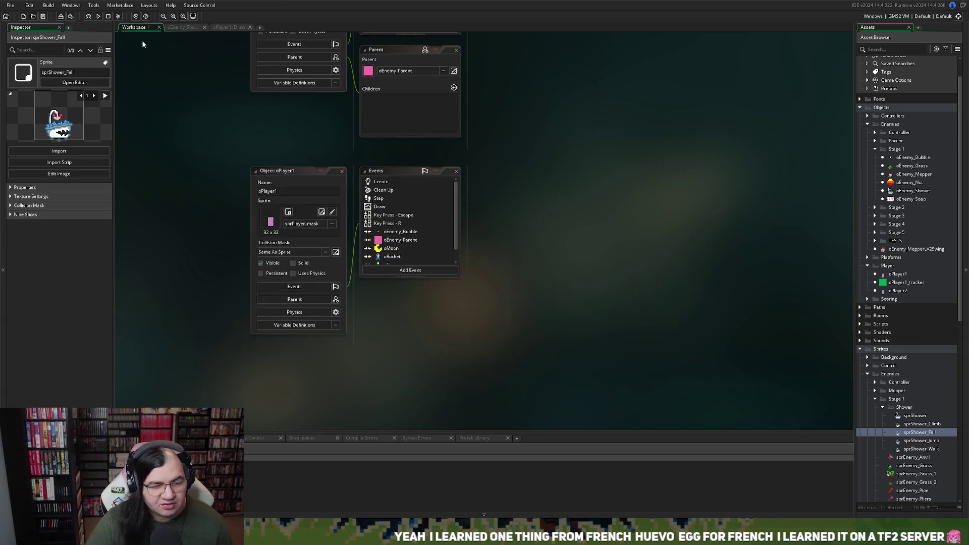
pyautogui.click(220, 28)
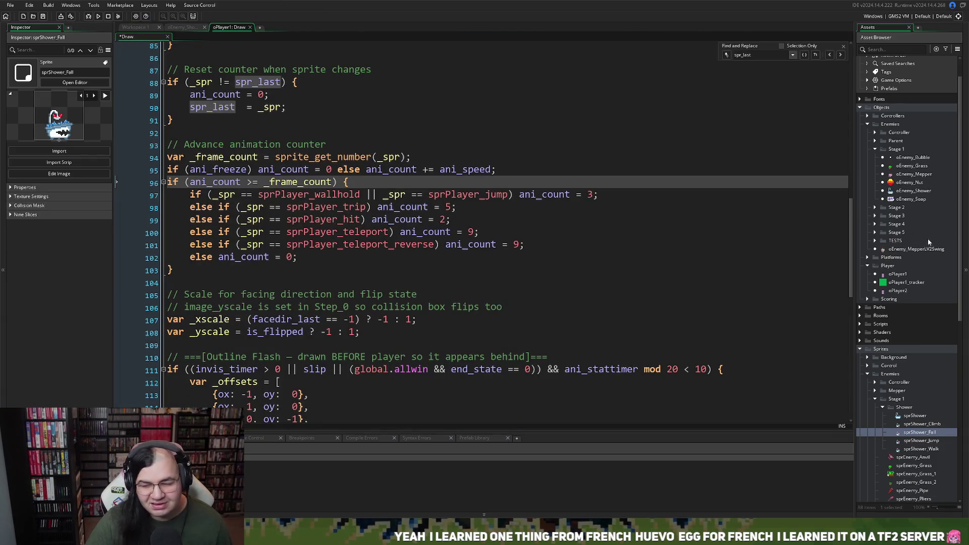
pyautogui.scroll(-5, 888, 313)
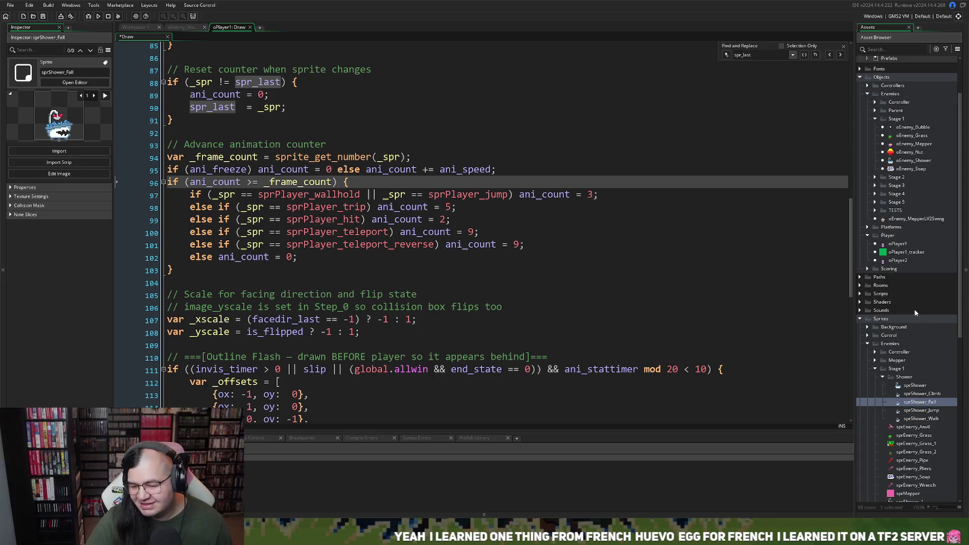
pyautogui.scroll(6, 903, 344)
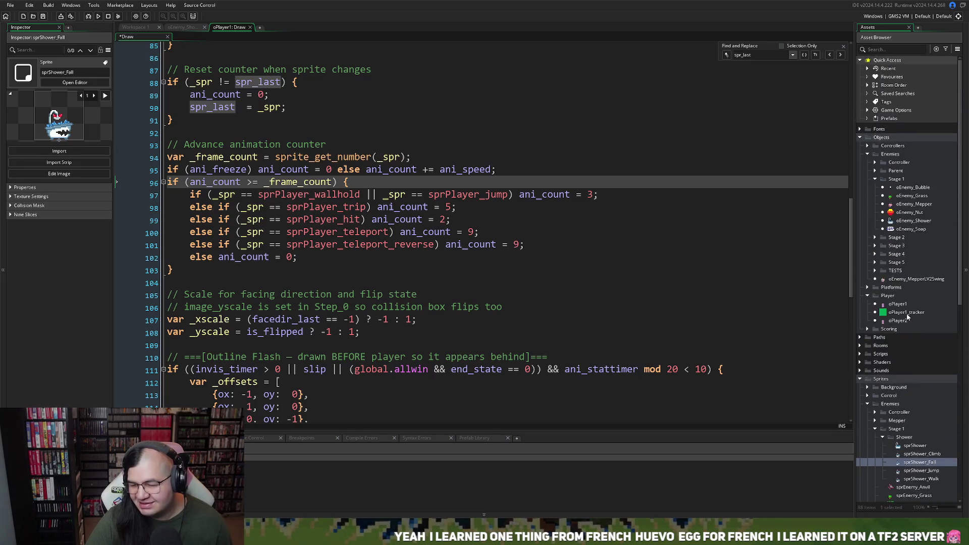
# Open the oEnemy_Mepper object and view its Create and Step event code.
pyautogui.doubleClick(903, 203)
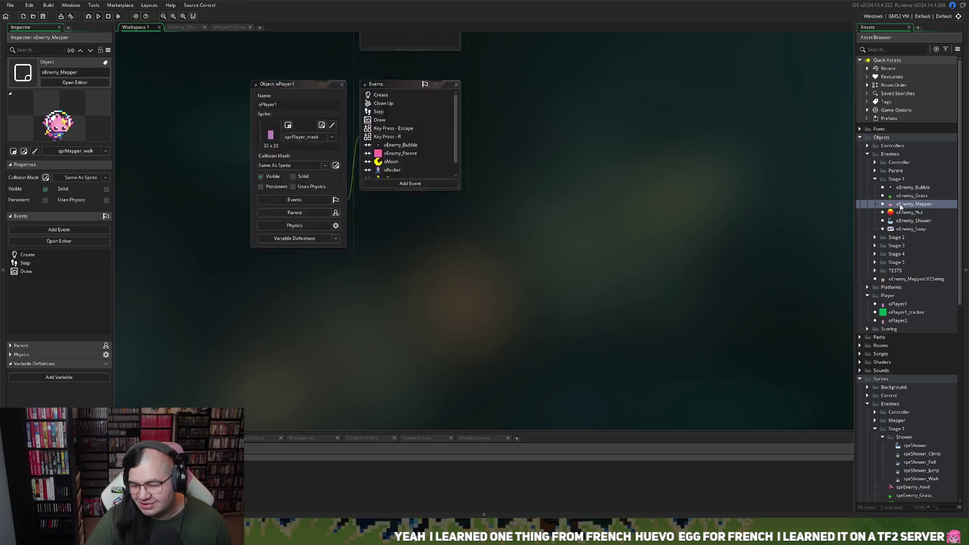
pyautogui.click(510, 137)
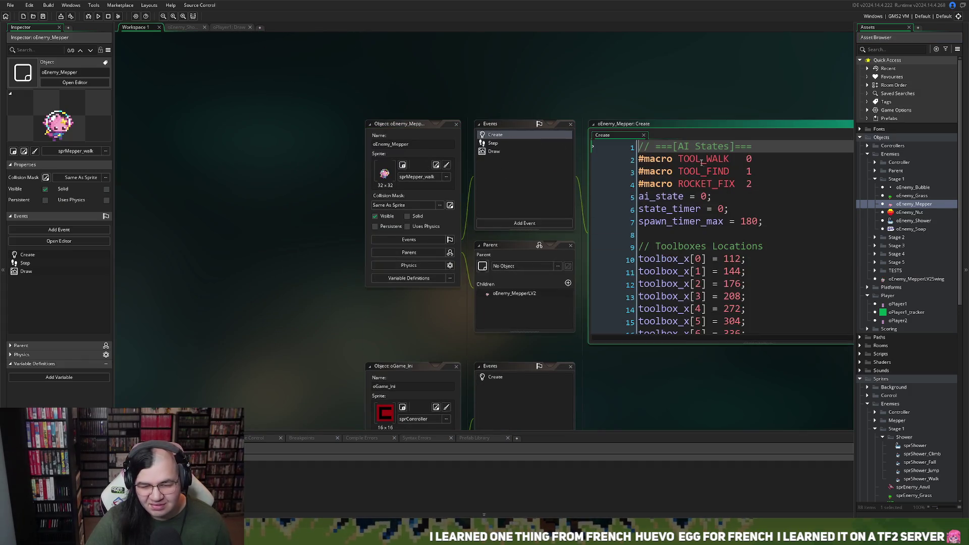
pyautogui.scroll(-4, 701, 227)
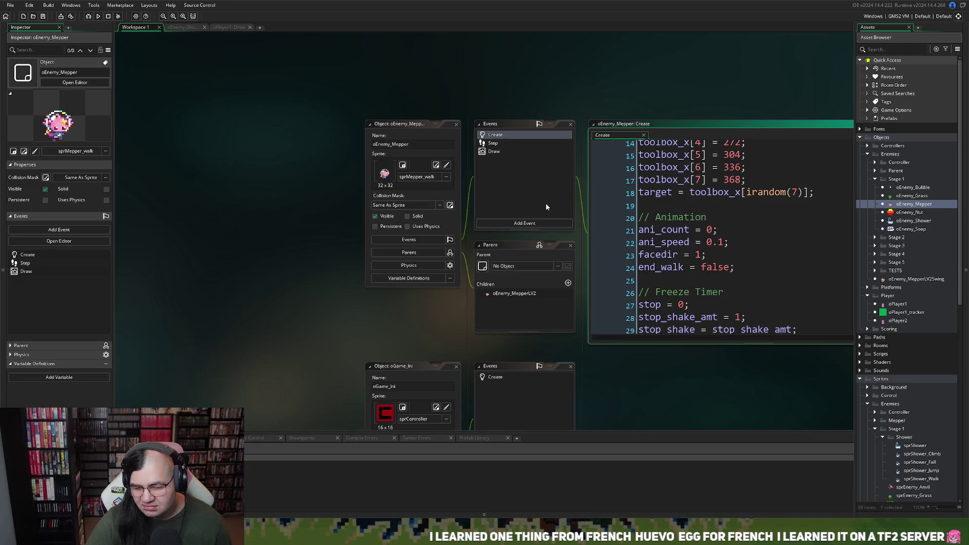
pyautogui.click(492, 143)
pyautogui.rightClick(493, 142)
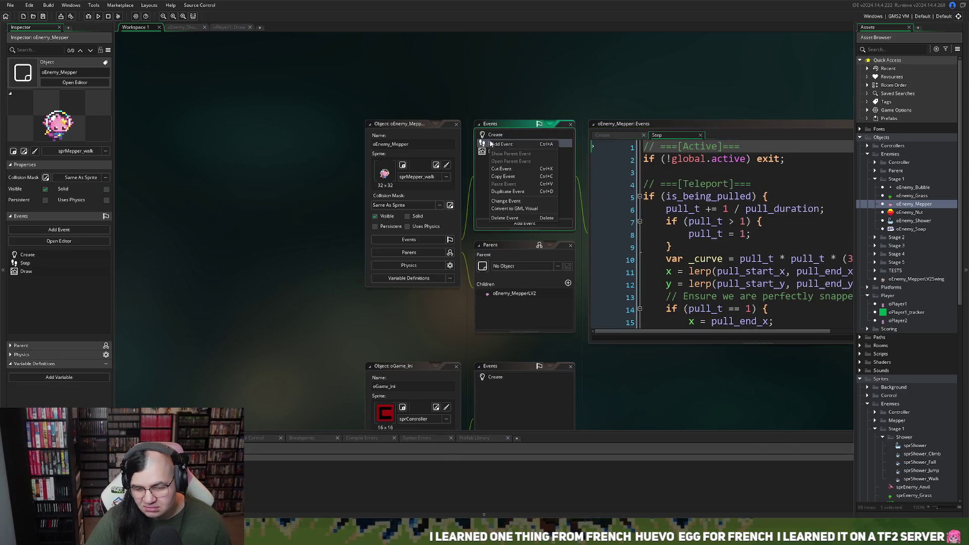
pyautogui.click(492, 136)
# Search oEnemy_Mepper's Create code for ani_speed.
pyautogui.click(700, 229)
pyautogui.hotkey('ctrl', 'f')
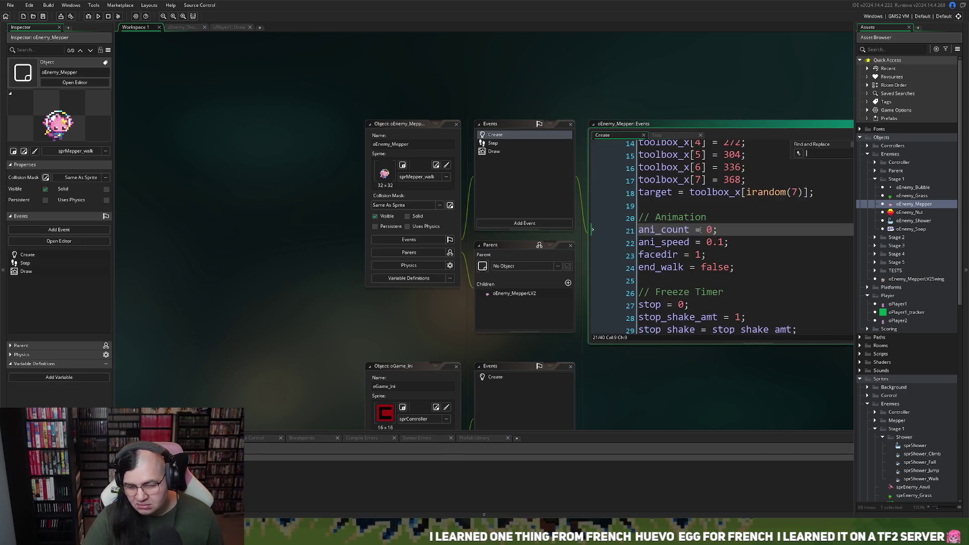
pyautogui.write('ani_')
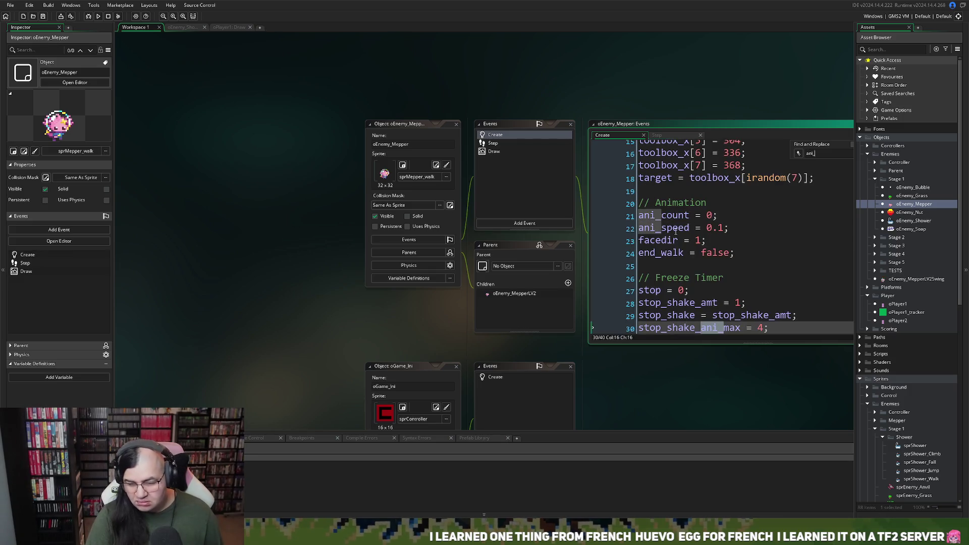
pyautogui.write('sp')
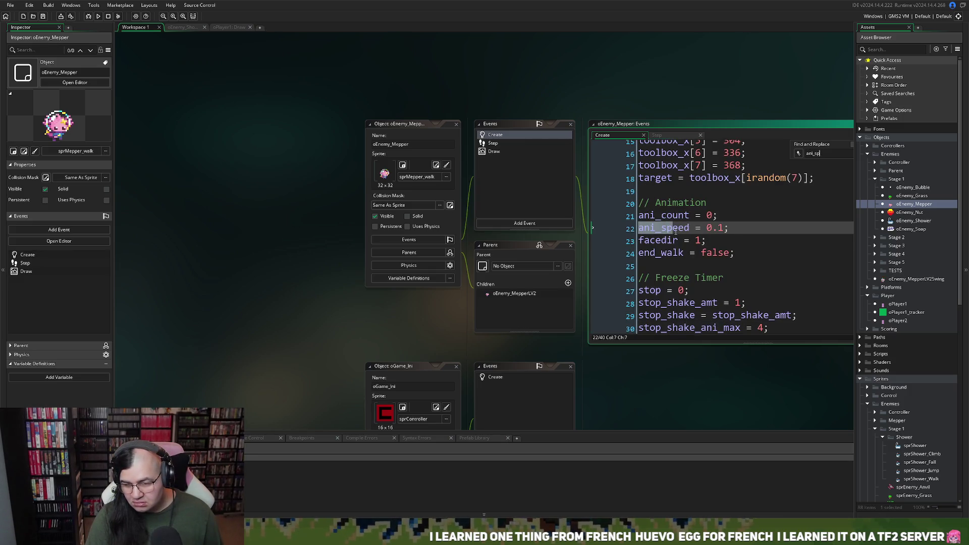
pyautogui.write('ee')
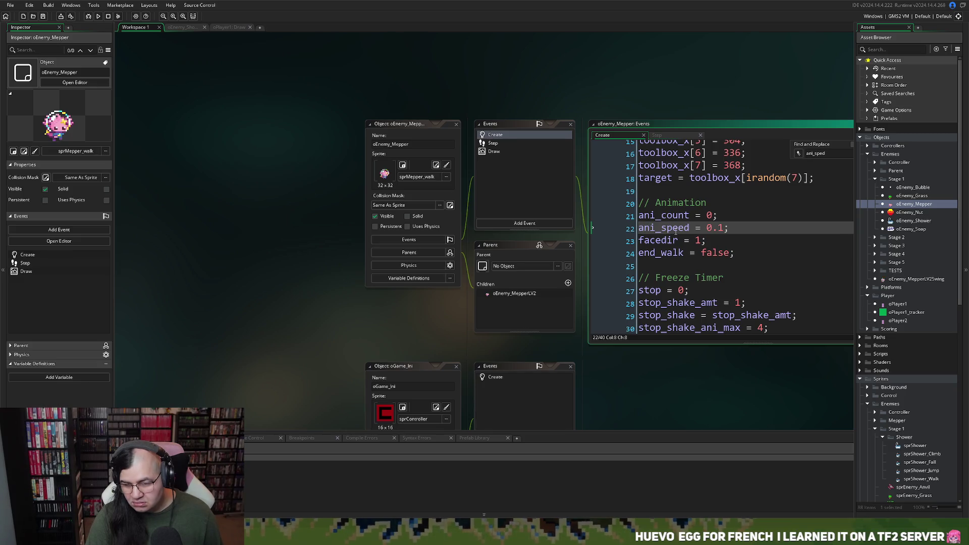
pyautogui.press('BackSpace')
pyautogui.write('ed')
pyautogui.press('BackSpace')
pyautogui.press('BackSpace')
pyautogui.press('BackSpace')
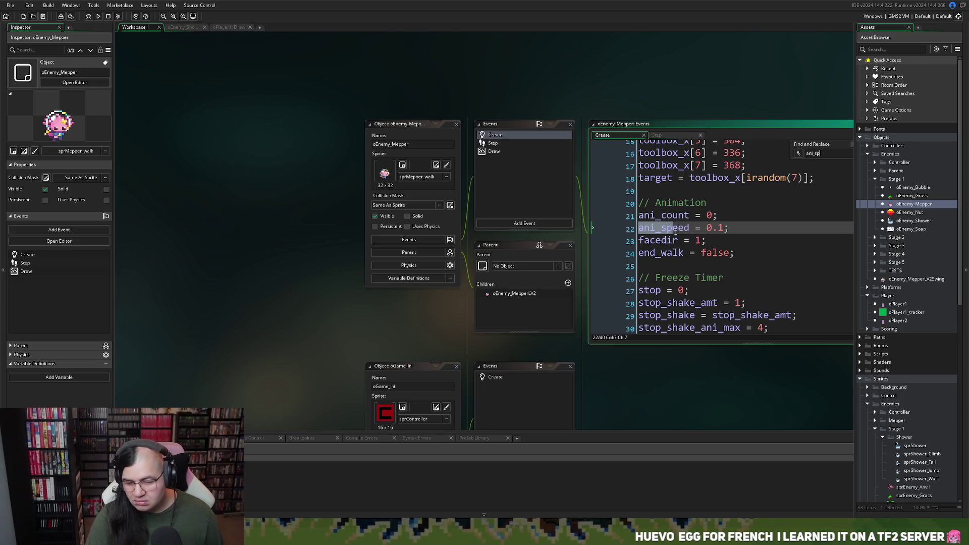
pyautogui.press('BackSpace')
pyautogui.press('BackSpace')
pyautogui.press('BackSpace')
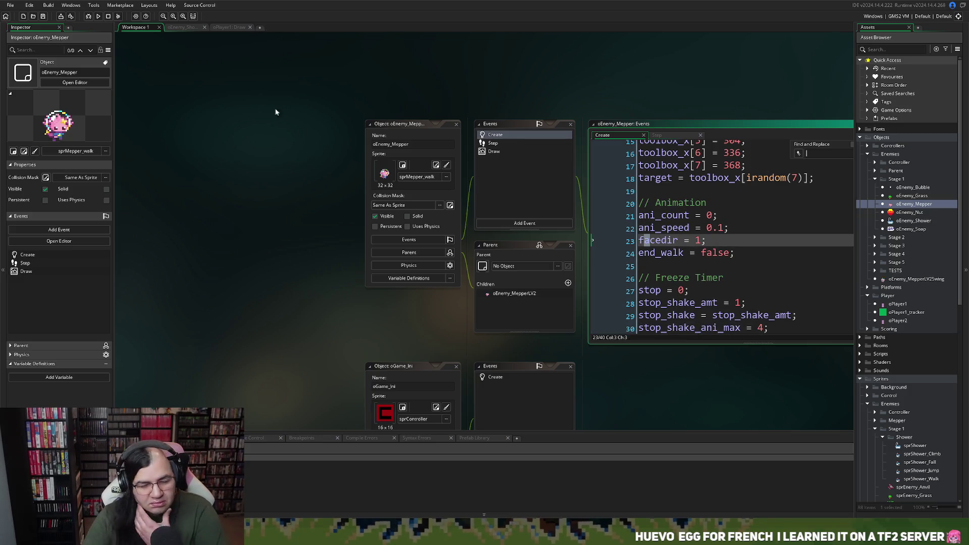
# Check the Mepper's Draw and Step code, then return to oPlayer1's Draw code.
pyautogui.click(501, 152)
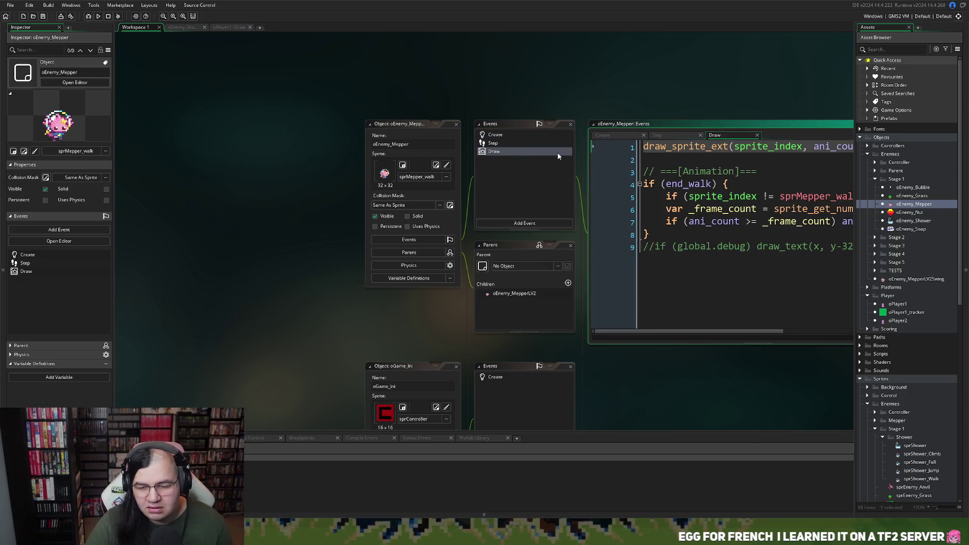
pyautogui.click(496, 145)
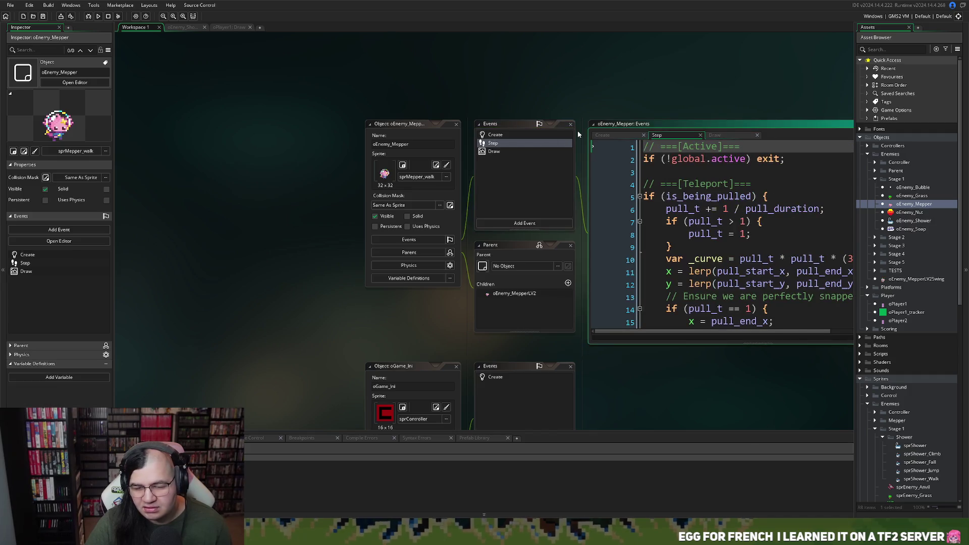
pyautogui.click(224, 27)
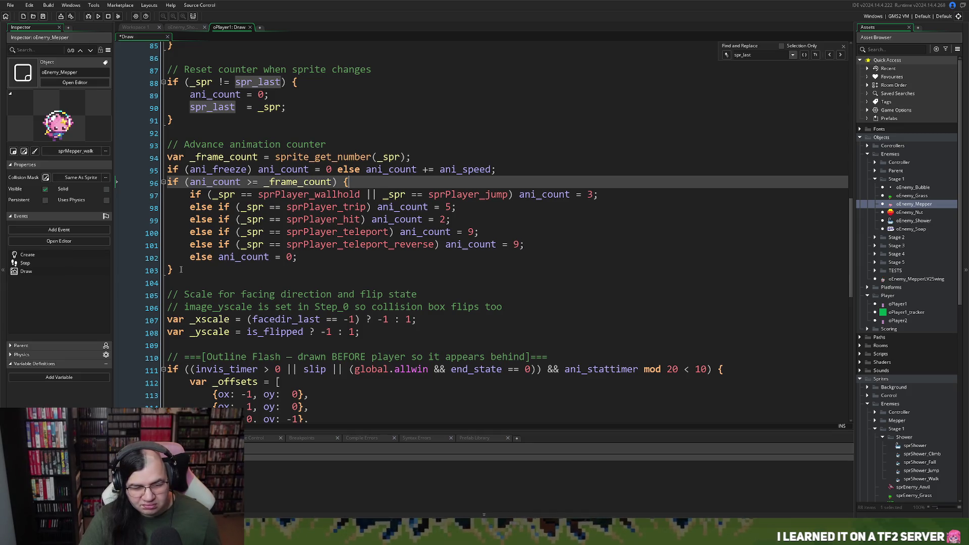
# Copy oPlayer1's frame-count block (lines 96–103) under // Count Frames in oEnemy_Shower's Draw code.
pyautogui.moveTo(181, 270); pyautogui.dragTo(164, 183)
pyautogui.hotkey('ctrl', 'c')
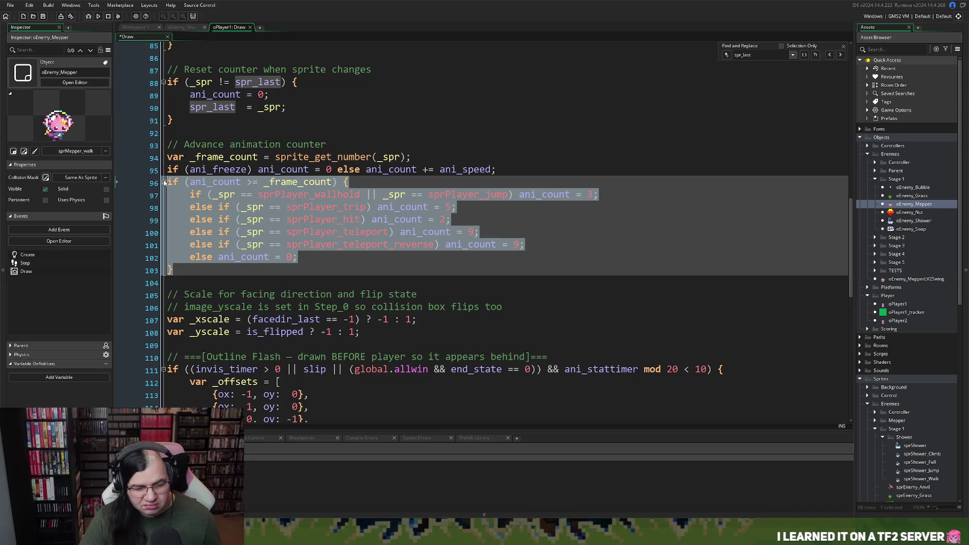
pyautogui.click(187, 28)
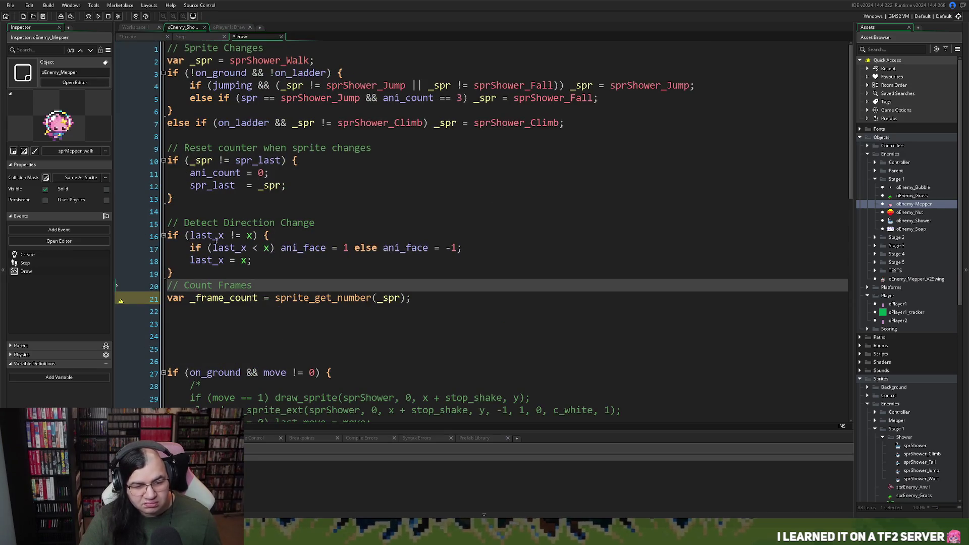
pyautogui.click(237, 324)
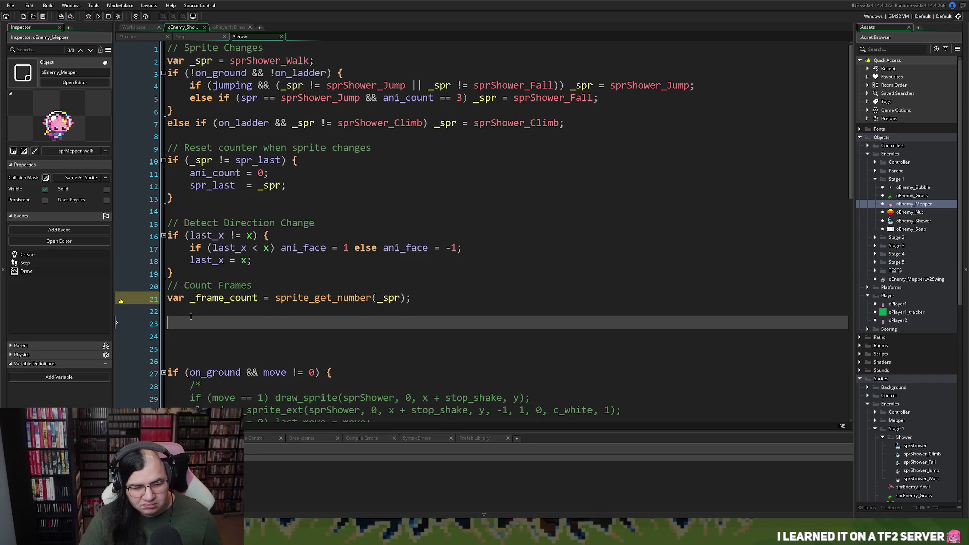
pyautogui.press('BackSpace')
pyautogui.hotkey('ctrl', 'v')
# Trim the pasted block to the single line: if (ani_count >= _frame_count) ani_count = 0;.
pyautogui.scroll(-1, 211, 319)
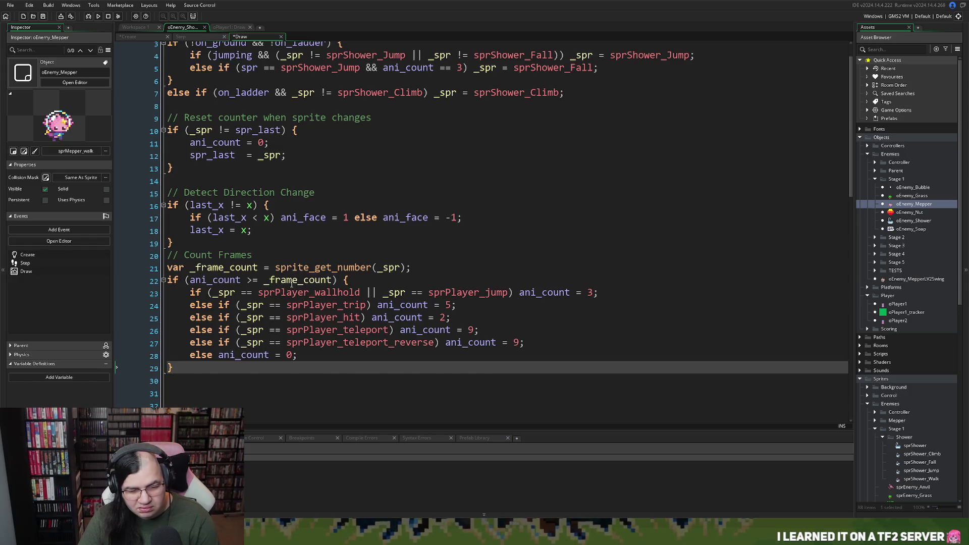
pyautogui.scroll(1, 290, 285)
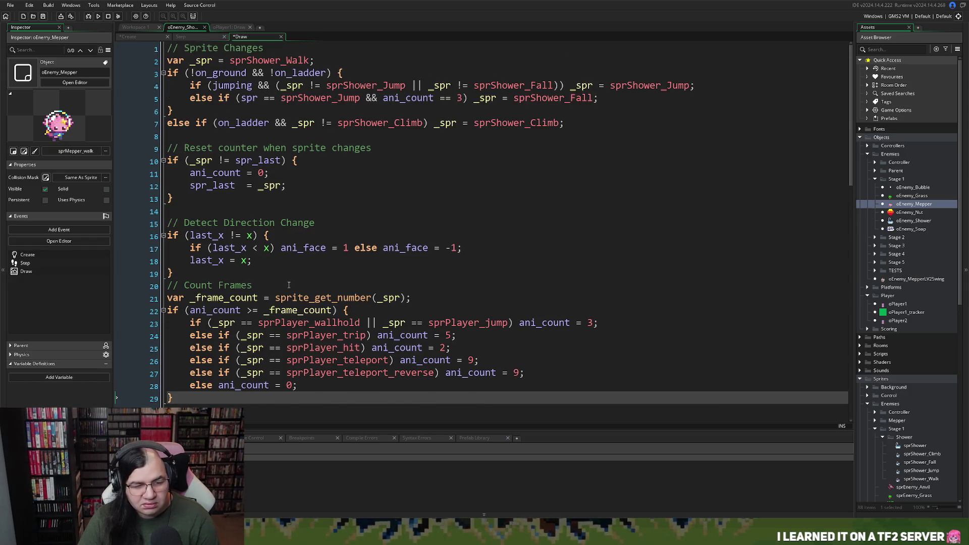
pyautogui.scroll(-2, 287, 303)
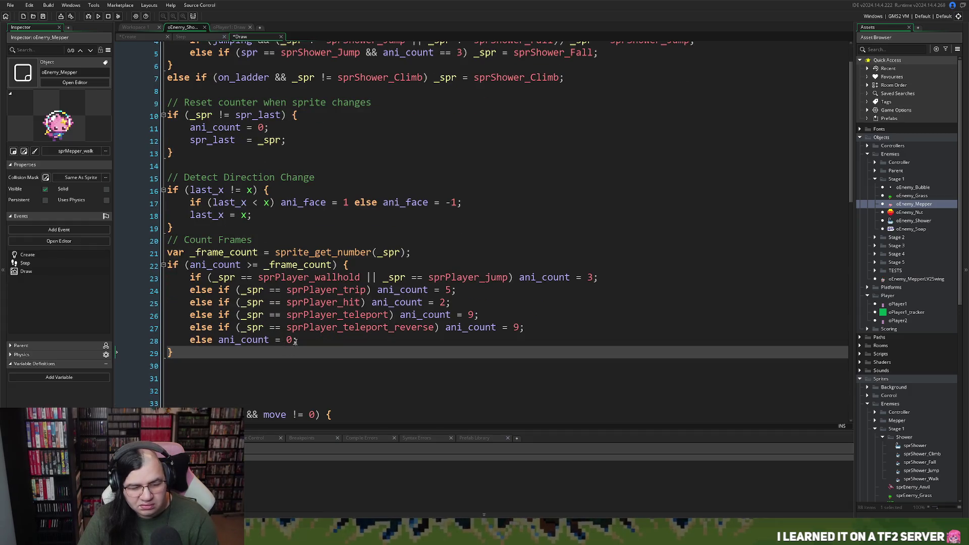
pyautogui.moveTo(220, 341)
pyautogui.mouseDown()
pyautogui.moveTo(199, 307)
pyautogui.moveTo(263, 279)
pyautogui.moveTo(346, 265)
pyautogui.mouseUp()
pyautogui.press('BackSpace')
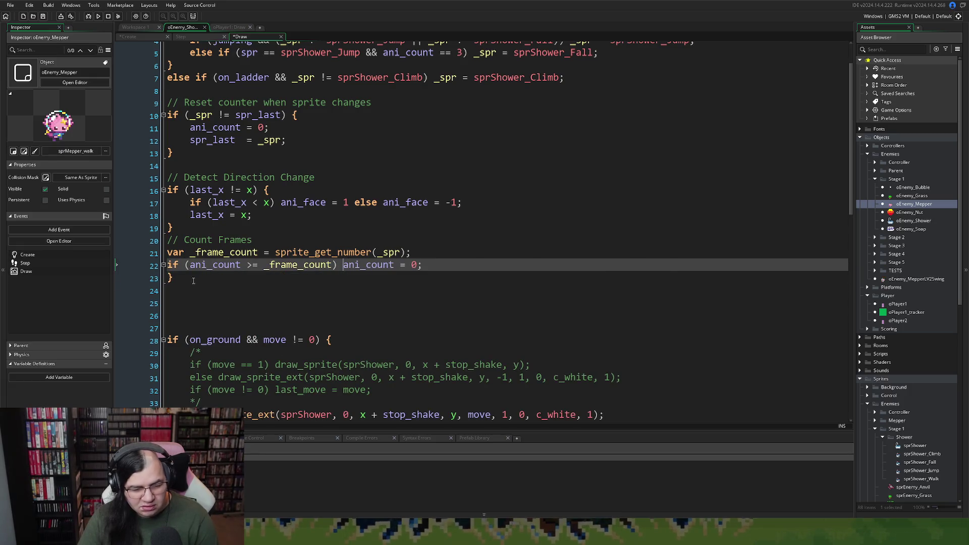
pyautogui.press('Down')
pyautogui.press('BackSpace')
pyautogui.press('BackSpace')
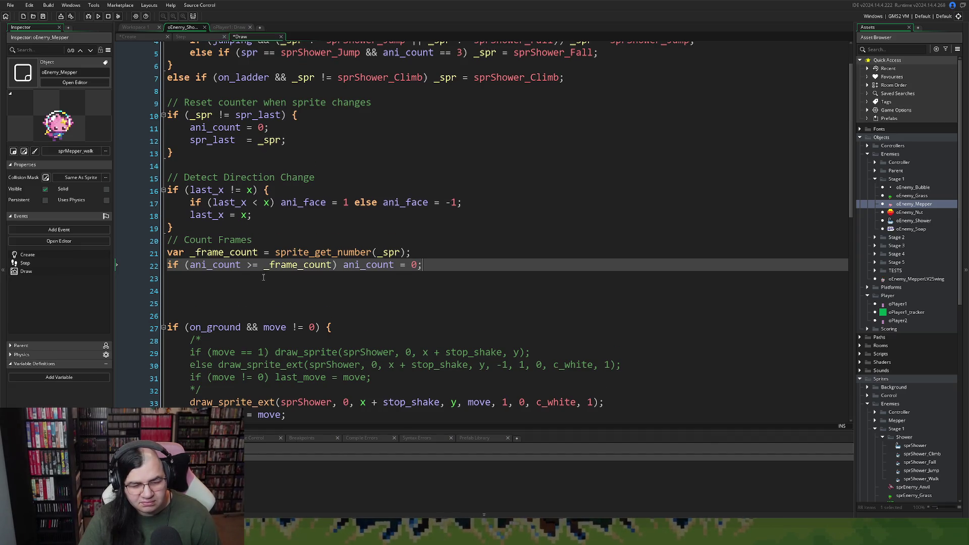
# Review the reset-counter block, highlighting _spr and spr_last to inspect their uses.
pyautogui.scroll(1, 263, 279)
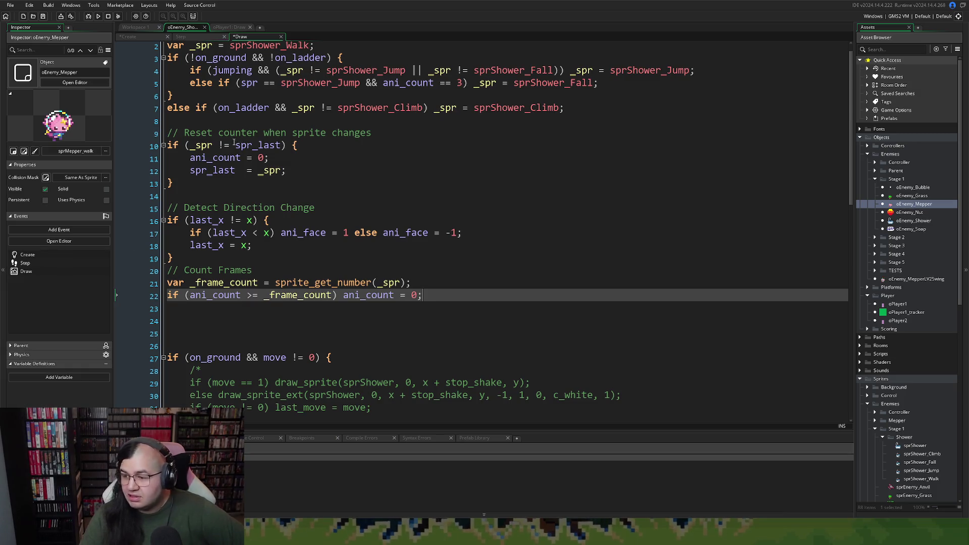
pyautogui.scroll(1, 215, 184)
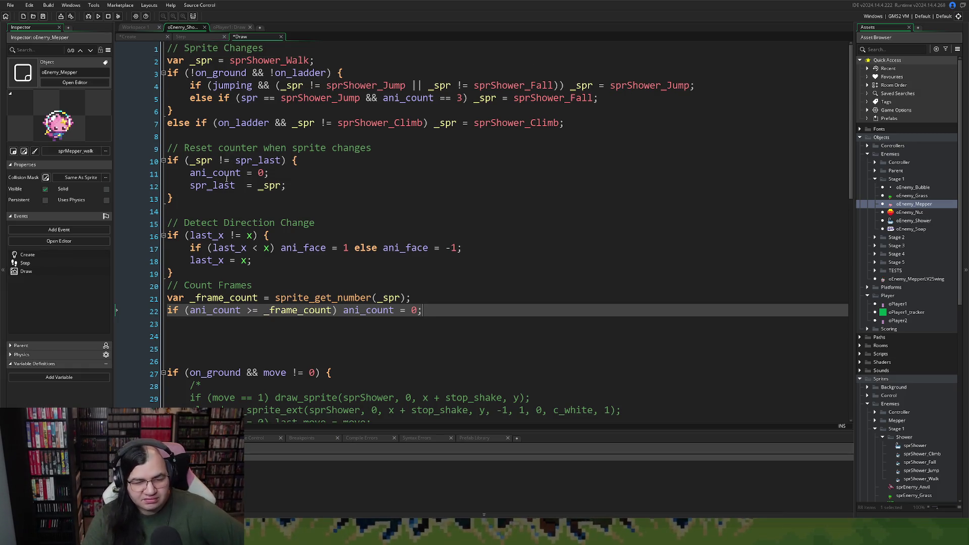
pyautogui.scroll(-2, 222, 200)
pyautogui.scroll(2, 220, 201)
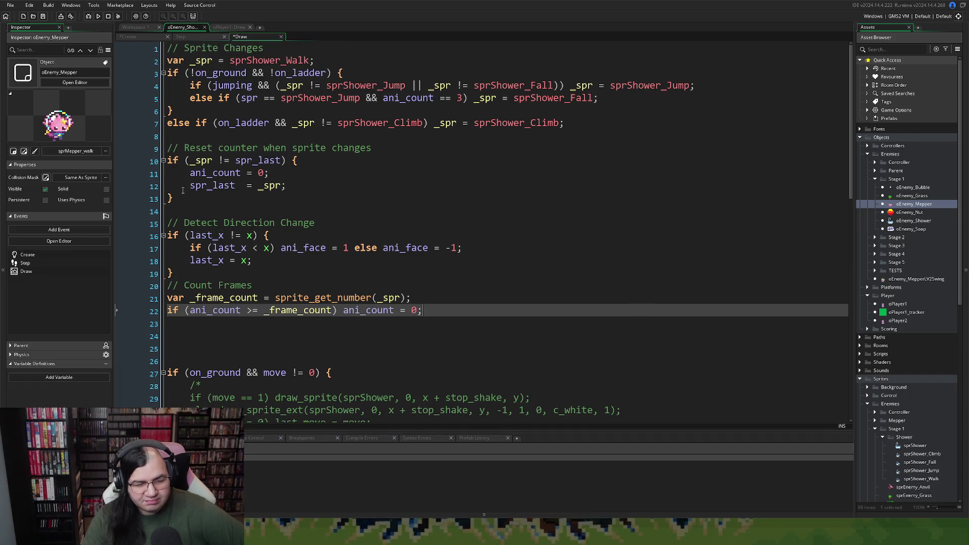
pyautogui.doubleClick(197, 160)
pyautogui.click(235, 161)
pyautogui.doubleClick(257, 160)
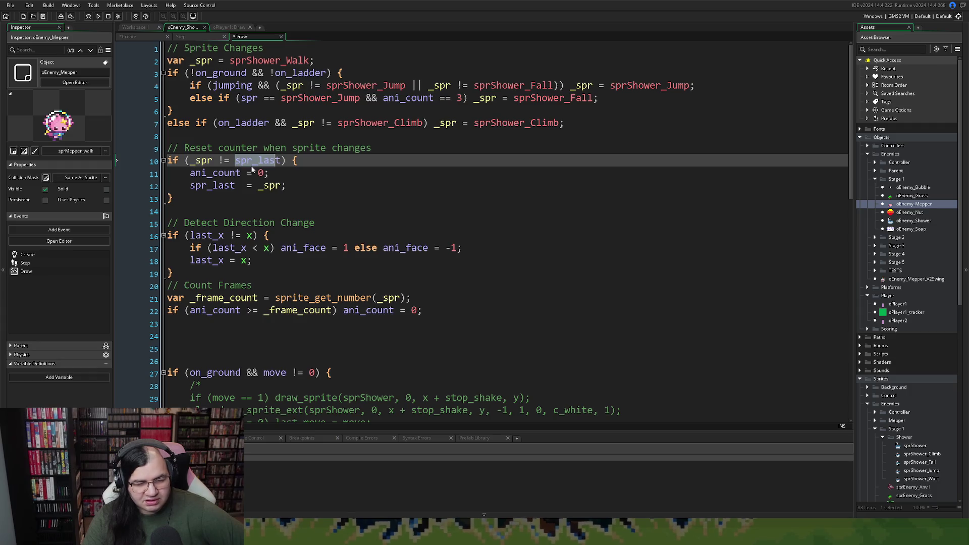
pyautogui.moveTo(235, 173); pyautogui.dragTo(217, 188)
pyautogui.click(202, 185)
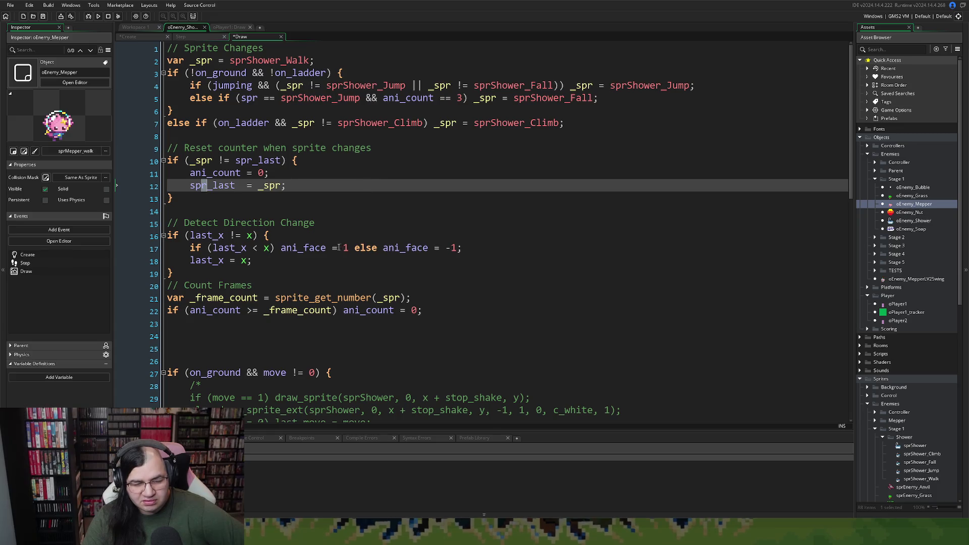
pyautogui.scroll(-1, 328, 238)
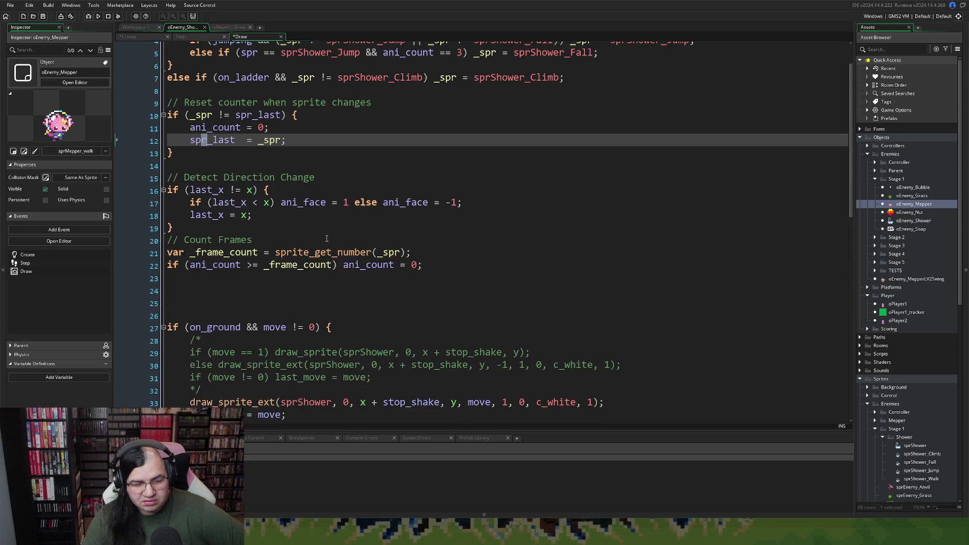
pyautogui.scroll(1, 327, 239)
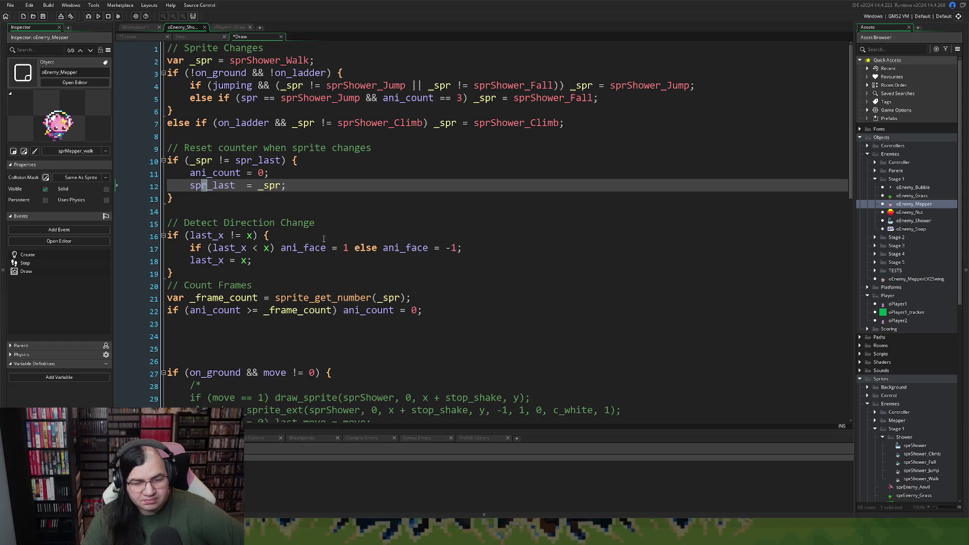
# Re-space the blank lines before and after the reset-counter block.
pyautogui.rightClick(317, 238)
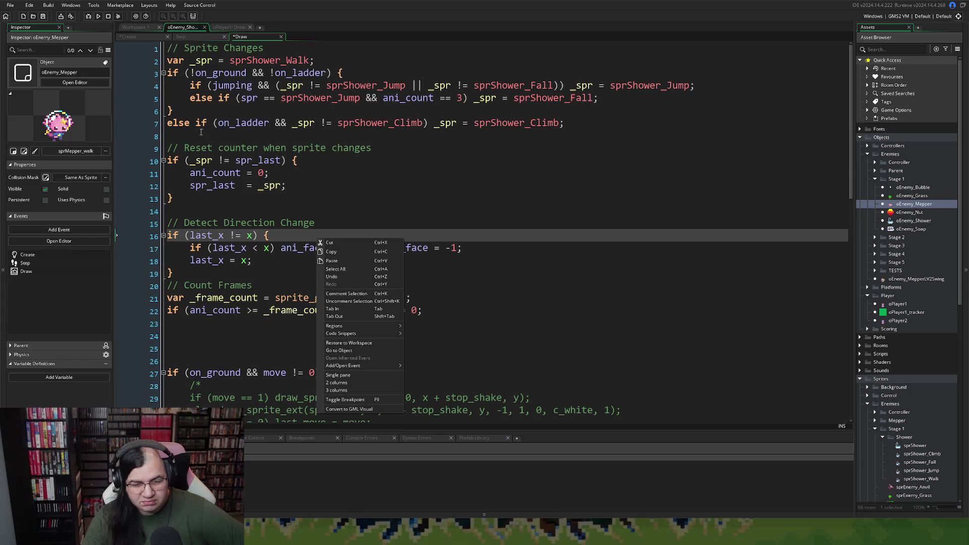
pyautogui.click(229, 210)
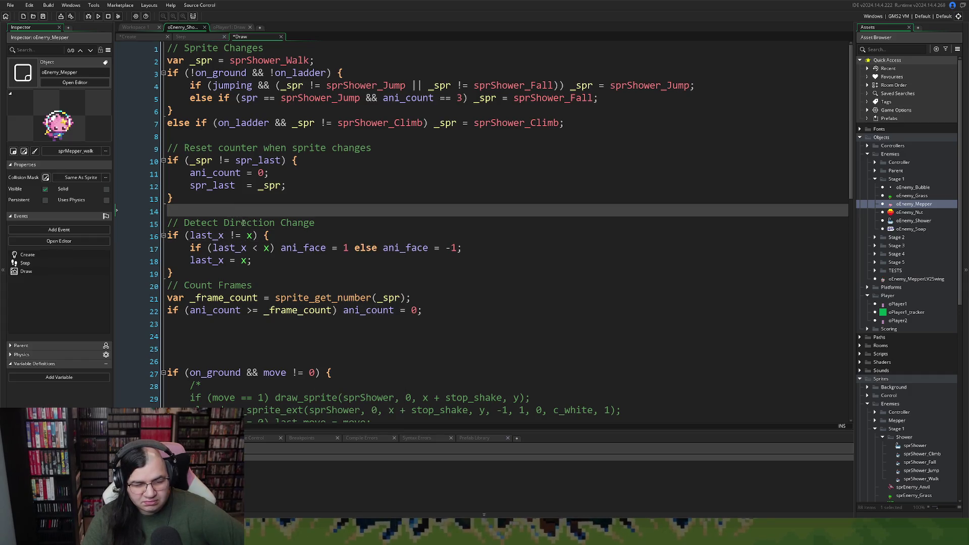
pyautogui.scroll(-3, 237, 237)
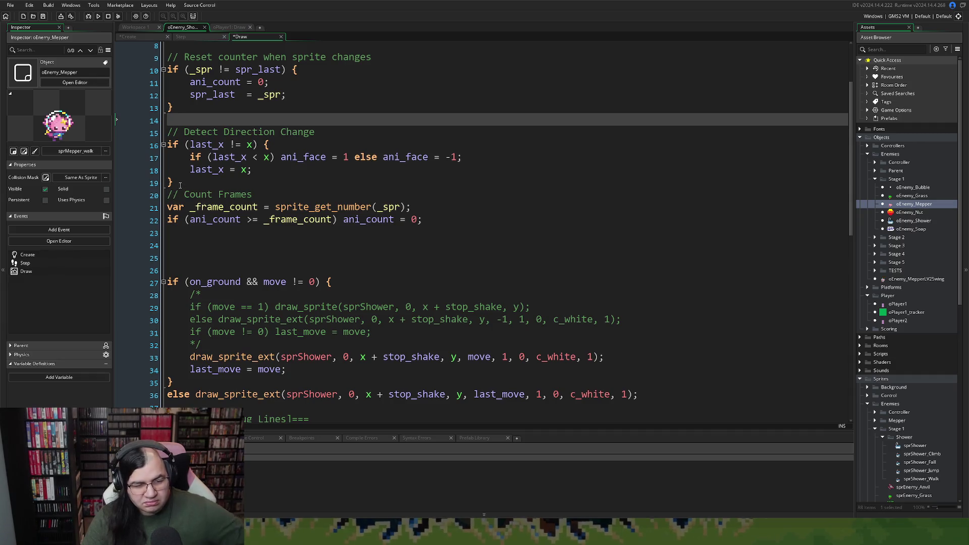
pyautogui.scroll(1, 188, 124)
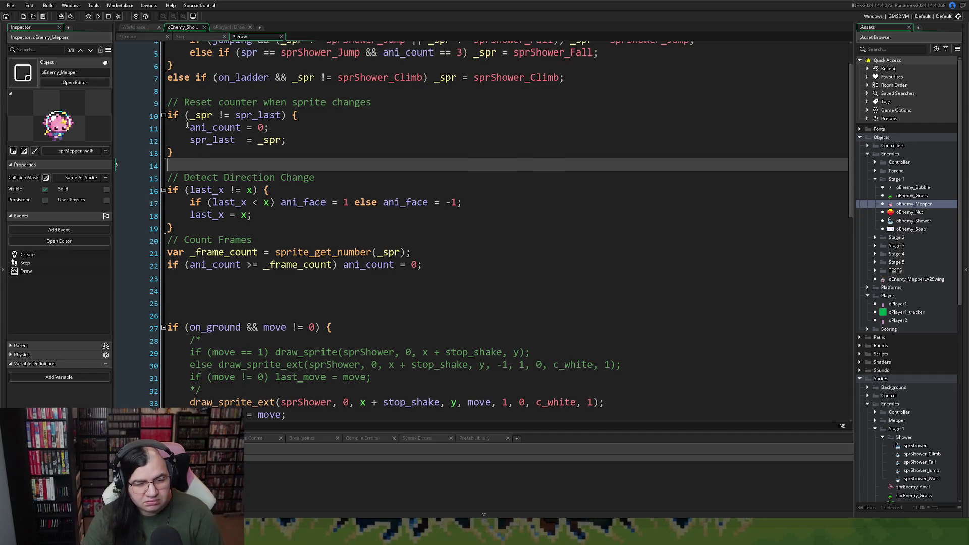
pyautogui.press('BackSpace')
pyautogui.click(182, 91)
pyautogui.press('BackSpace')
pyautogui.scroll(1, 218, 149)
pyautogui.press('Return')
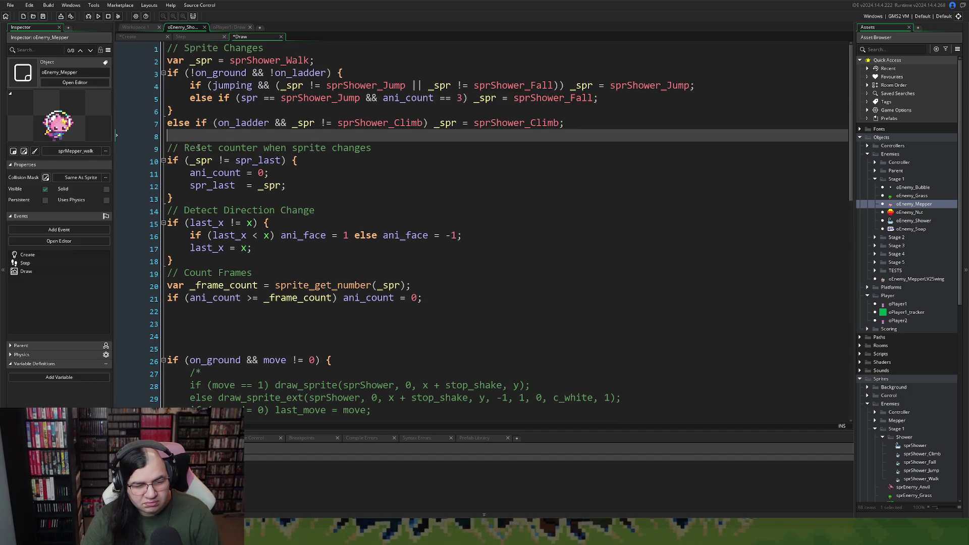
pyautogui.click(181, 197)
pyautogui.press('Return')
# Add a blank line before Count Frames and select the draw_sprite_ext call on line 34.
pyautogui.click(208, 273)
pyautogui.press('Return')
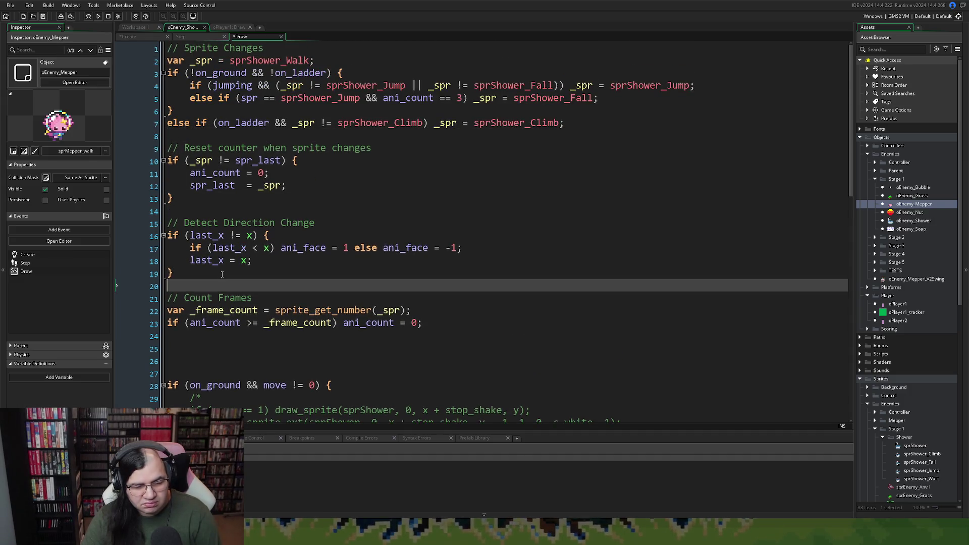
pyautogui.scroll(-2, 209, 273)
pyautogui.scroll(-2, 220, 234)
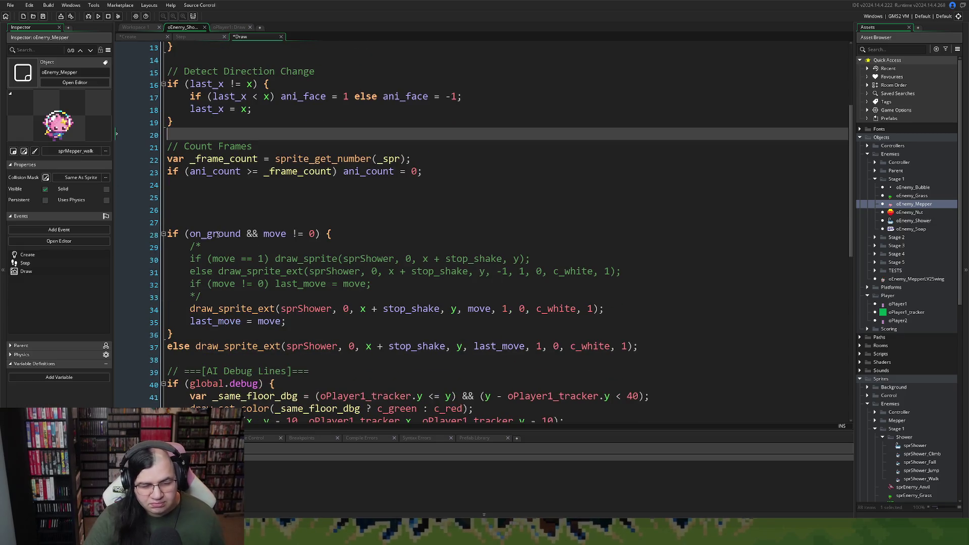
pyautogui.scroll(-1, 245, 275)
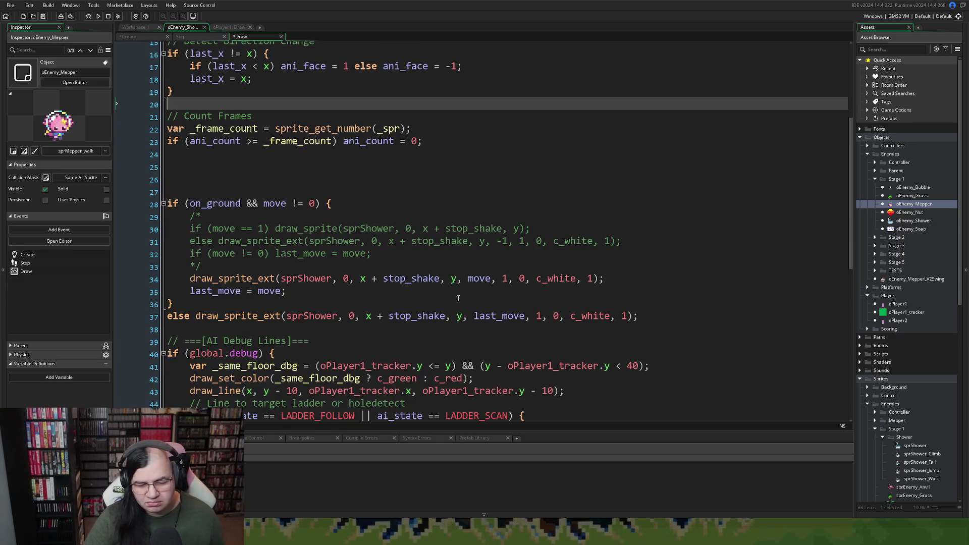
pyautogui.moveTo(603, 279); pyautogui.dragTo(191, 281)
pyautogui.hotkey('ctrl', 'c')
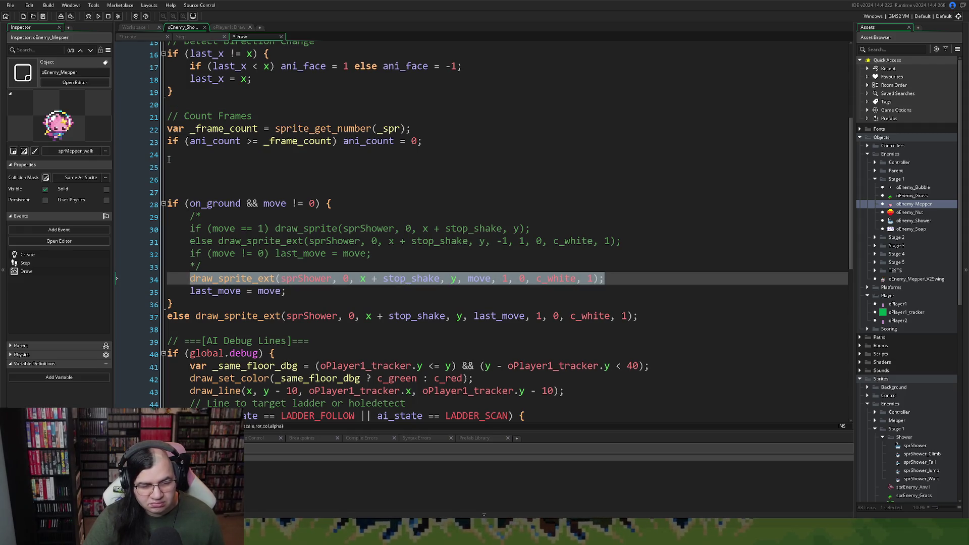
# Add a // Draw Sprite comment on line 25 with the draw_sprite_ext call pasted below it.
pyautogui.click(169, 159)
pyautogui.click(172, 165)
pyautogui.write('// D')
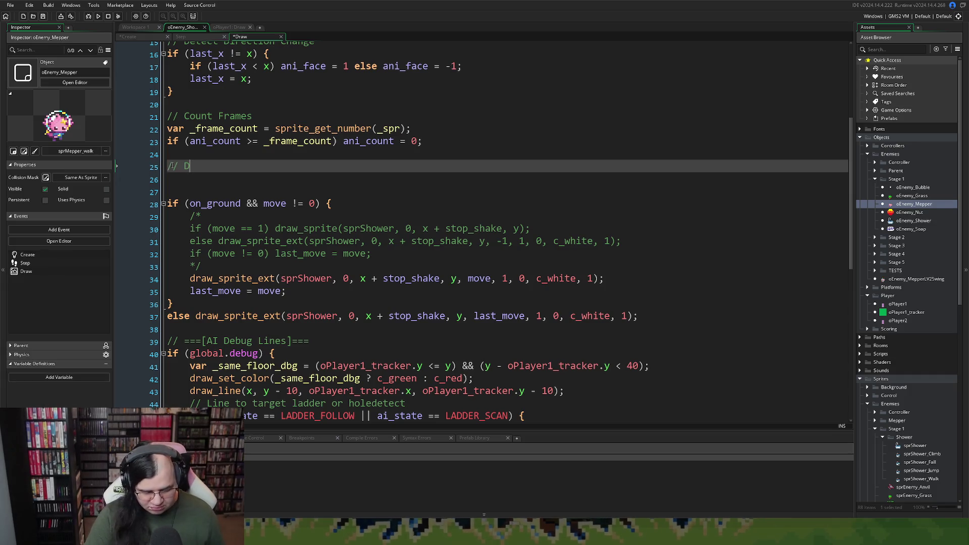
pyautogui.write('raw_sprite')
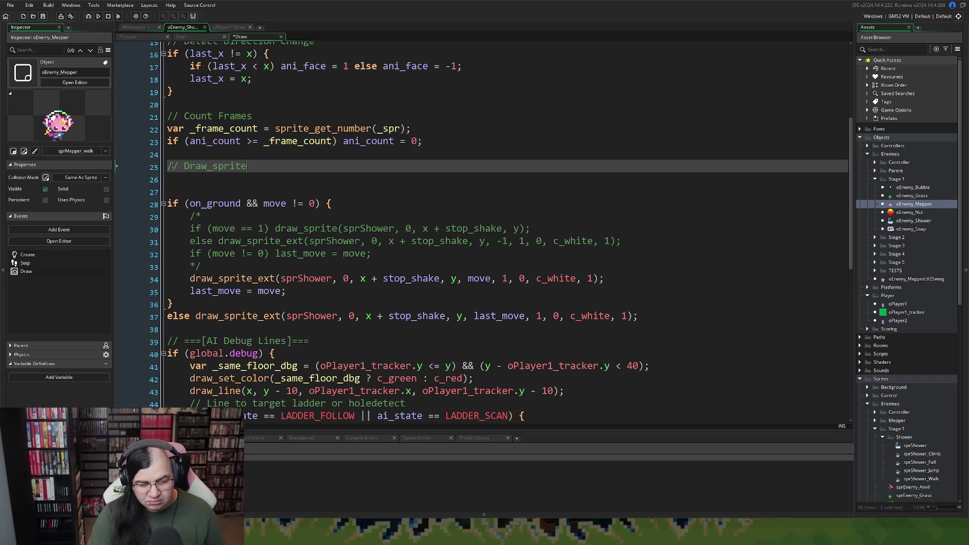
pyautogui.press('BackSpace')
pyautogui.press('BackSpace')
pyautogui.press('BackSpace')
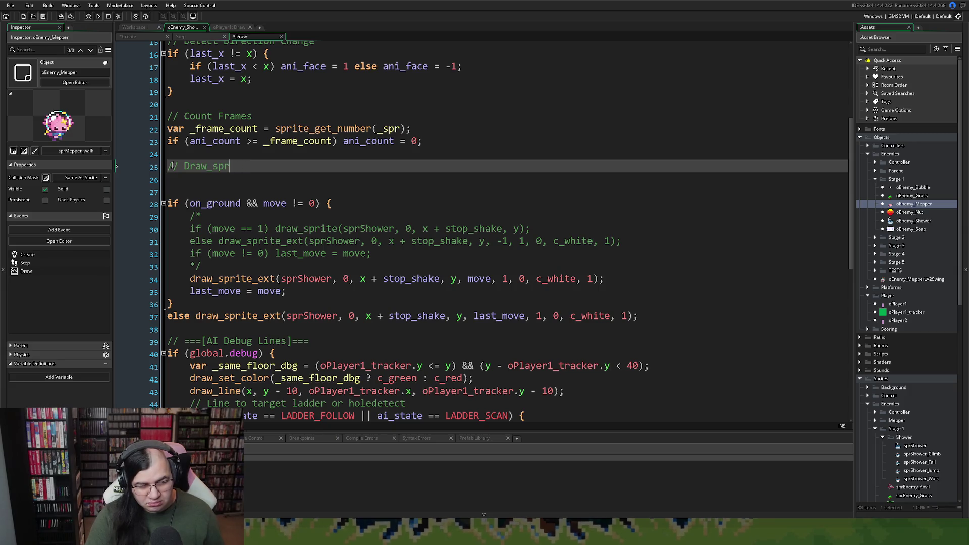
pyautogui.write('Sprite')
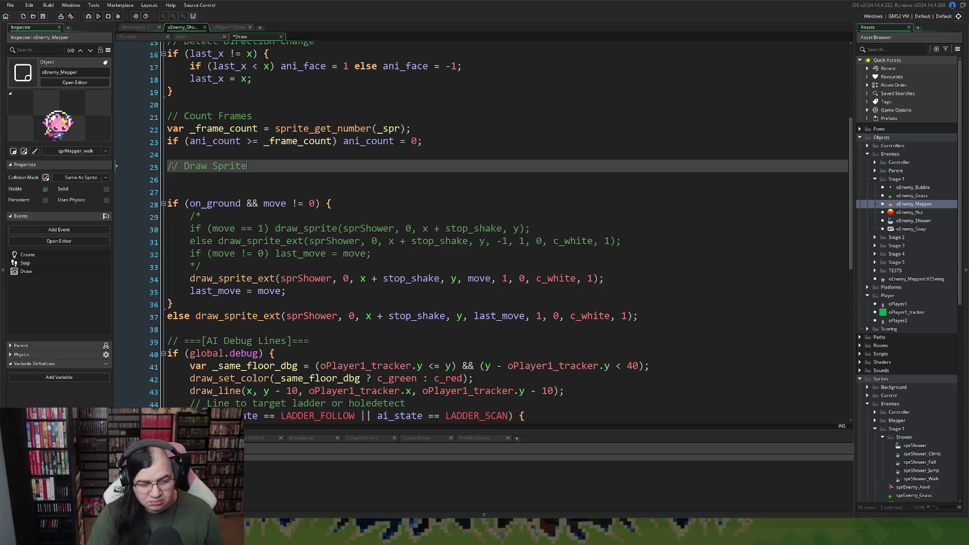
pyautogui.press('Return')
pyautogui.hotkey('ctrl', 'v')
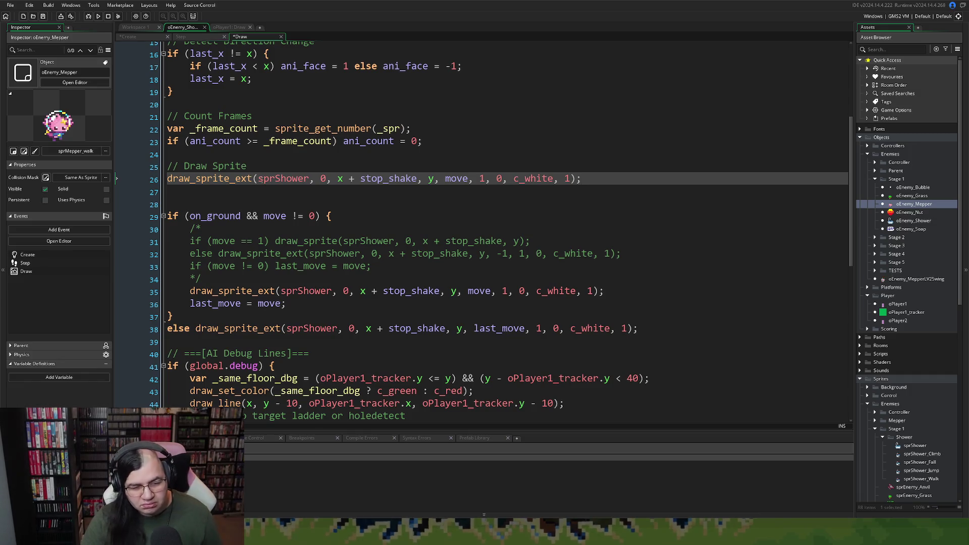
# Replace the sprite's frame 0 with ani_count and jump to last_x's declaration.
pyautogui.doubleClick(322, 178)
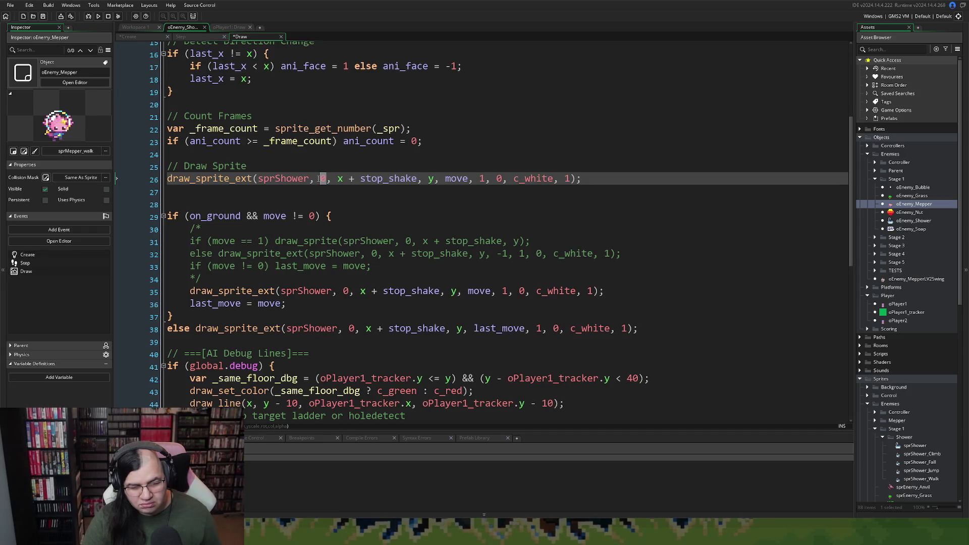
pyautogui.write('ani_acount')
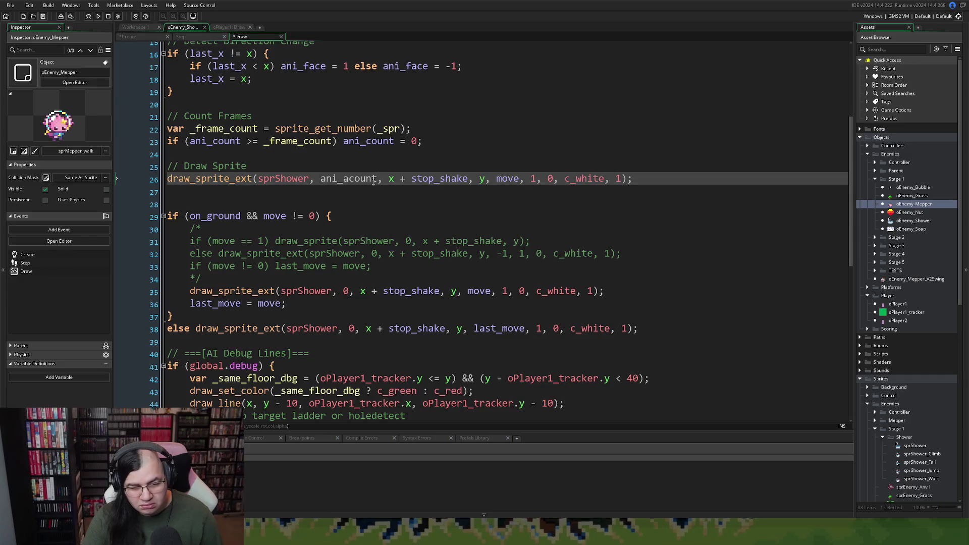
pyautogui.click(349, 179)
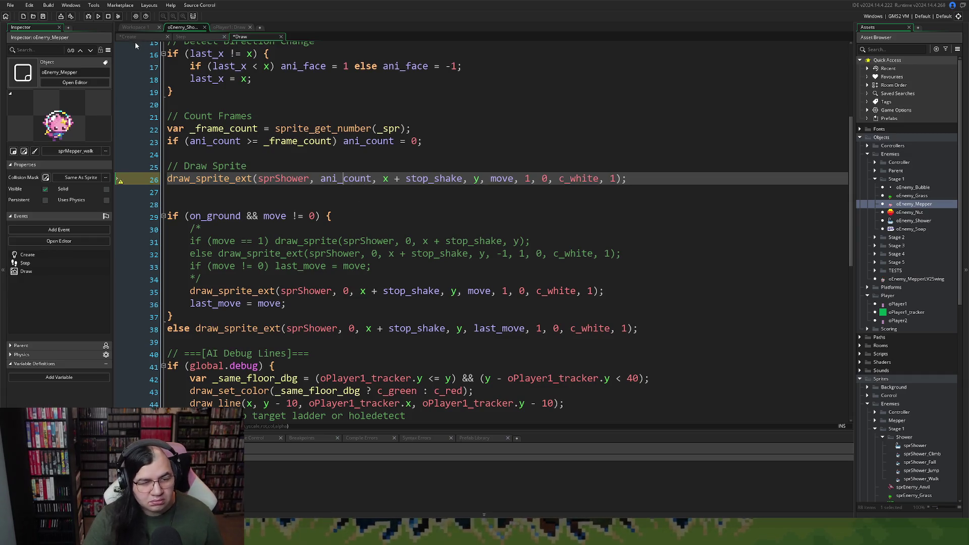
pyautogui.middleClick(191, 78)
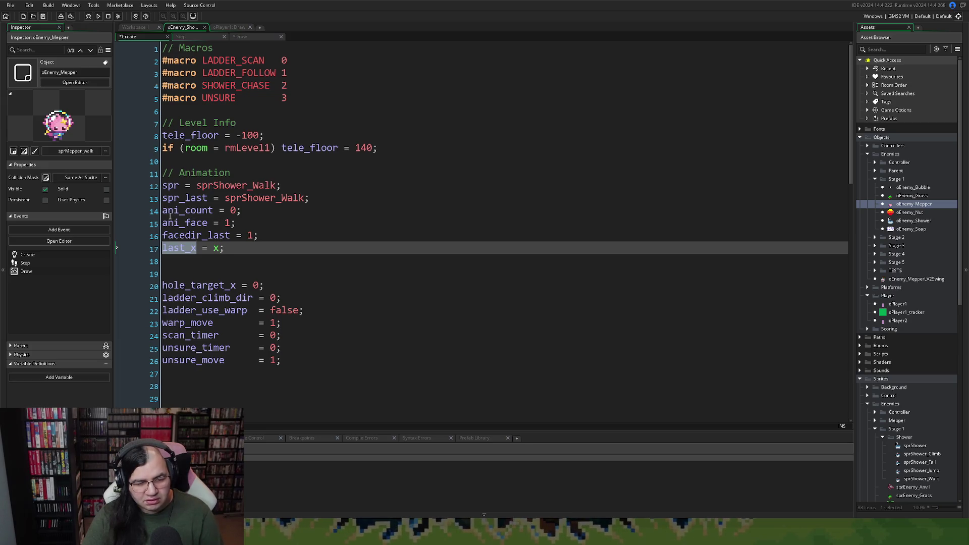
# Add ani_speed = 0.2; after ani_count in the Create code, then check Step and return to Draw.
pyautogui.click(168, 223)
pyautogui.press('Home')
pyautogui.press('Return')
pyautogui.press('Up')
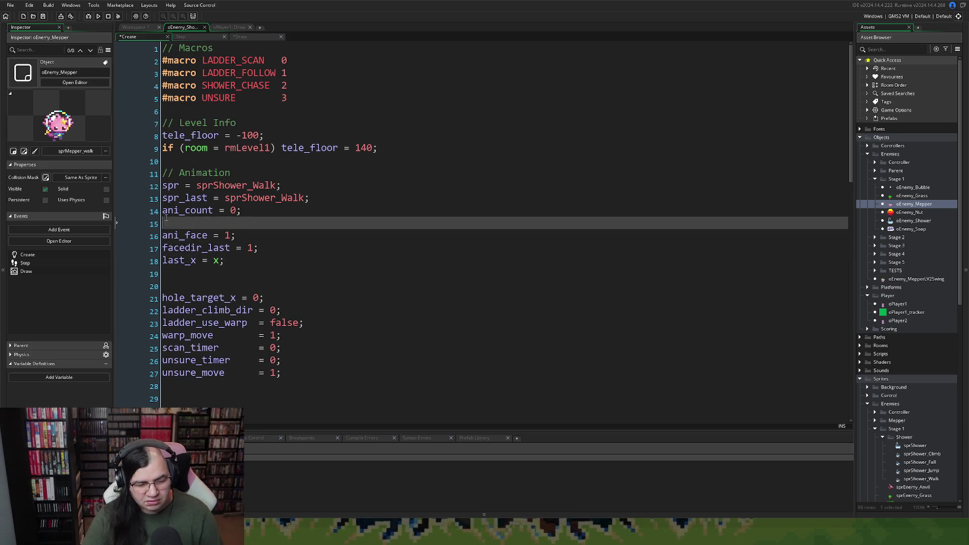
pyautogui.write('ani_')
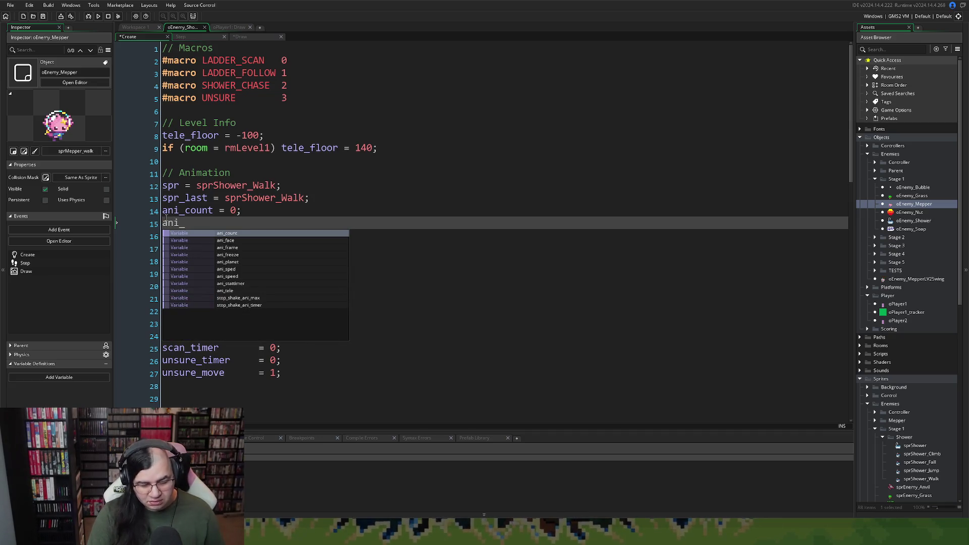
pyautogui.write('speed')
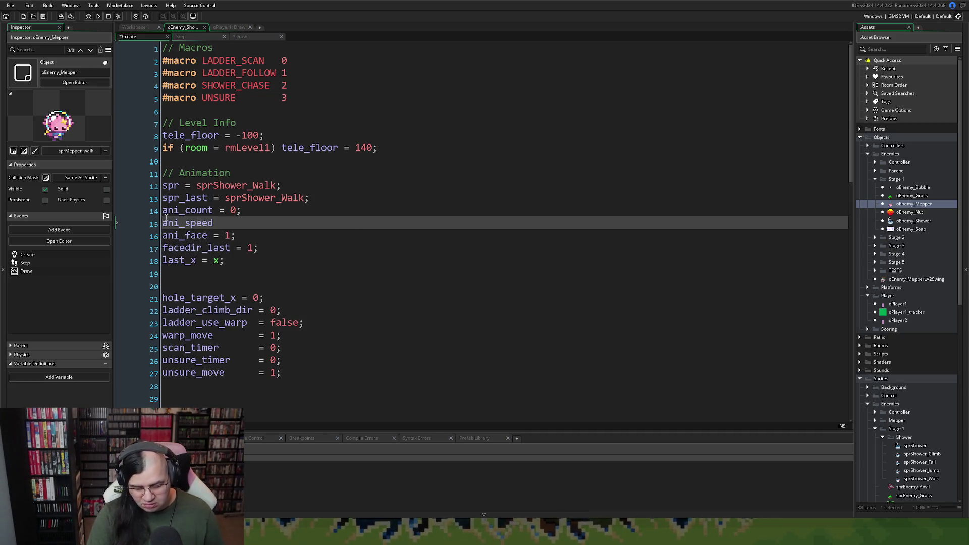
pyautogui.write(' = 0.2;')
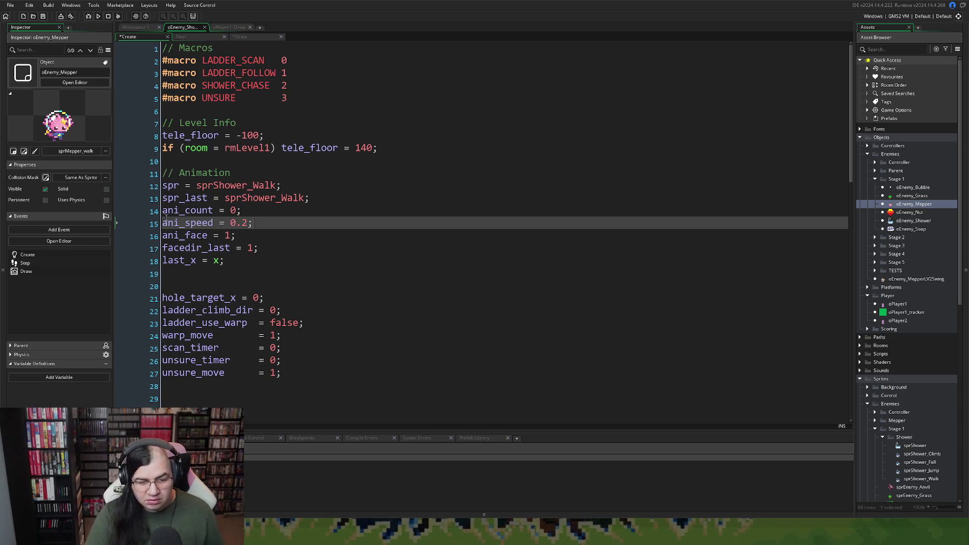
pyautogui.doubleClick(187, 222)
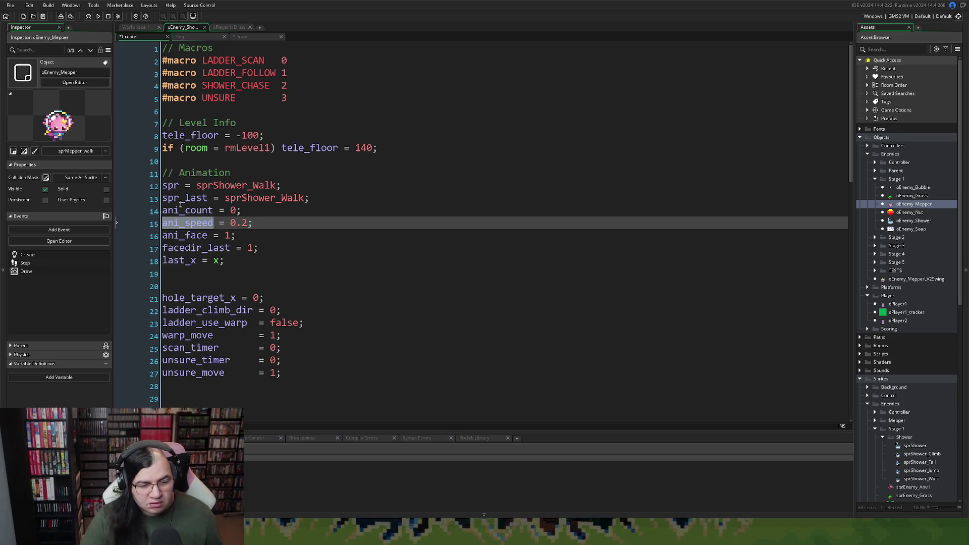
pyautogui.click(202, 37)
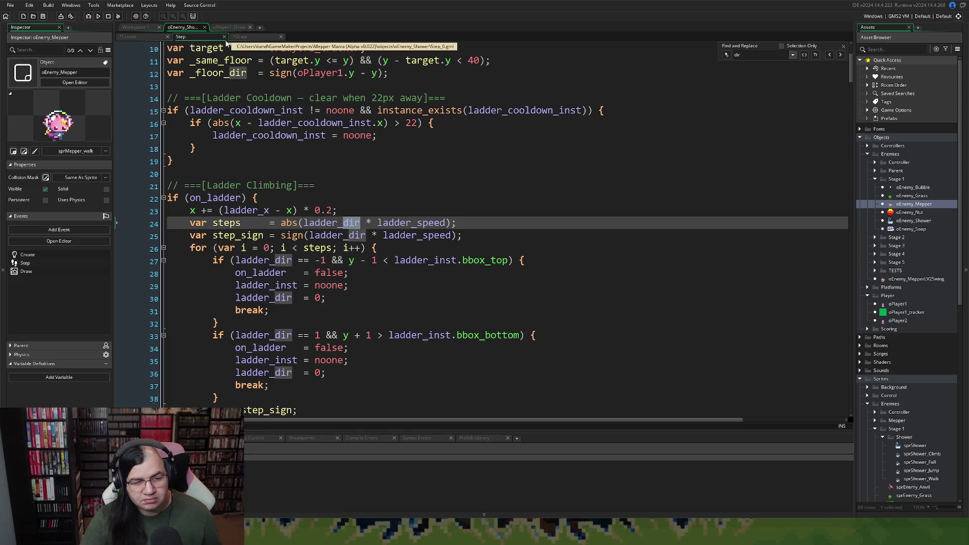
pyautogui.click(240, 36)
pyautogui.scroll(2, 254, 161)
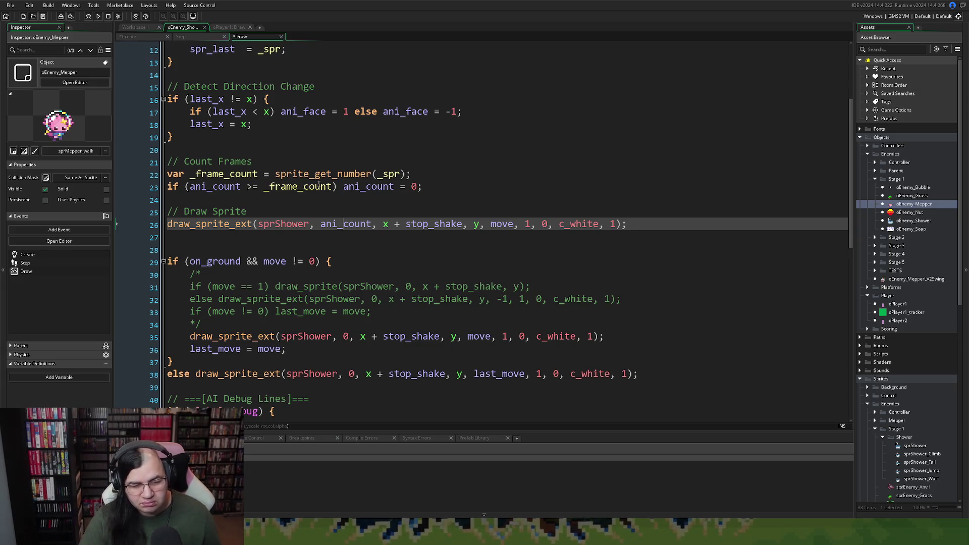
# Append else ani_count += ani_speed to the frame-reset line 23.
pyautogui.click(416, 188)
pyautogui.scroll(3, 418, 191)
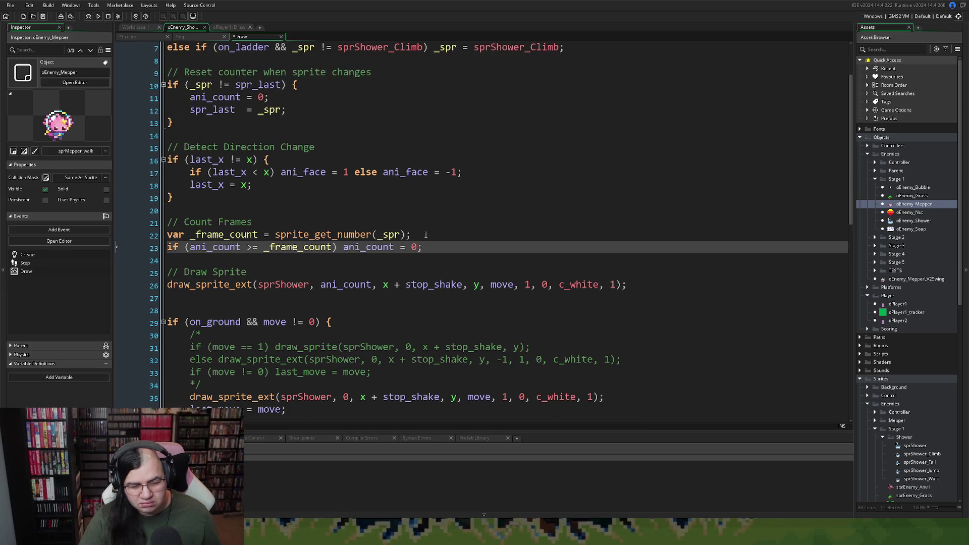
pyautogui.write('else ani_speed')
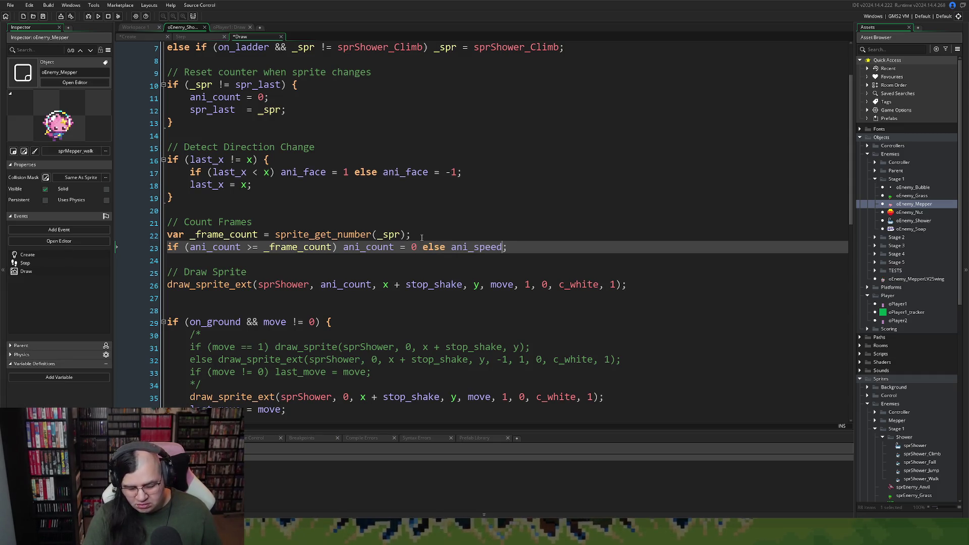
pyautogui.write('++')
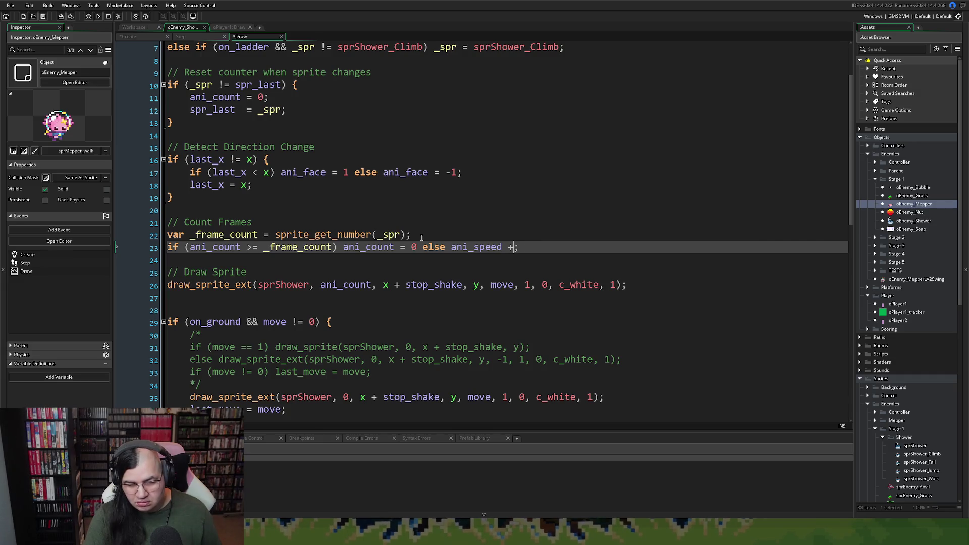
pyautogui.press('BackSpace')
pyautogui.press('BackSpace')
pyautogui.press('BackSpace')
pyautogui.press('BackSpace')
pyautogui.press('BackSpace')
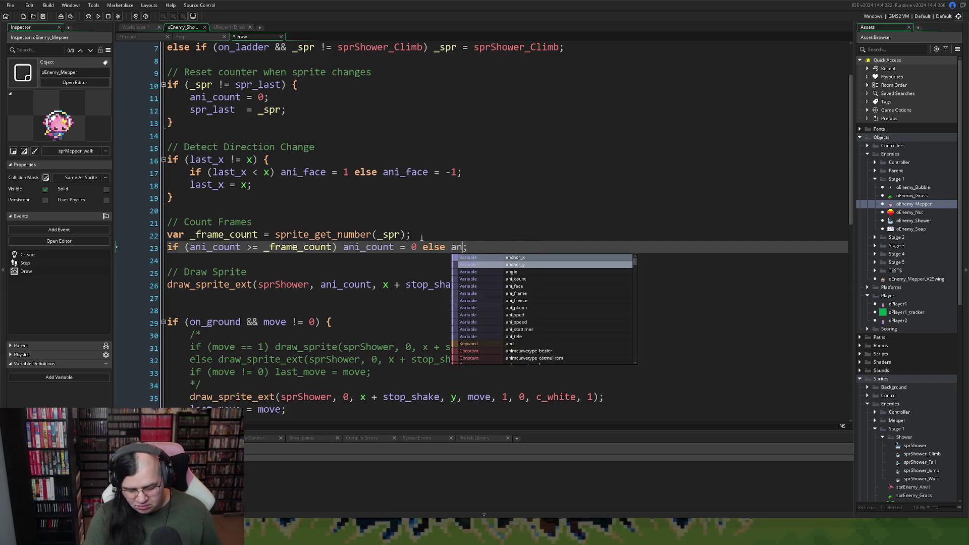
pyautogui.write('i_x')
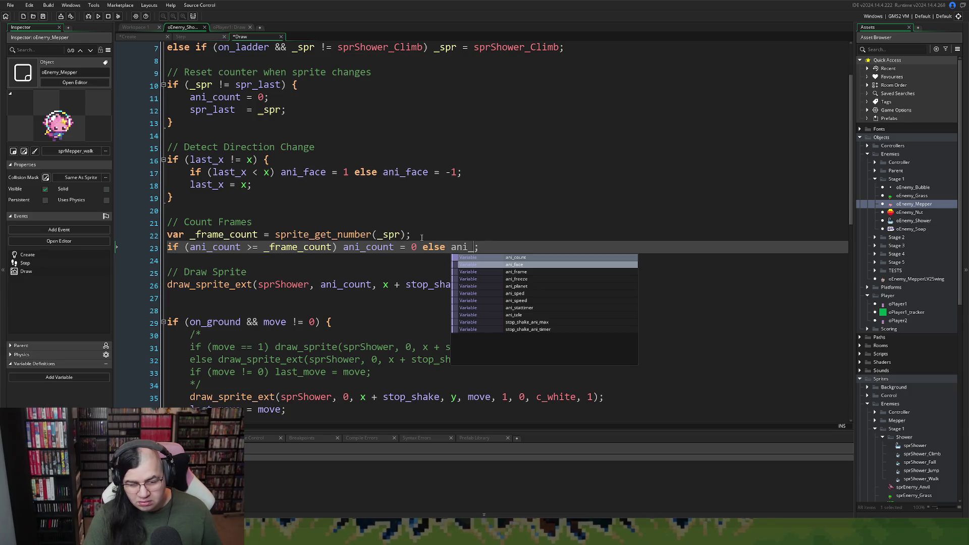
pyautogui.press('BackSpace')
pyautogui.write('count')
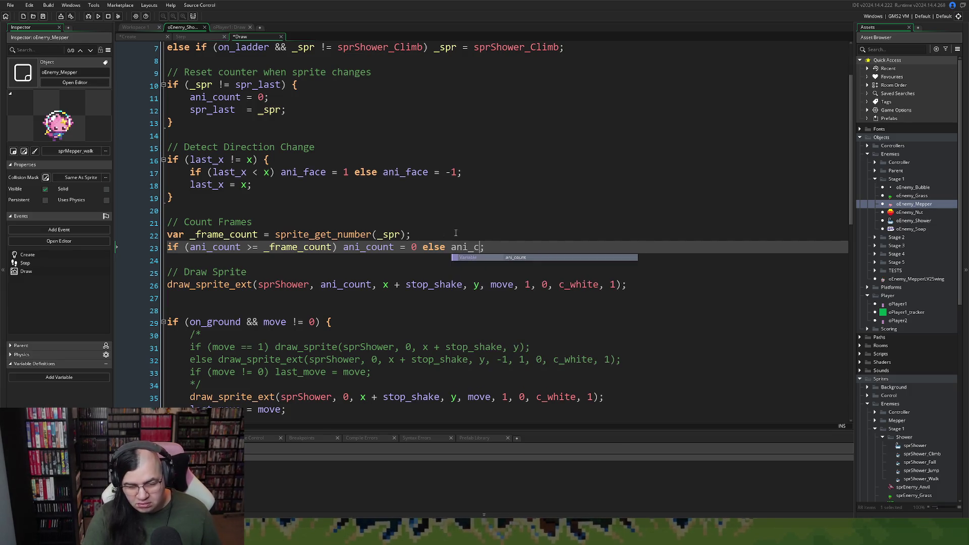
pyautogui.write(' += ')
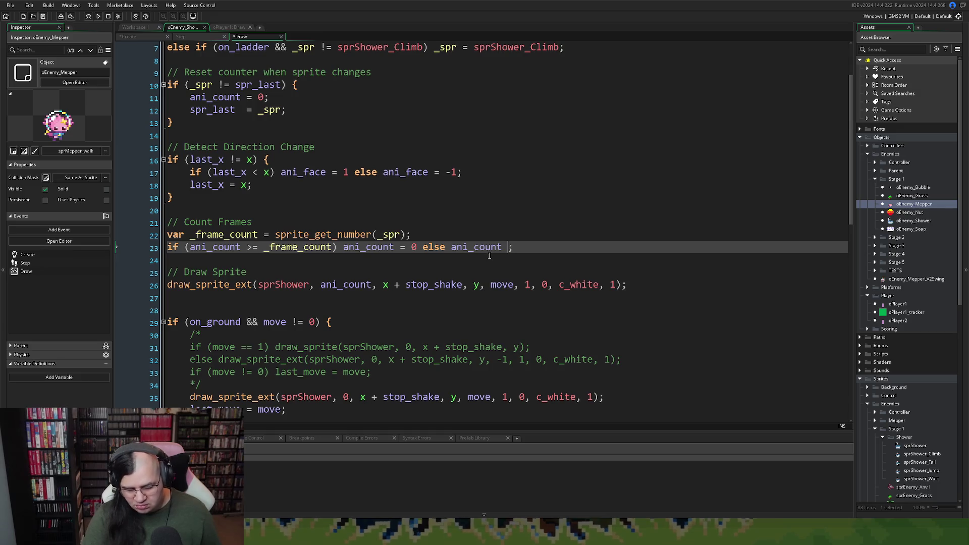
pyautogui.write('ani_speed')
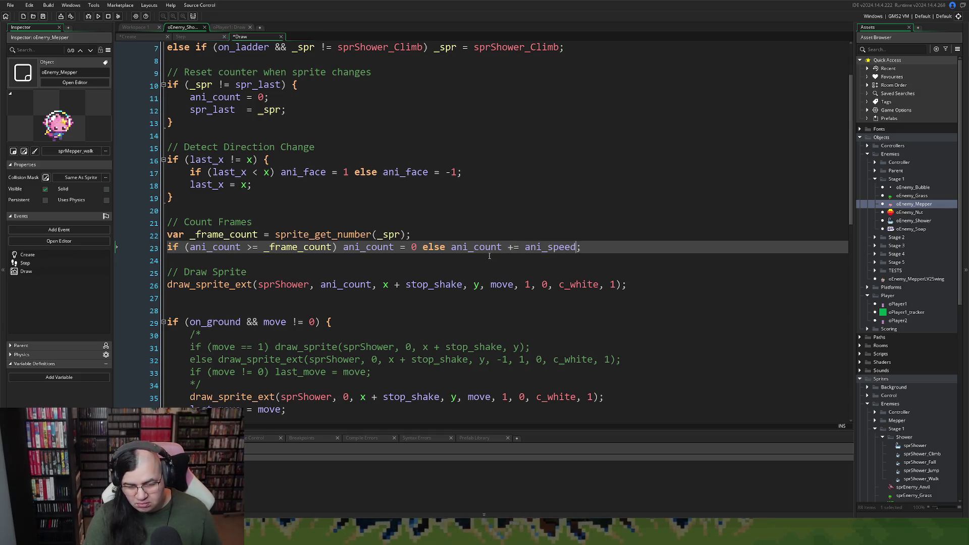
pyautogui.click(433, 230)
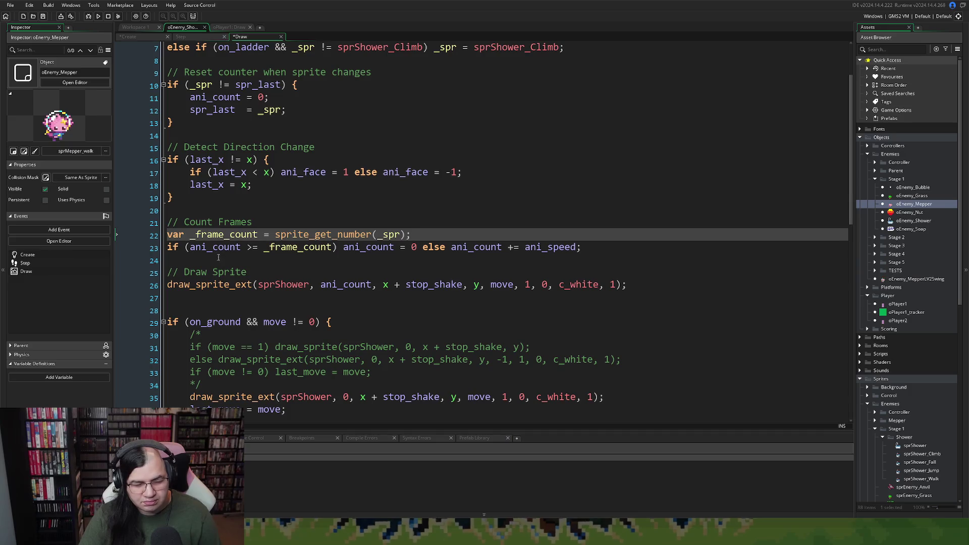
# Check the move argument hint and last_x's uses, then switch to oPlayer1's Draw code.
pyautogui.scroll(-1, 209, 270)
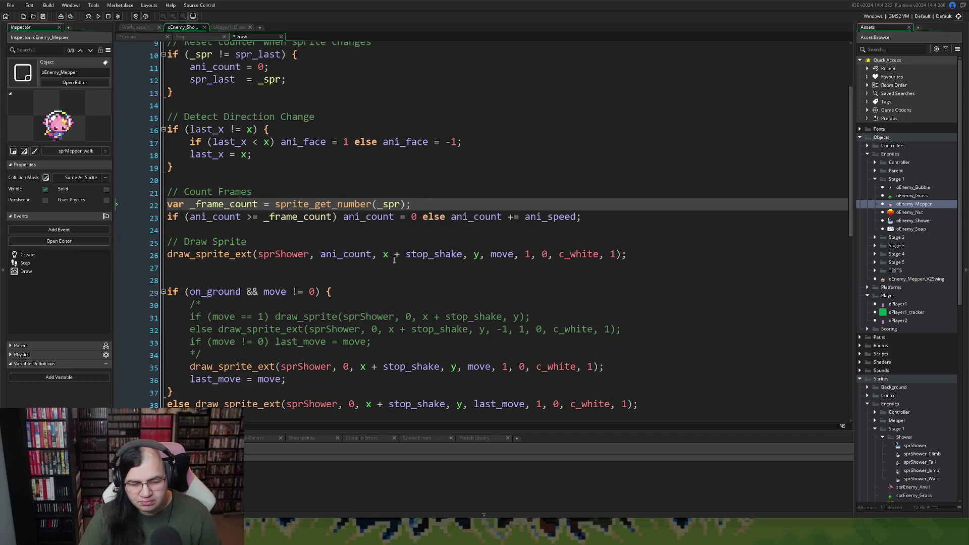
pyautogui.click(502, 255)
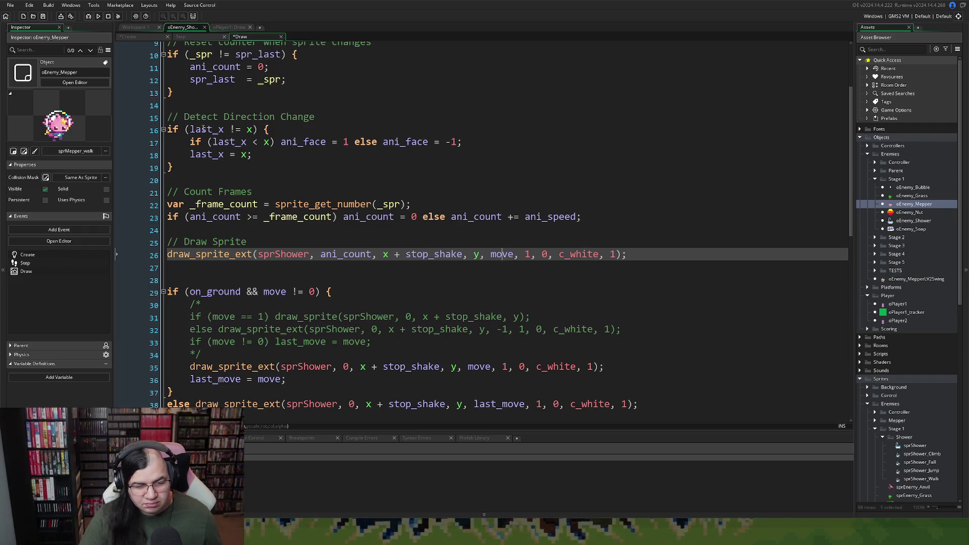
pyautogui.doubleClick(203, 130)
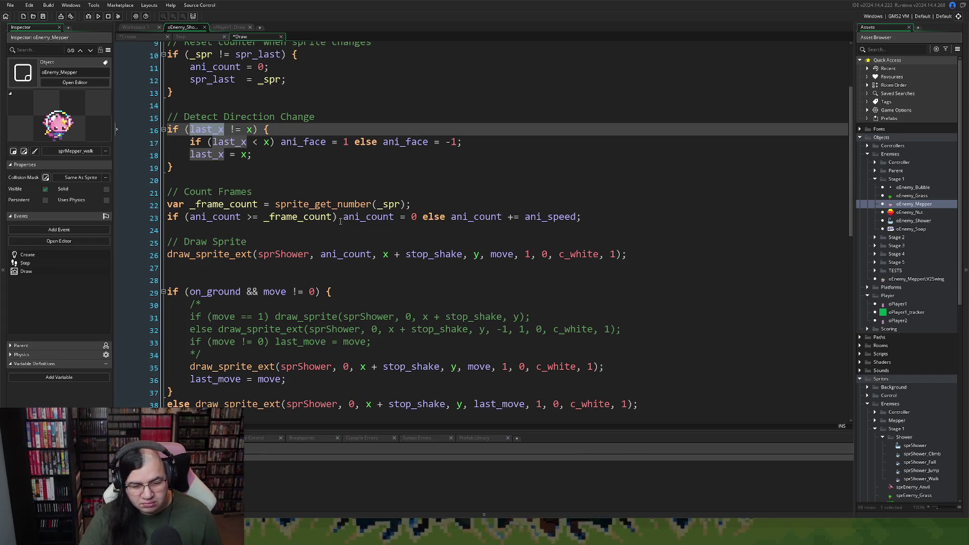
pyautogui.click(228, 28)
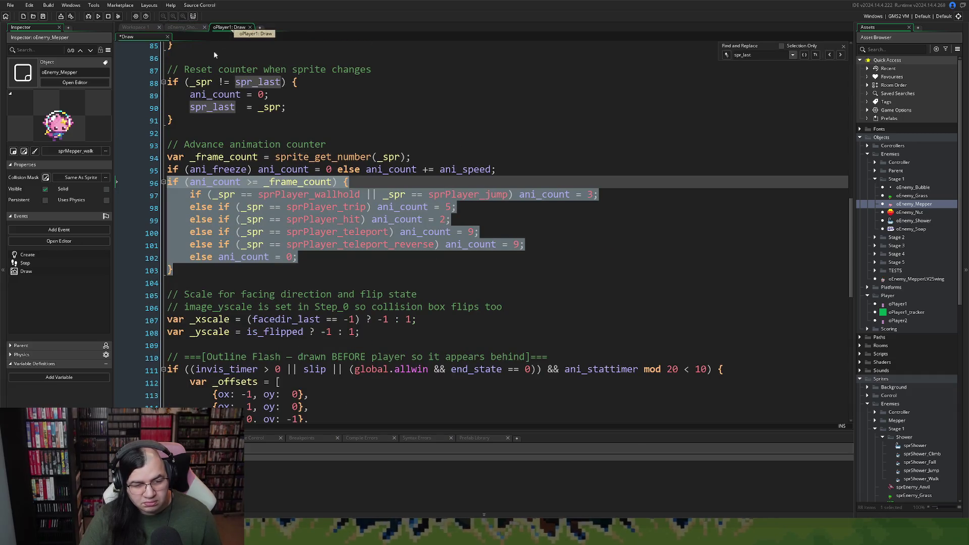
# Scroll through oPlayer1's Draw code and select the facing-direction _xscale line 107.
pyautogui.click(279, 244)
pyautogui.scroll(-3, 273, 242)
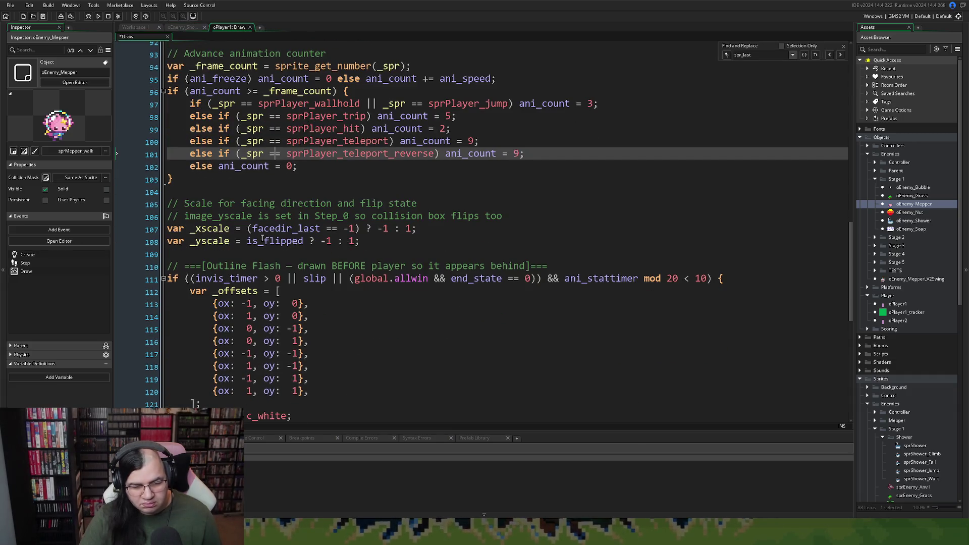
pyautogui.scroll(-3, 261, 239)
pyautogui.scroll(-1, 256, 240)
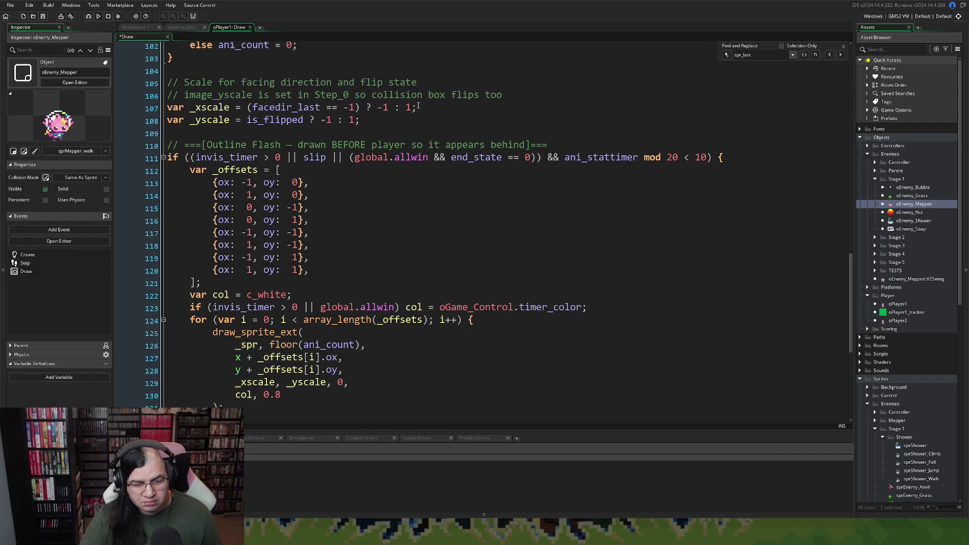
pyautogui.moveTo(418, 106); pyautogui.dragTo(152, 110)
pyautogui.hotkey('ctrl', 'c')
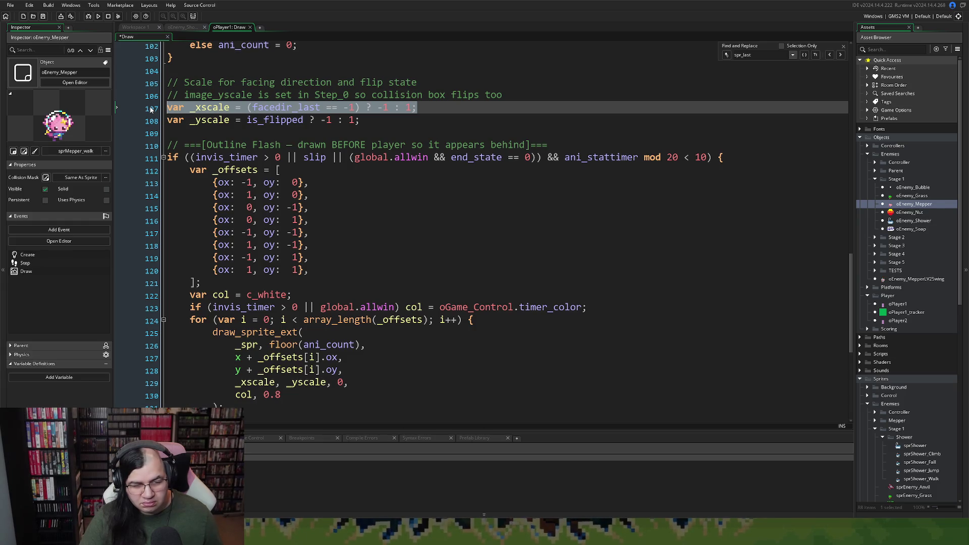
pyautogui.scroll(-4, 248, 174)
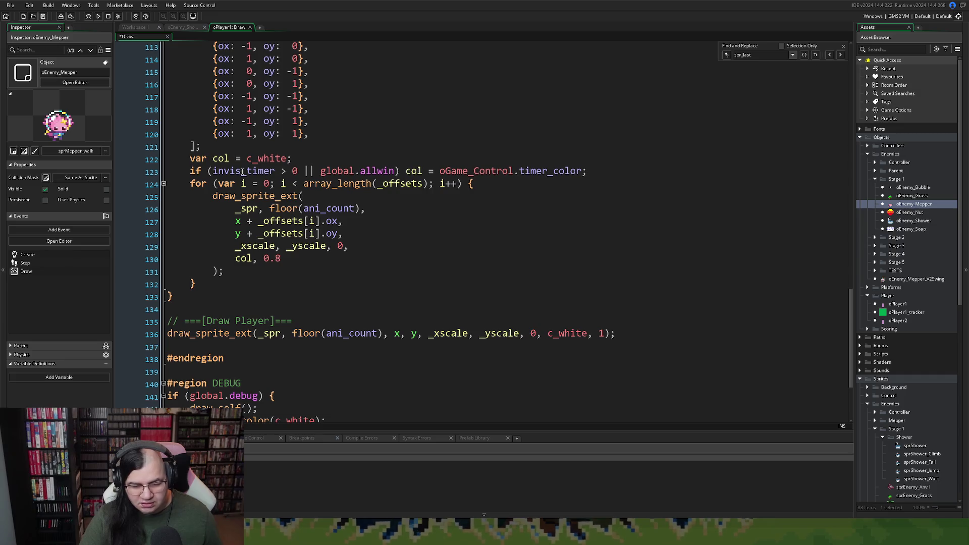
pyautogui.scroll(5, 242, 171)
# Paste the _xscale line below the Detect Direction Change comment in oEnemy_Shower's Draw code.
pyautogui.click(186, 27)
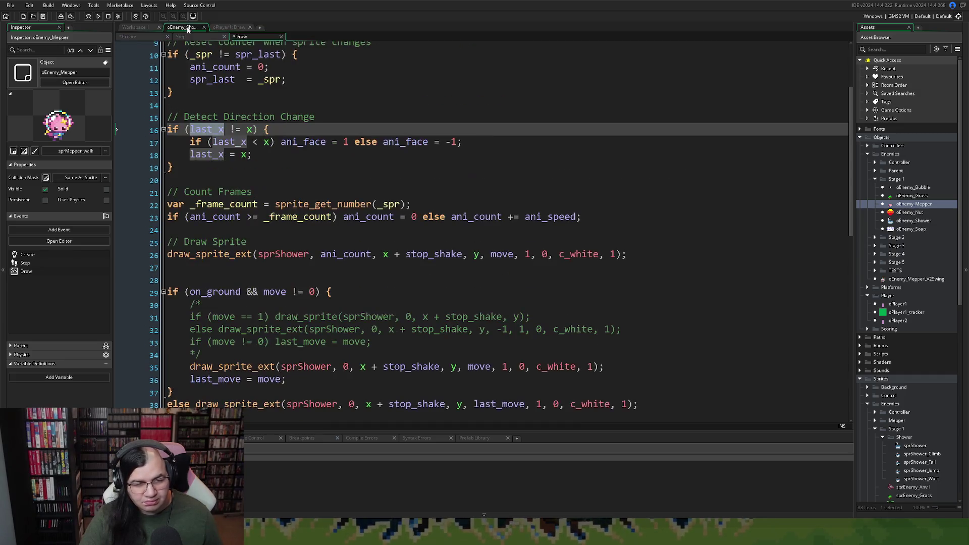
pyautogui.click(236, 179)
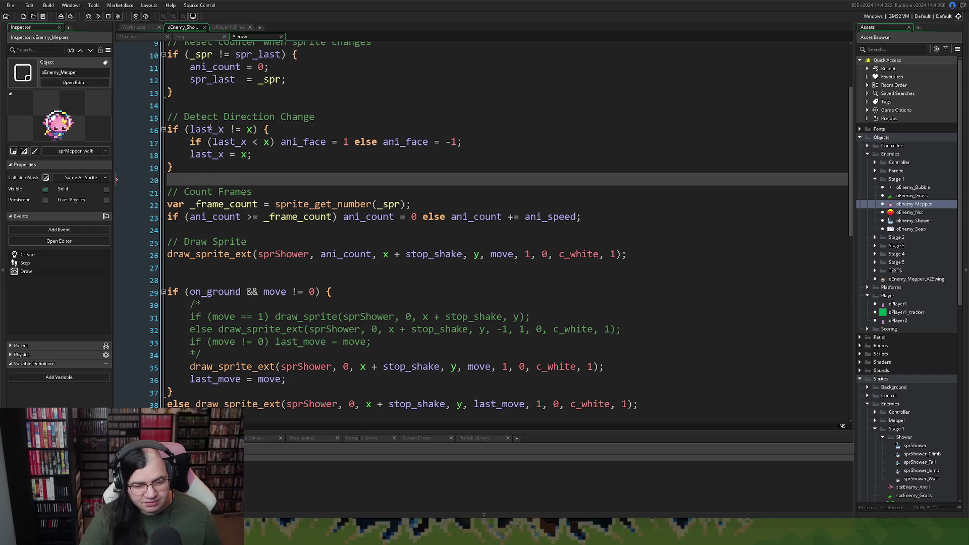
pyautogui.click(168, 130)
pyautogui.press('Return')
pyautogui.press('Return')
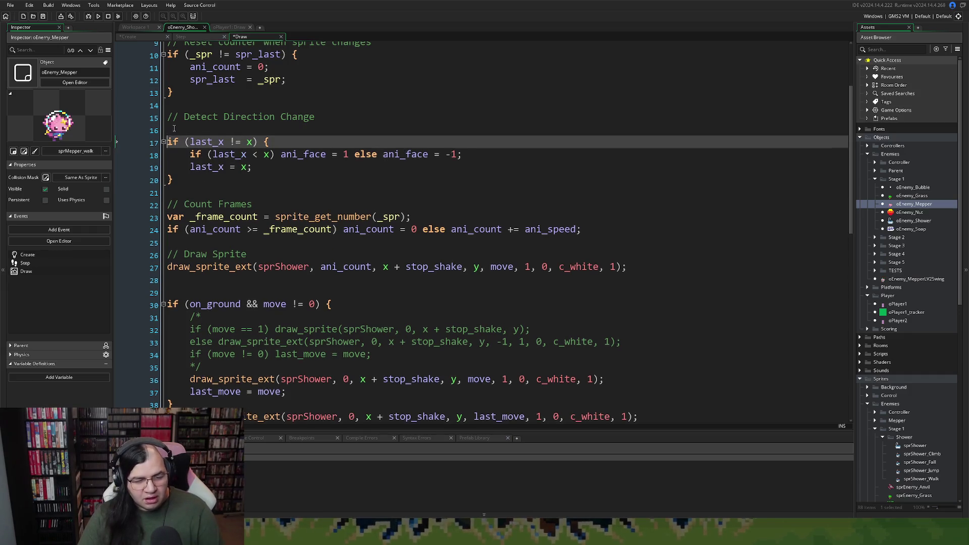
pyautogui.press('Up')
pyautogui.press('Up')
pyautogui.hotkey('ctrl', 'v')
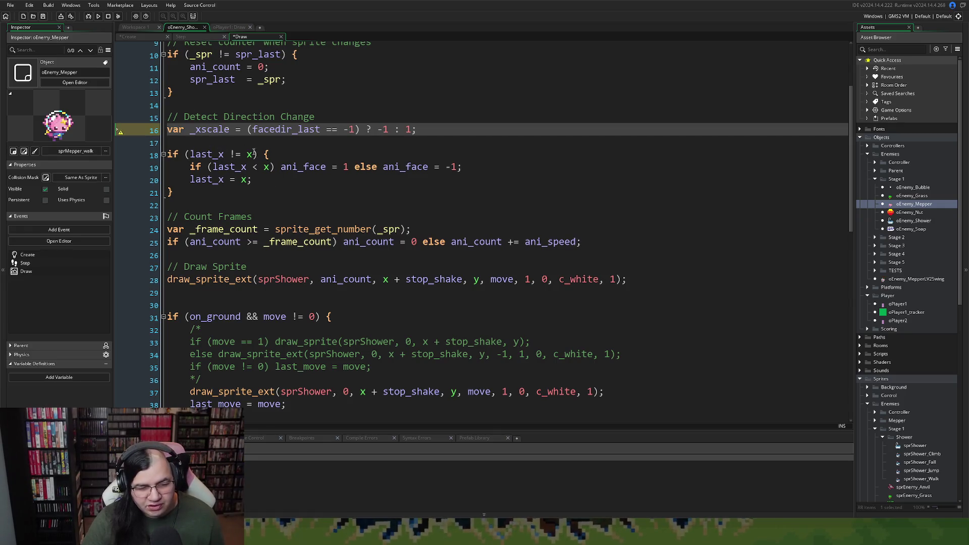
# Rename every last_x in the direction-change if block to facedir_last.
pyautogui.click(219, 166)
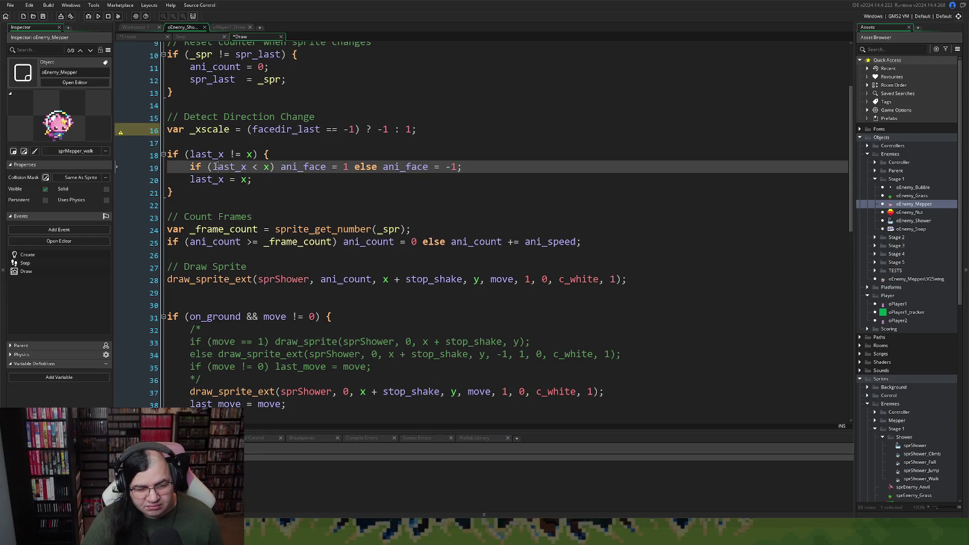
pyautogui.rightClick(218, 166)
pyautogui.press('Escape')
pyautogui.press('Up')
pyautogui.doubleClick(229, 167)
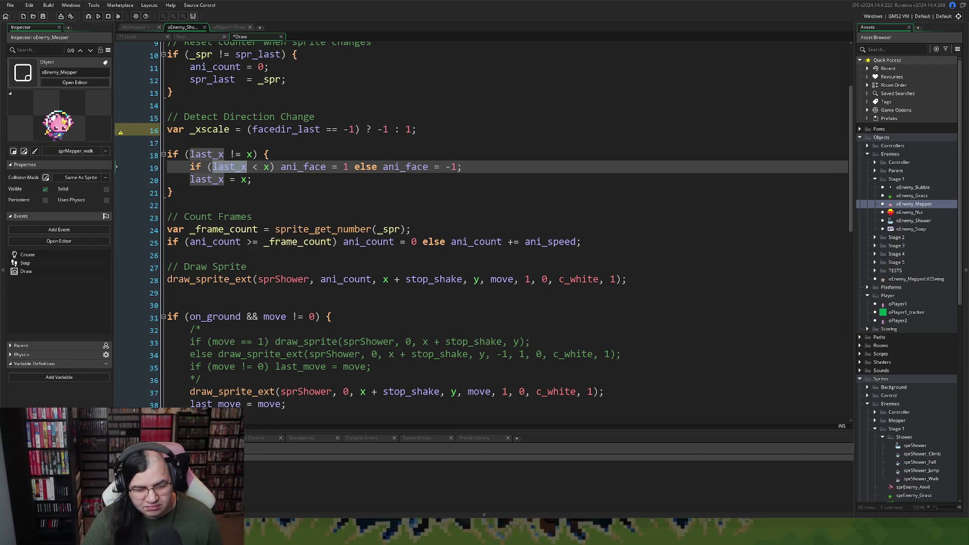
pyautogui.doubleClick(268, 130)
pyautogui.hotkey('ctrl', 'c')
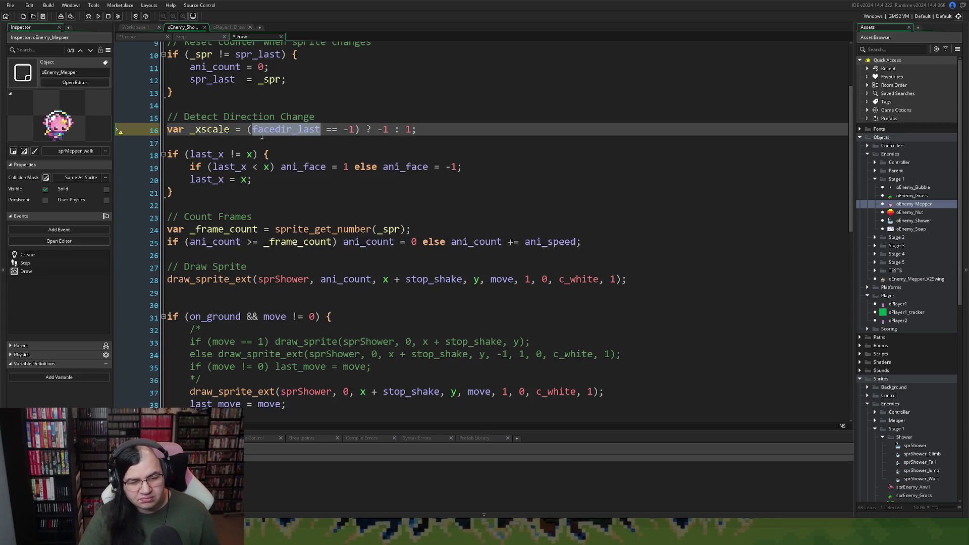
pyautogui.doubleClick(195, 155)
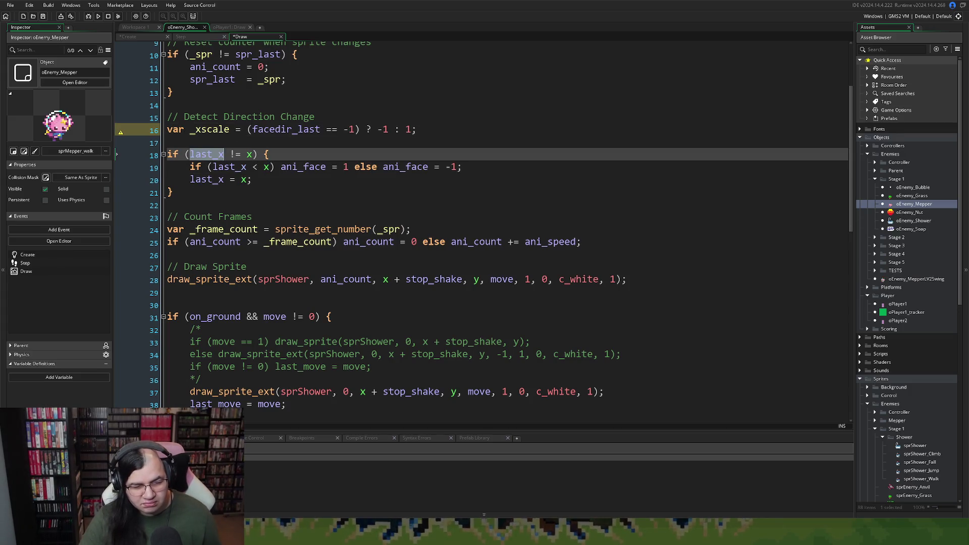
pyautogui.hotkey('ctrl', 'v')
pyautogui.doubleClick(235, 171)
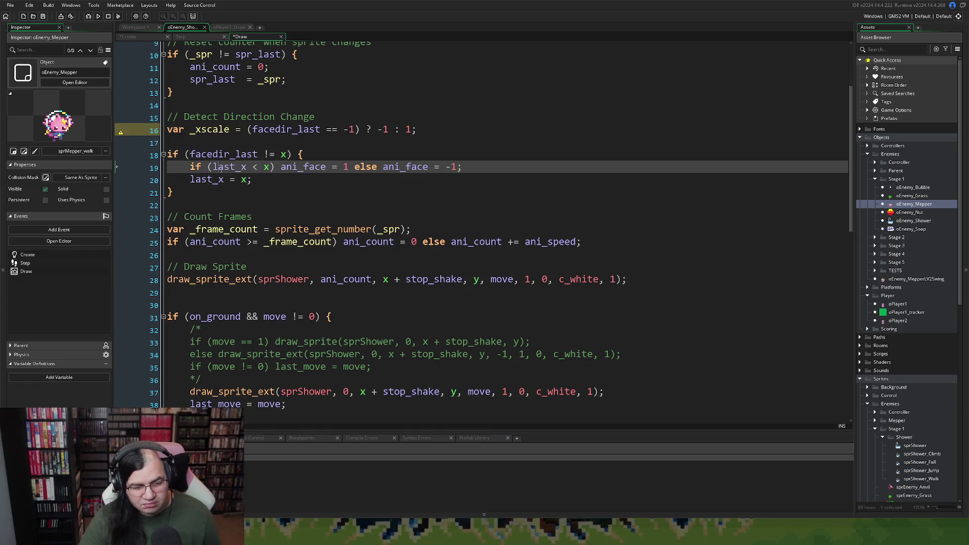
pyautogui.hotkey('ctrl', 'v')
pyautogui.doubleClick(206, 180)
pyautogui.hotkey('ctrl', 'v')
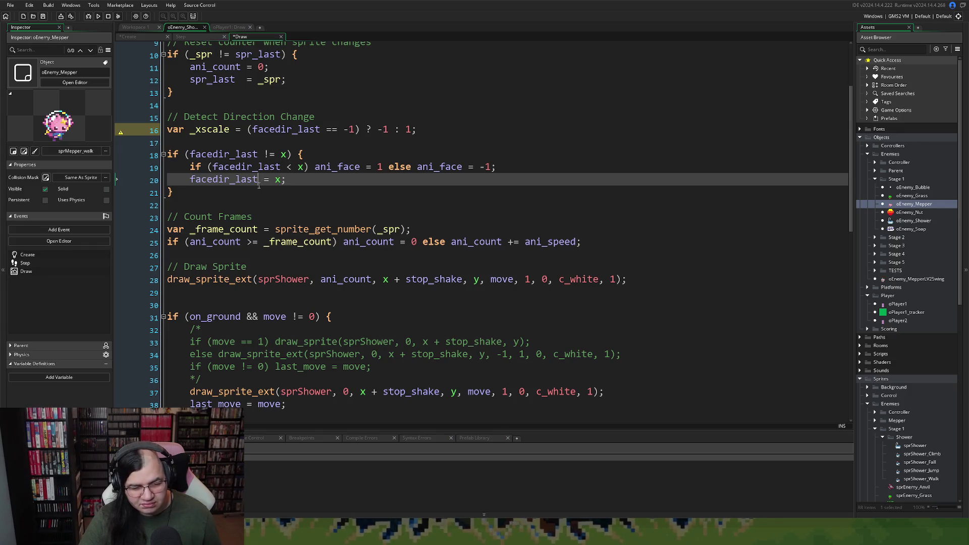
pyautogui.hotkey('ctrl', 'z')
pyautogui.hotkey('ctrl', 'v')
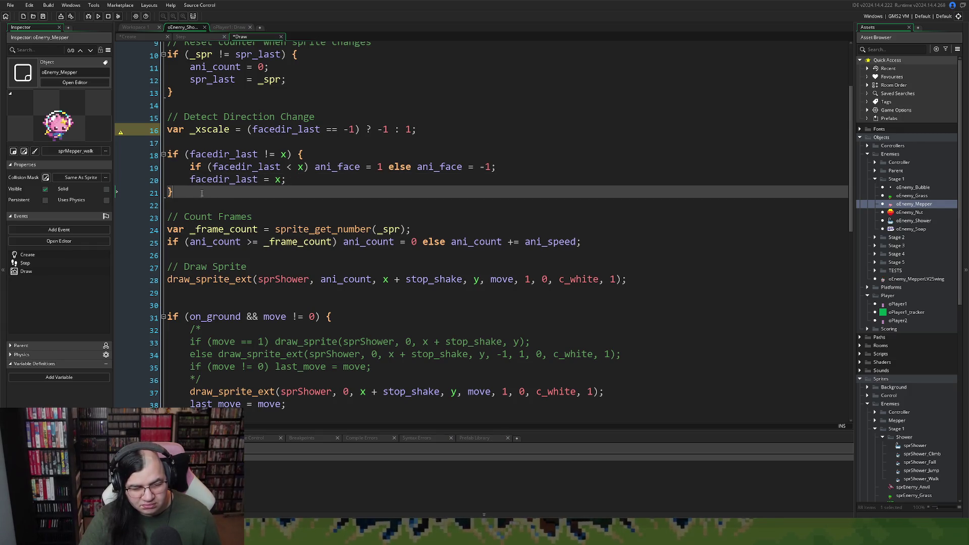
# Move the direction-change if block above the _xscale line and delete the duplicate.
pyautogui.moveTo(174, 192); pyautogui.dragTo(170, 154)
pyautogui.hotkey('ctrl', 'c')
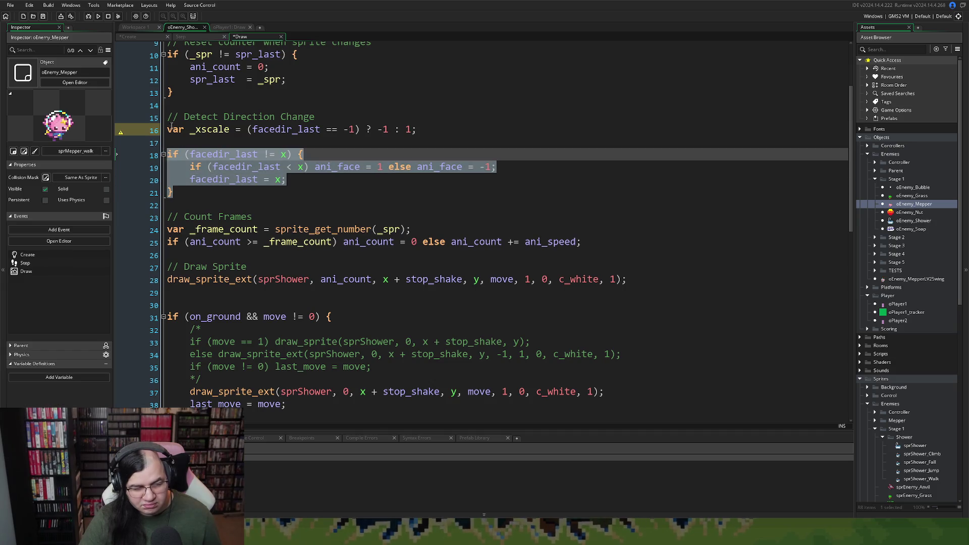
pyautogui.click(171, 130)
pyautogui.press('Return')
pyautogui.press('Up')
pyautogui.hotkey('ctrl', 'v')
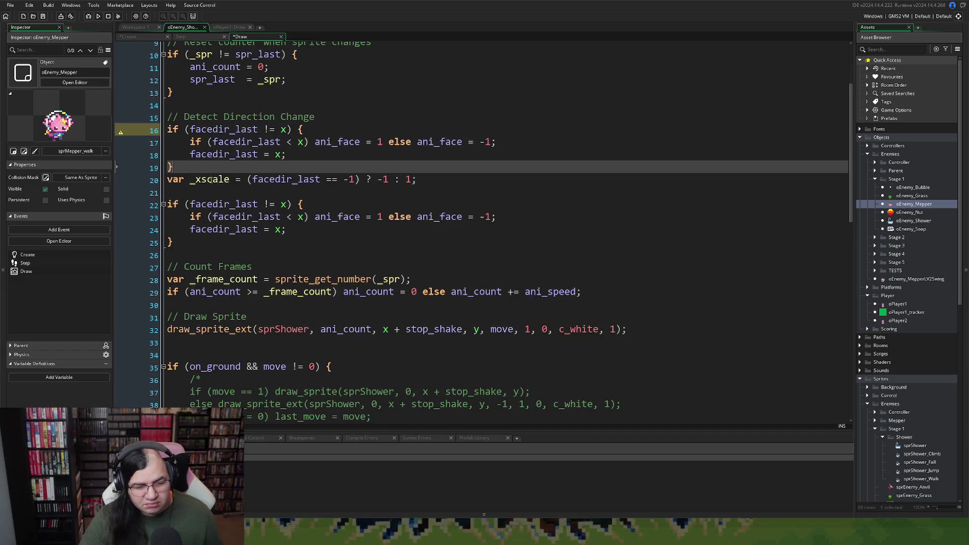
pyautogui.moveTo(174, 242); pyautogui.dragTo(166, 204)
pyautogui.press('BackSpace')
pyautogui.press('BackSpace')
pyautogui.press('BackSpace')
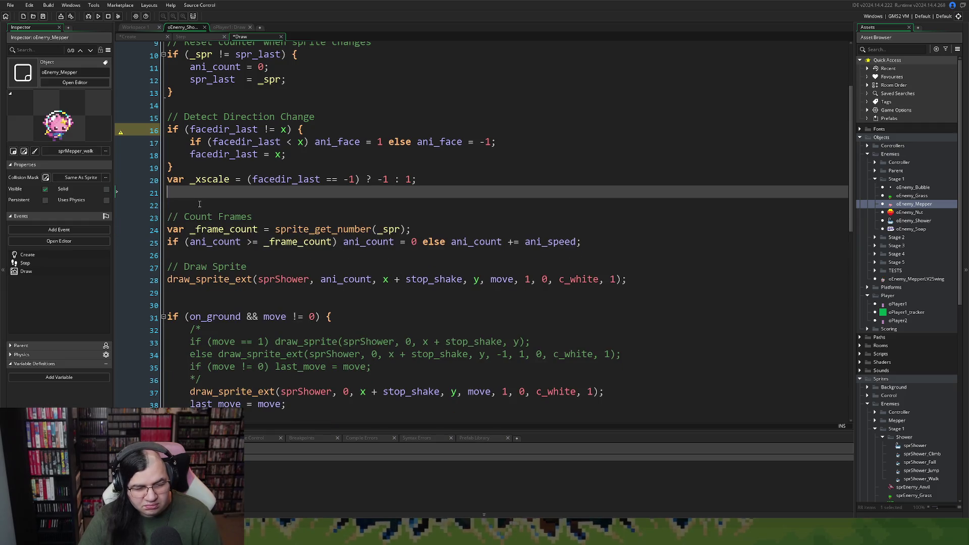
# Look up facedir_last in the Draw code and in the Create code.
pyautogui.doubleClick(216, 130)
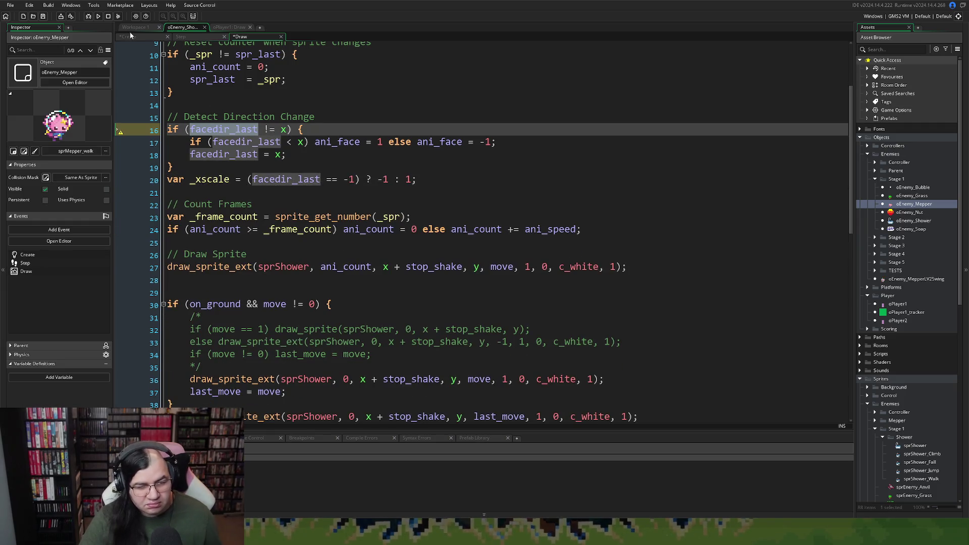
pyautogui.hotkey('ctrl', 'Tab')
pyautogui.doubleClick(202, 247)
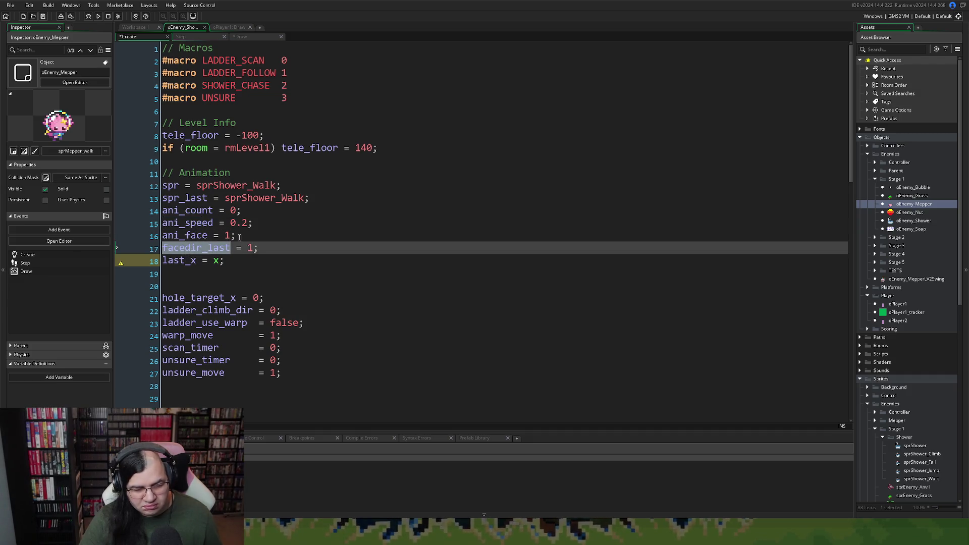
# Copy the ani_face variable name from oEnemy_Shower's Create code.
pyautogui.moveTo(235, 235); pyautogui.dragTo(155, 238)
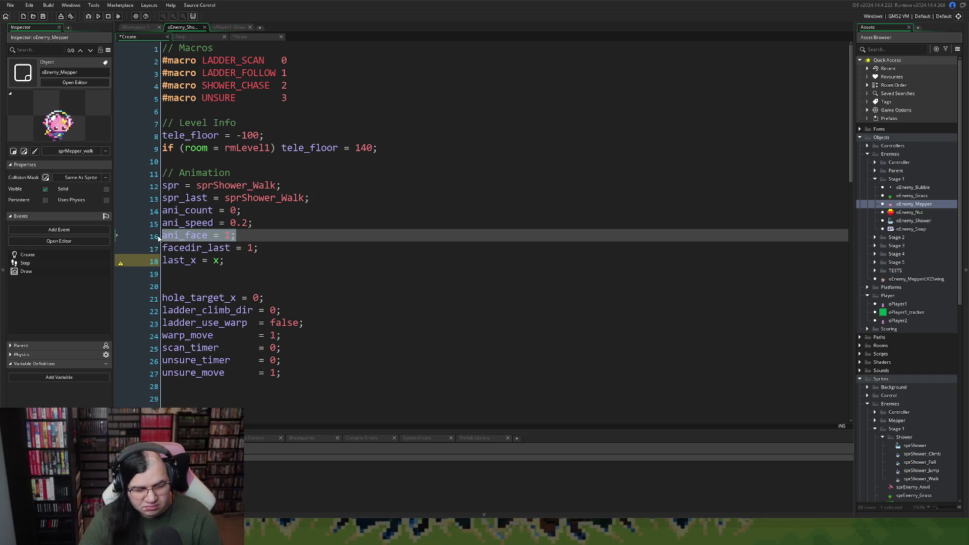
pyautogui.click(207, 240)
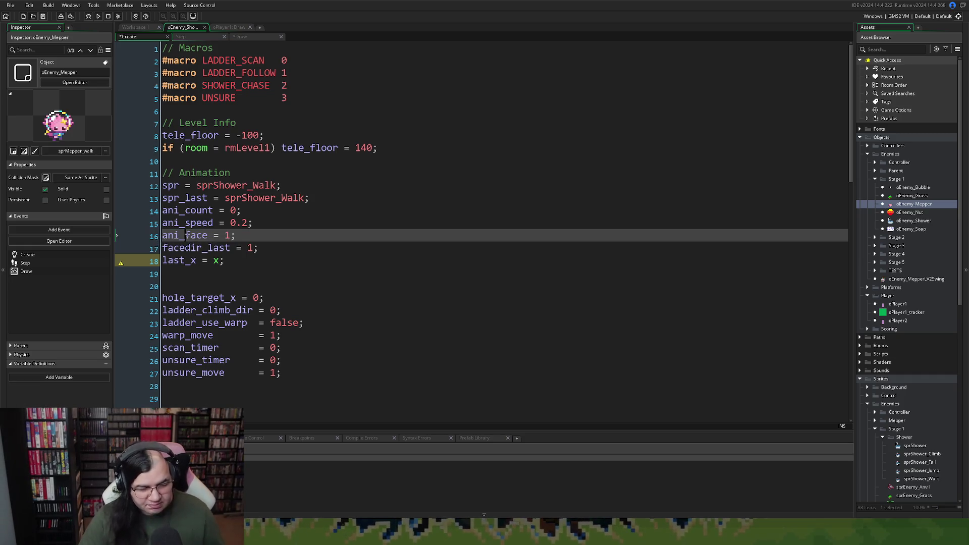
pyautogui.doubleClick(204, 236)
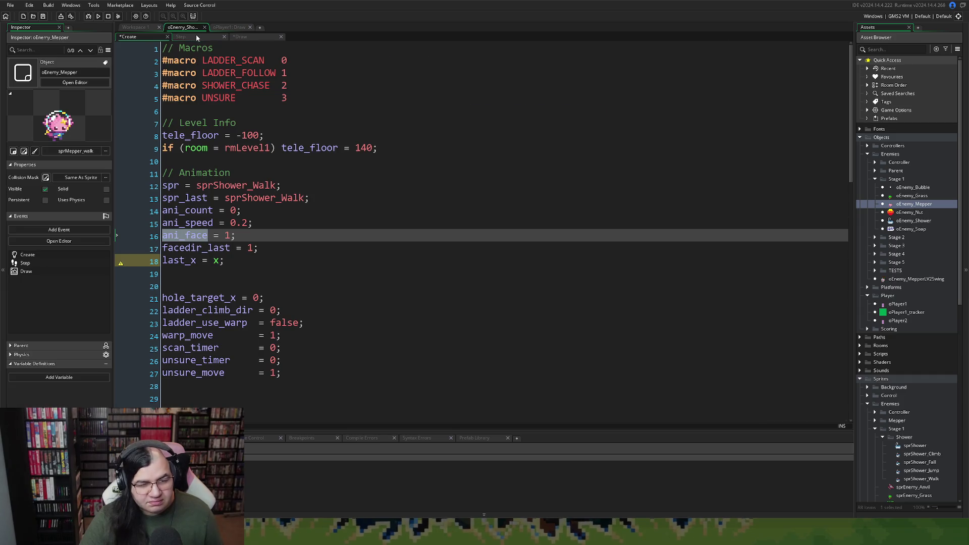
pyautogui.click(181, 36)
pyautogui.click(240, 36)
# In the Draw code, replace every facedir_last in the direction-change block and _xscale line with ani_face.
pyautogui.click(197, 117)
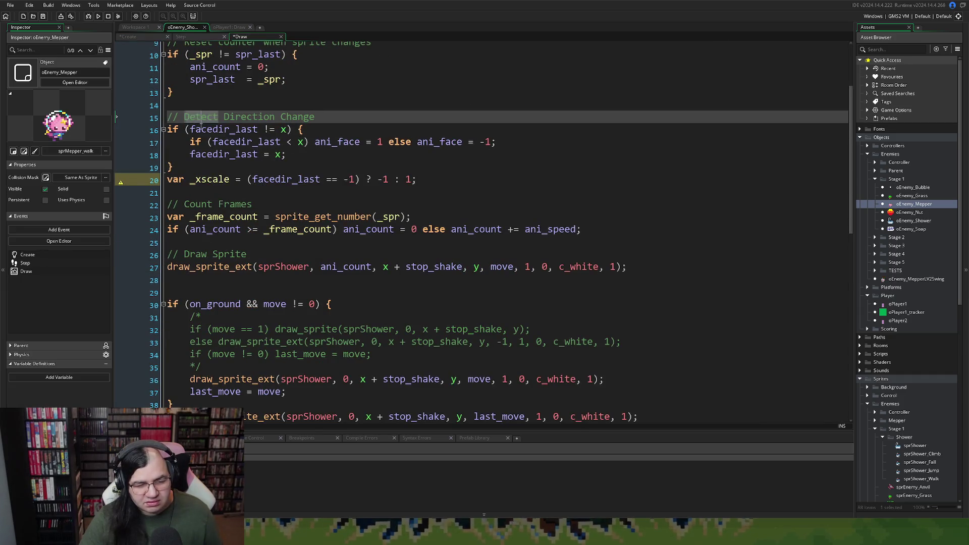
pyautogui.doubleClick(223, 130)
pyautogui.write('ani_face')
pyautogui.click(226, 144)
pyautogui.write('ani_face')
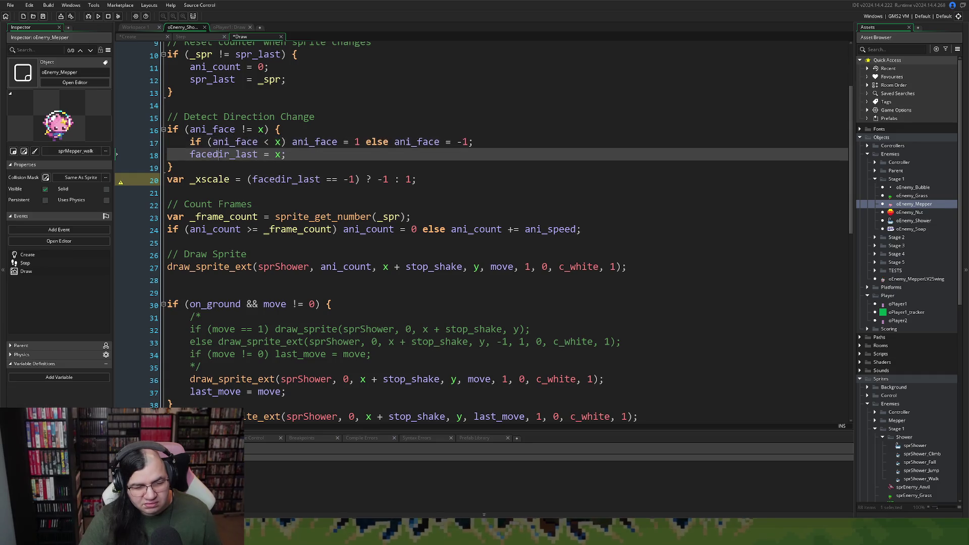
pyautogui.doubleClick(226, 154)
pyautogui.write('ani_face')
pyautogui.doubleClick(273, 180)
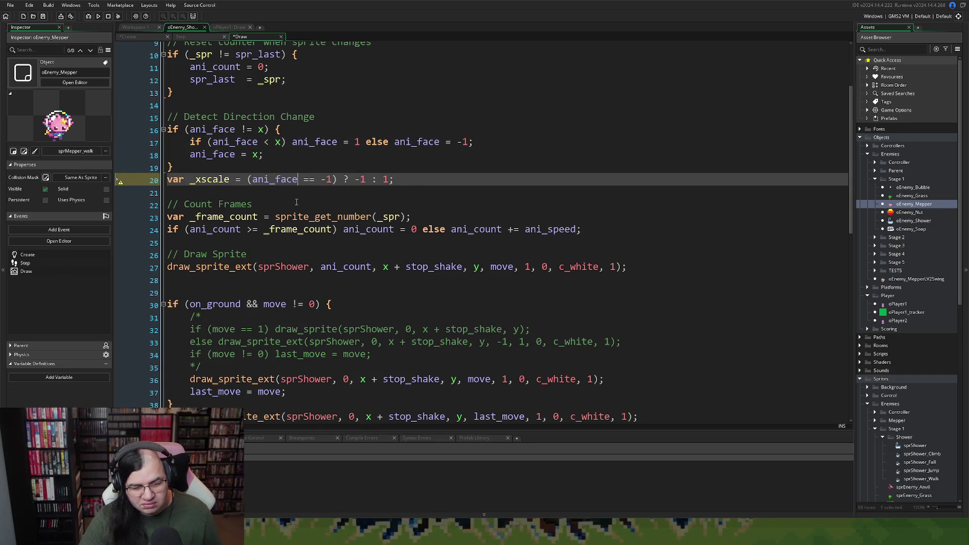
pyautogui.write('ani_face')
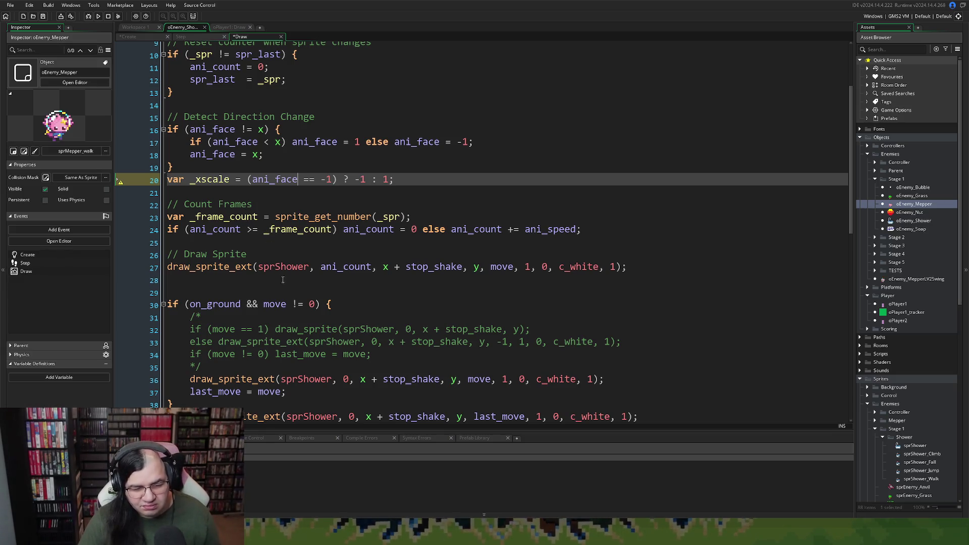
# Change the draw_sprite call to use _xscale instead of move and _spr instead of sprShower.
pyautogui.doubleClick(206, 179)
pyautogui.hotkey('ctrl', 'c')
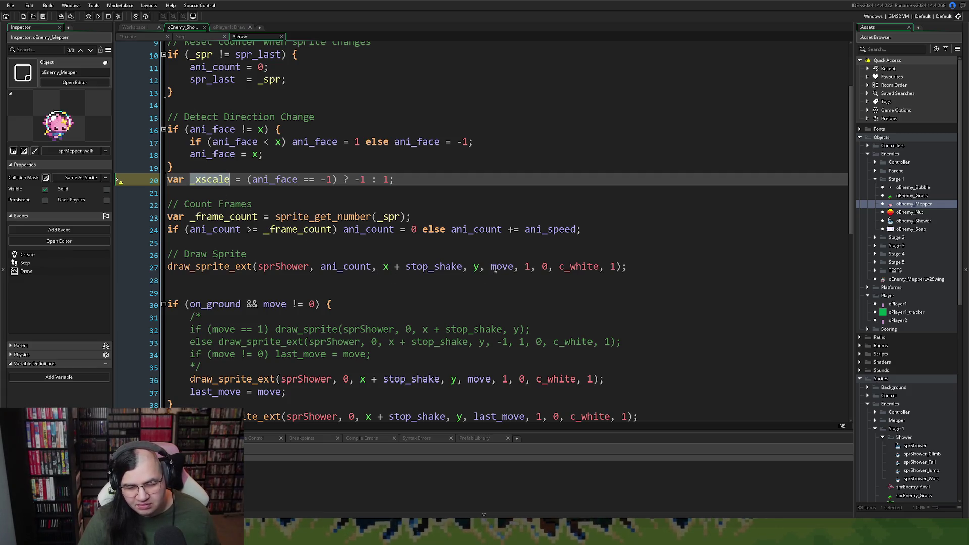
pyautogui.doubleClick(510, 269)
pyautogui.hotkey('ctrl', 'v')
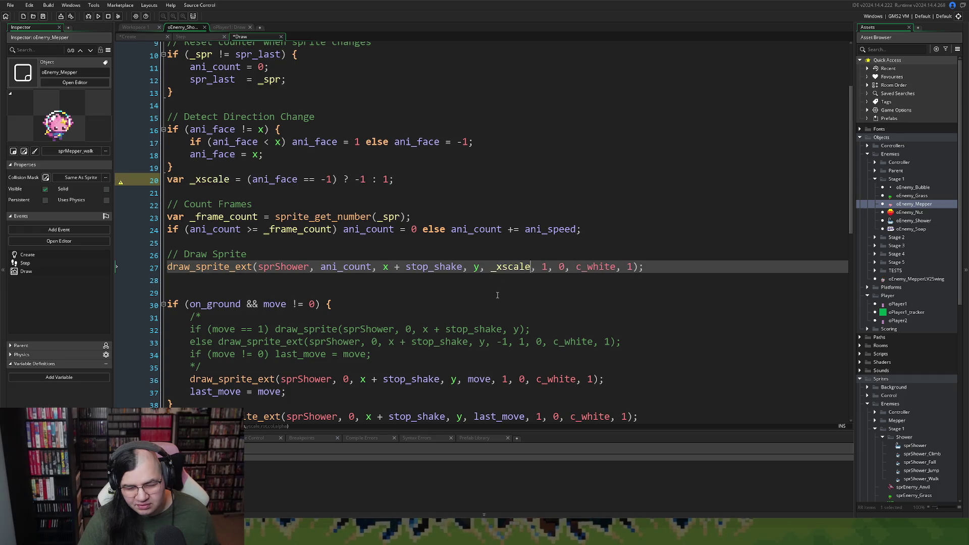
pyautogui.click(565, 268)
pyautogui.hotkey('ctrl', 'Right')
pyautogui.hotkey('ctrl', 'Right')
pyautogui.hotkey('ctrl', 'Right')
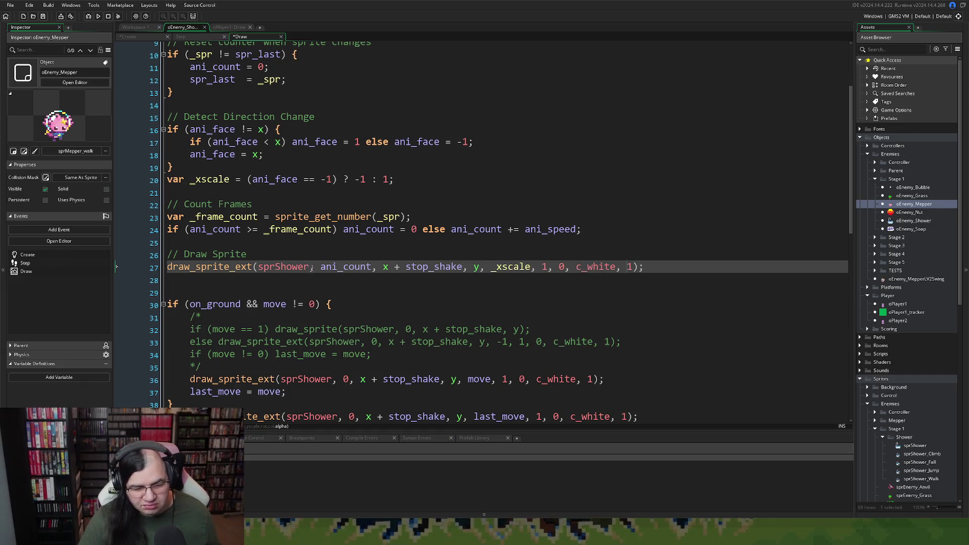
pyautogui.moveTo(309, 266); pyautogui.dragTo(261, 267)
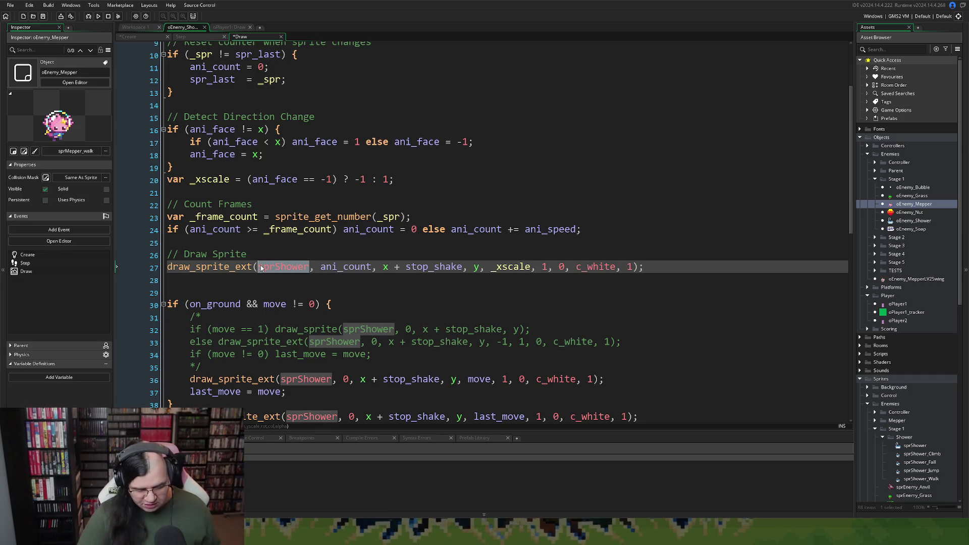
pyautogui.write('_spr')
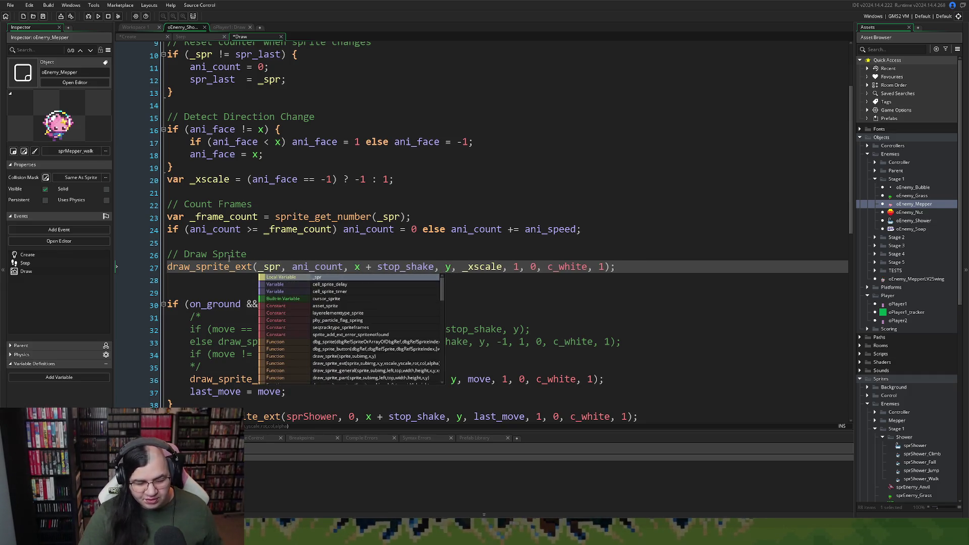
# Delete the old on_ground sprShower drawing block below the call.
pyautogui.scroll(-5, 218, 281)
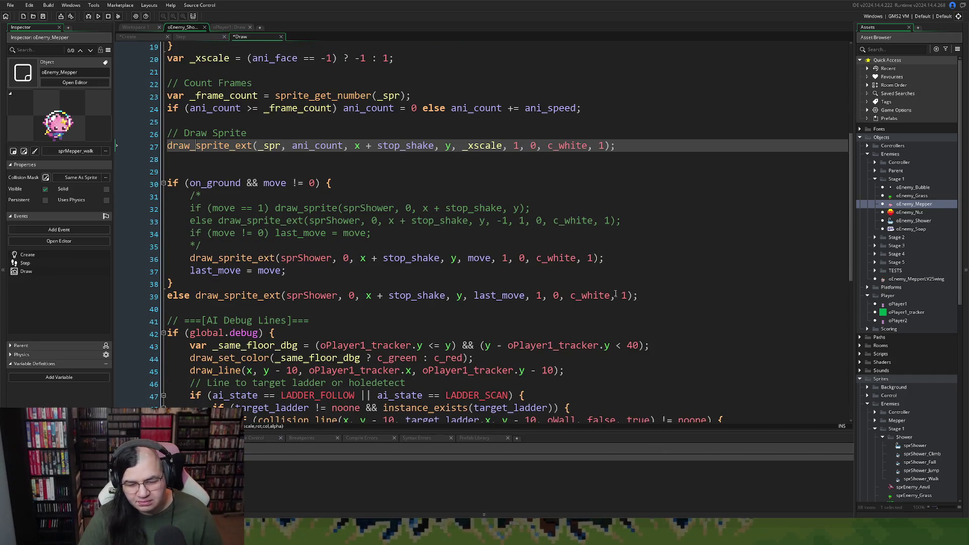
pyautogui.moveTo(639, 296)
pyautogui.mouseDown()
pyautogui.moveTo(171, 289)
pyautogui.moveTo(283, 271)
pyautogui.moveTo(226, 252)
pyautogui.moveTo(202, 199)
pyautogui.moveTo(166, 184)
pyautogui.mouseUp()
pyautogui.press('BackSpace')
pyautogui.press('BackSpace')
pyautogui.press('BackSpace')
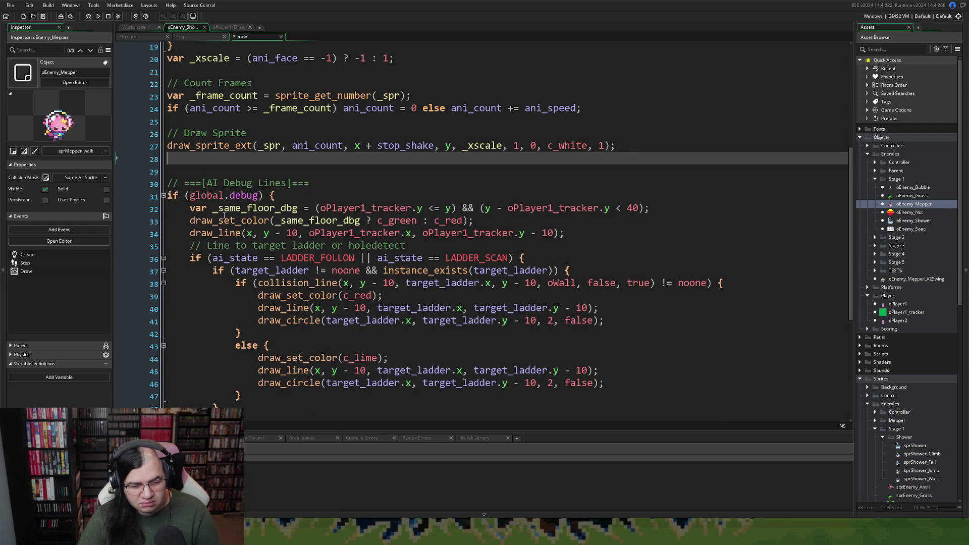
# Remove the stray blank line beneath the sprite-drawing call.
pyautogui.press('Delete')
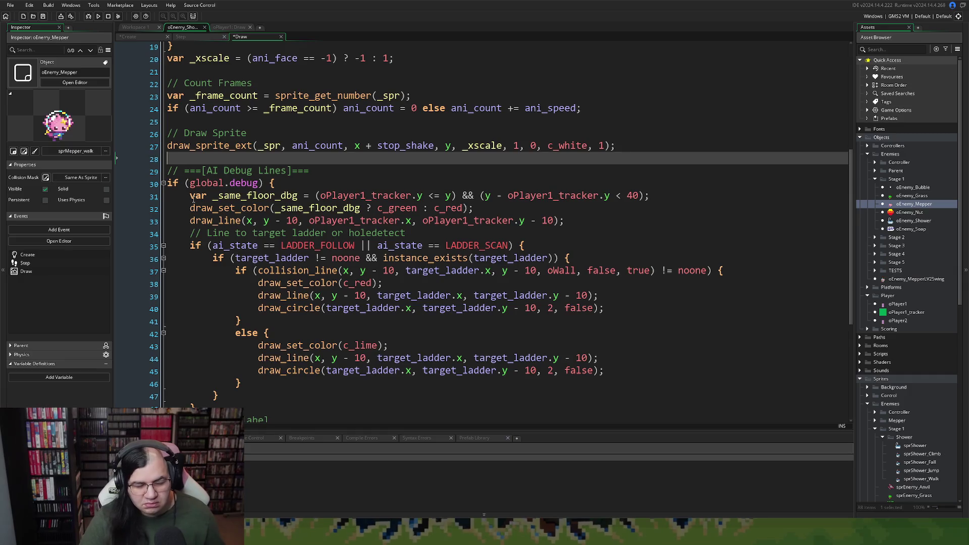
pyautogui.scroll(-2, 184, 212)
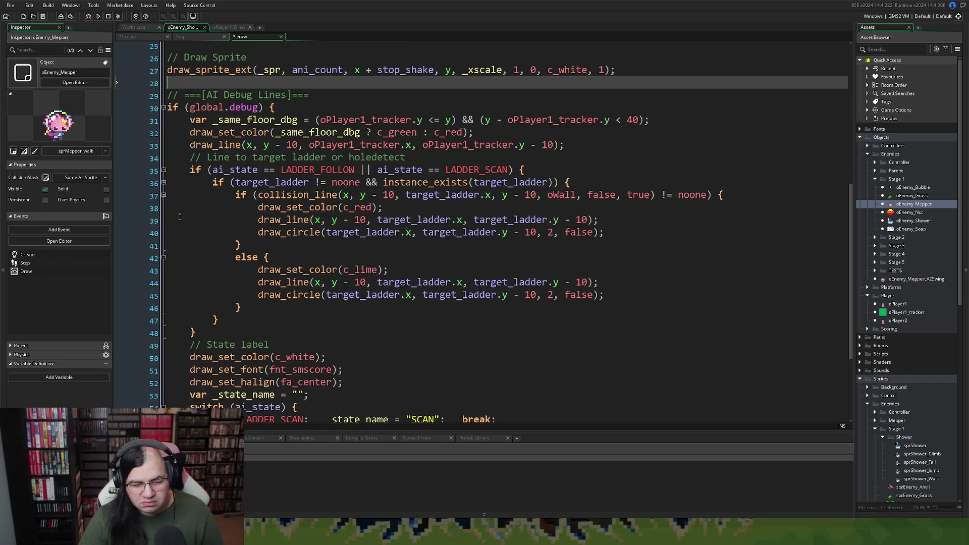
pyautogui.scroll(-3, 179, 217)
# Save all edited code and build and run the game.
pyautogui.scroll(10, 171, 221)
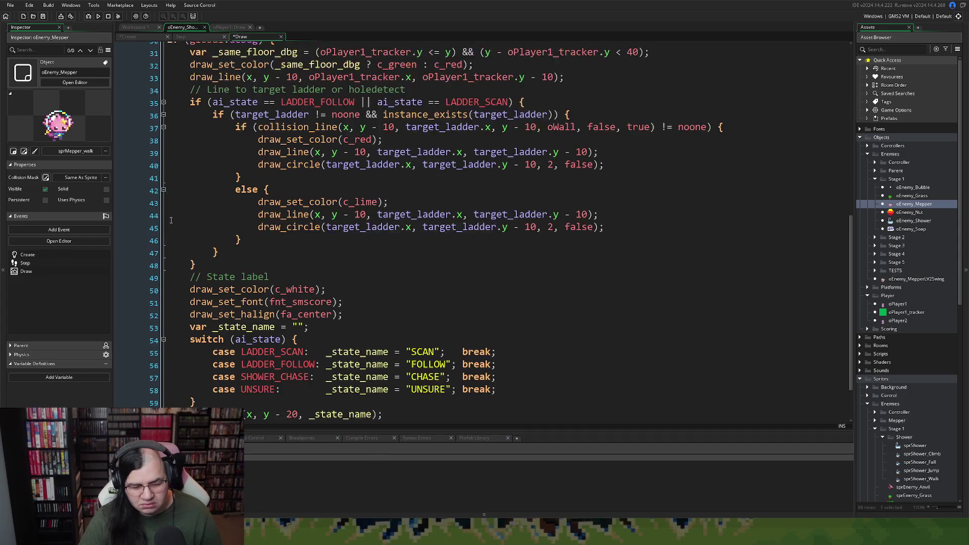
pyautogui.scroll(2, 171, 220)
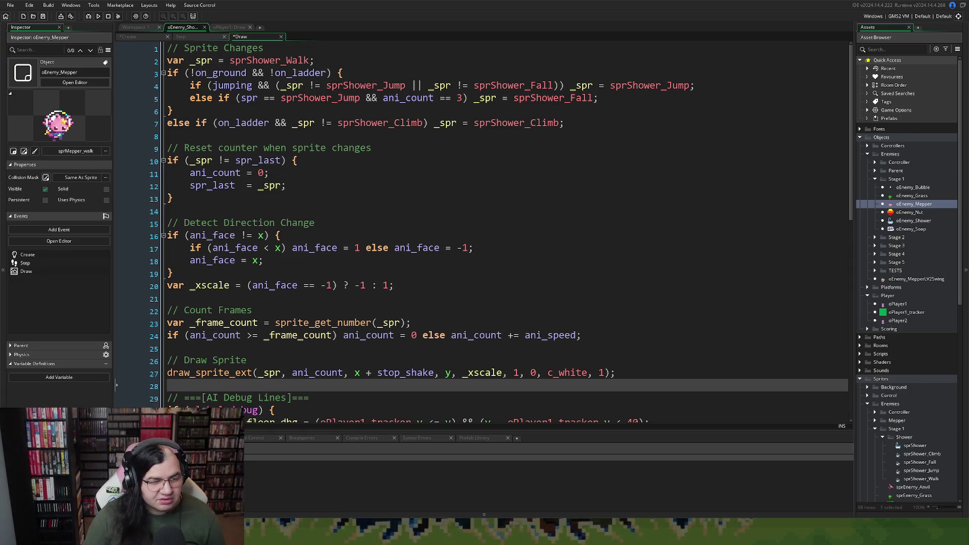
pyautogui.click(43, 16)
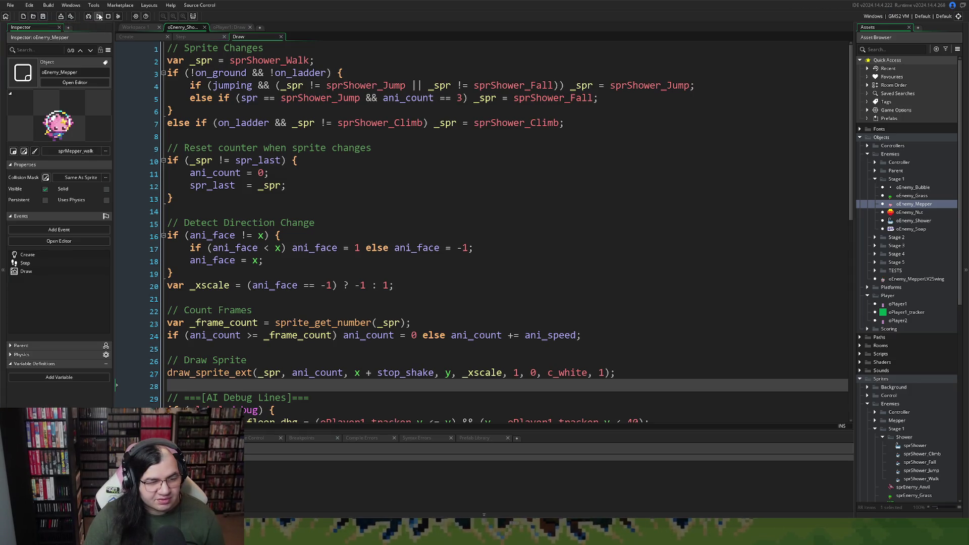
pyautogui.click(99, 16)
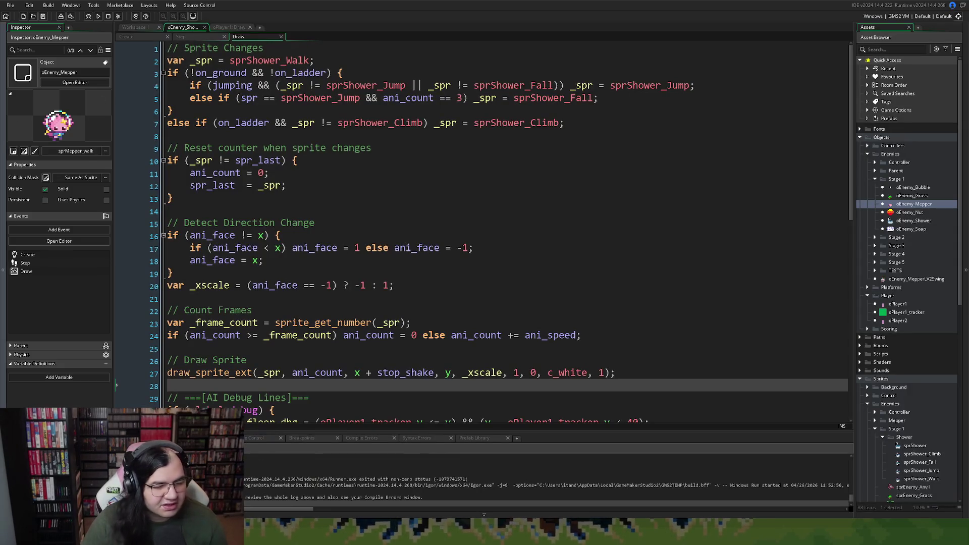
# Open oPlayer1's Create event code in a full-size editor.
pyautogui.doubleClick(897, 304)
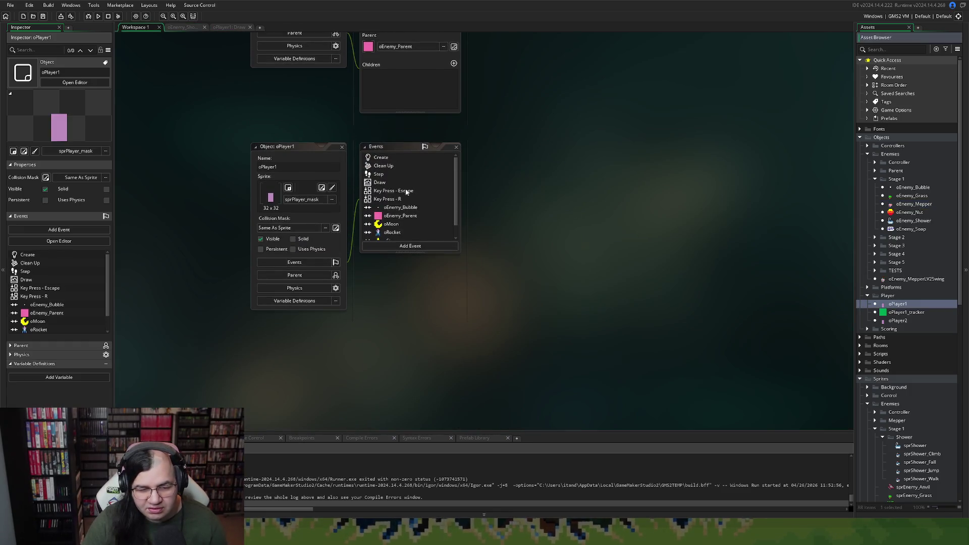
pyautogui.doubleClick(382, 158)
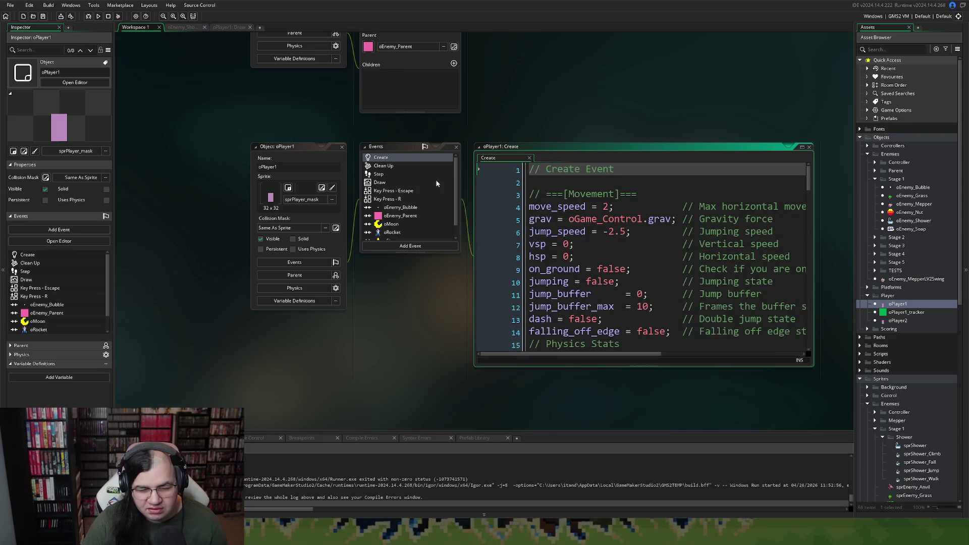
pyautogui.scroll(-3, 548, 242)
pyautogui.rightClick(545, 248)
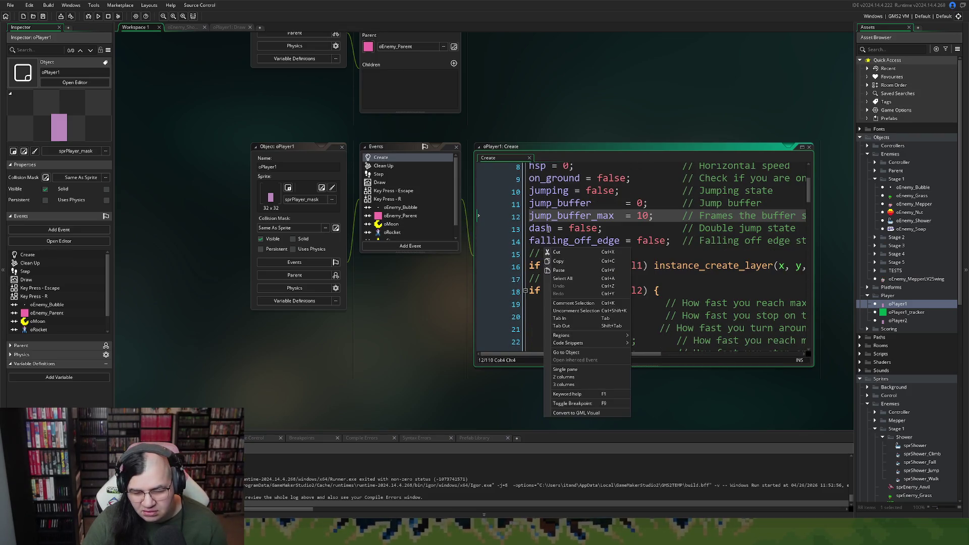
pyautogui.click(549, 228)
pyautogui.scroll(-4, 544, 230)
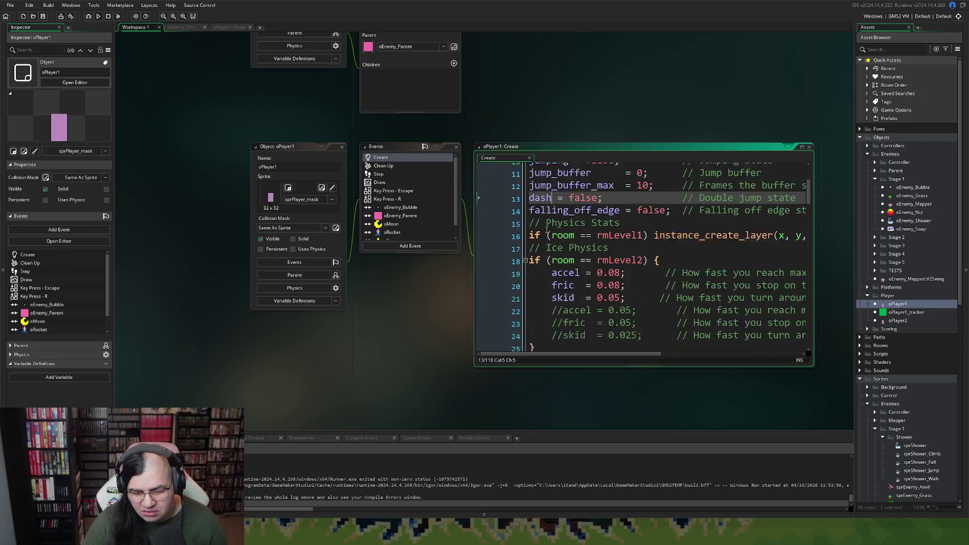
pyautogui.click(800, 147)
pyautogui.click(655, 269)
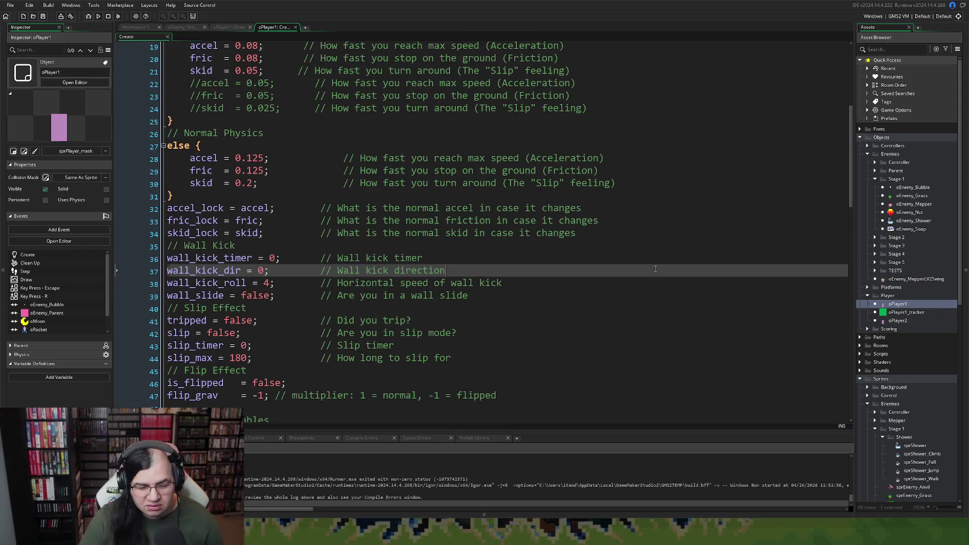
# Search the Create code for "ani_" and review the animation variables.
pyautogui.hotkey('ctrl', 'f')
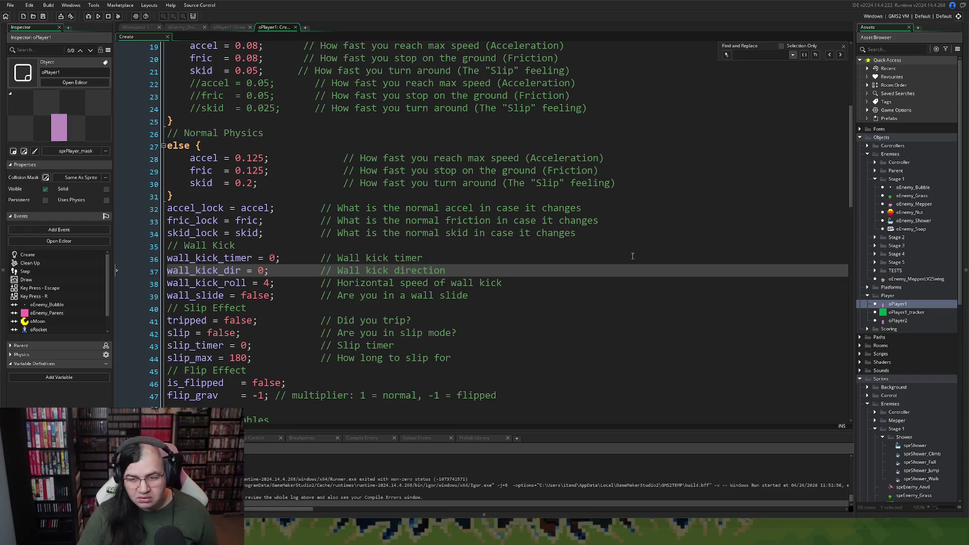
pyautogui.write('ani_')
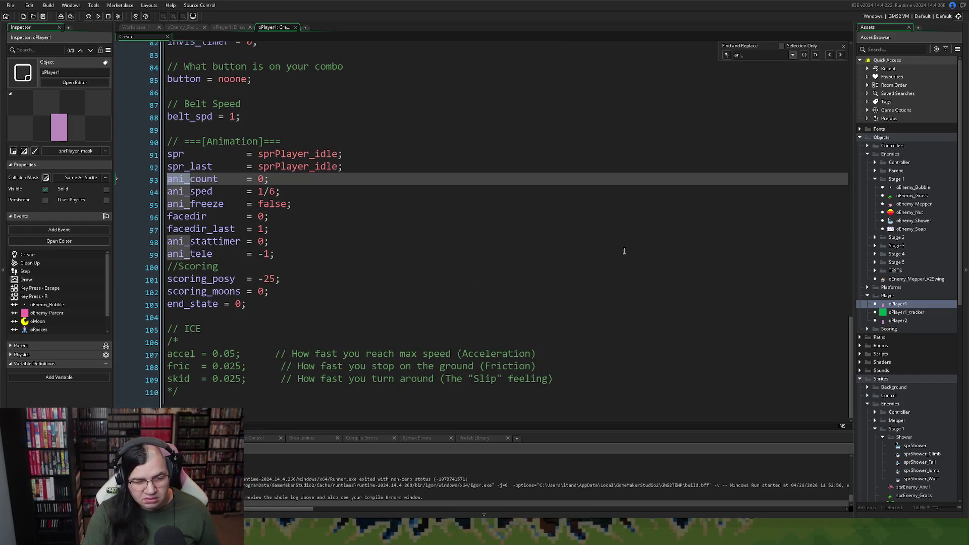
pyautogui.click(224, 200)
pyautogui.press('End')
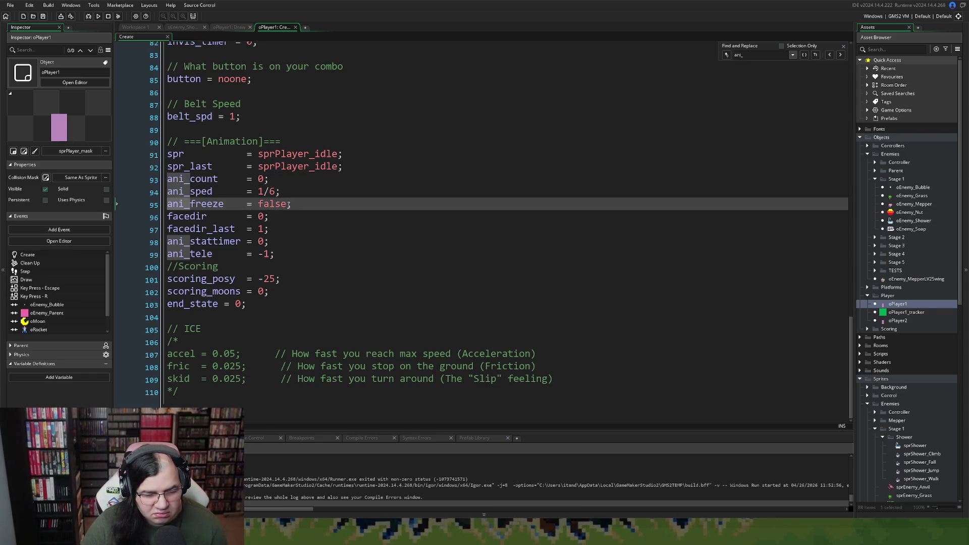
pyautogui.press('Down')
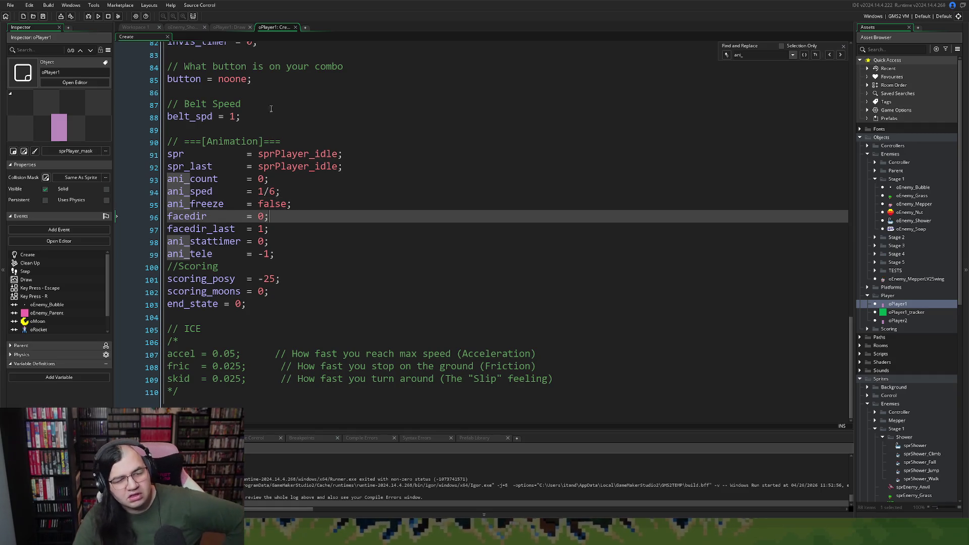
# Return to the workspace and run another build of the game.
pyautogui.click(229, 27)
pyautogui.click(186, 27)
pyautogui.click(132, 28)
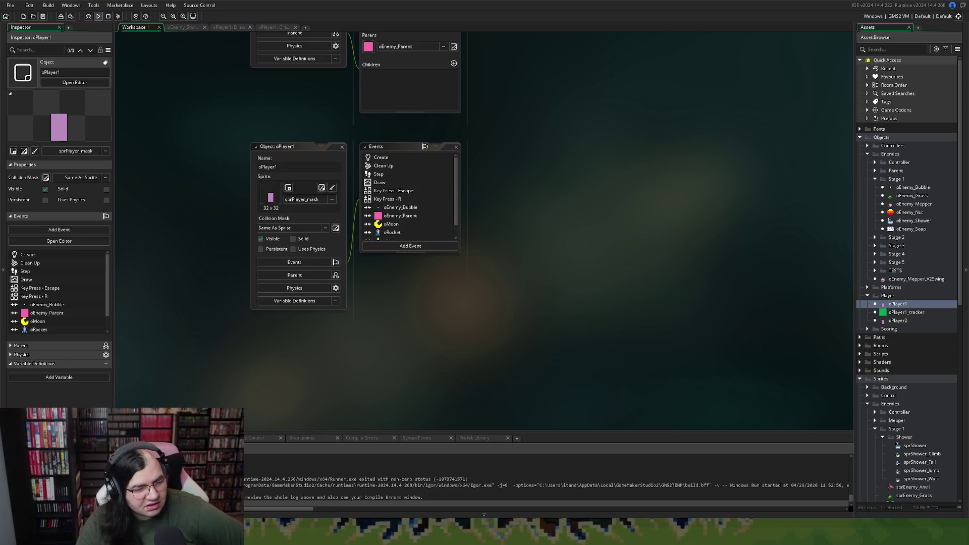
pyautogui.click(98, 16)
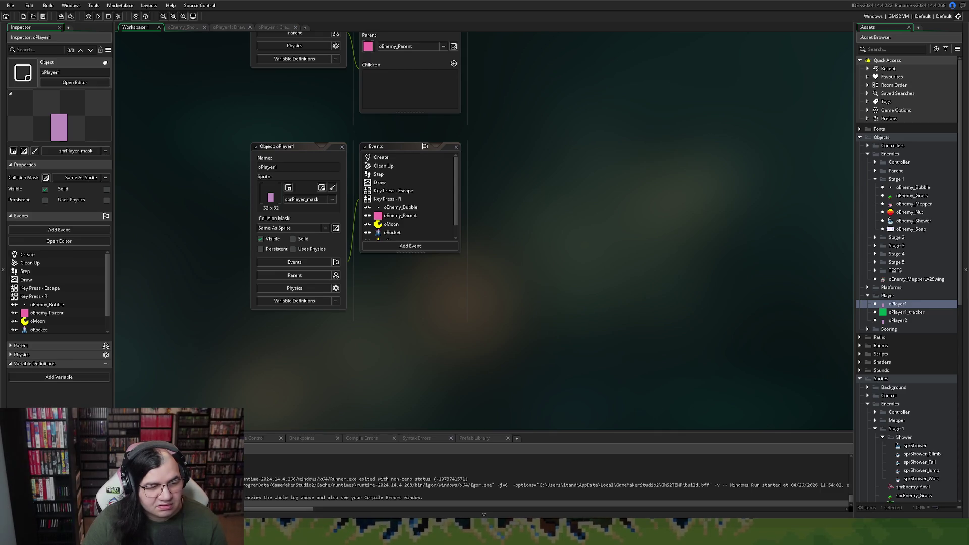
# Rebuild and run the game twice with F5.
pyautogui.press('F5')
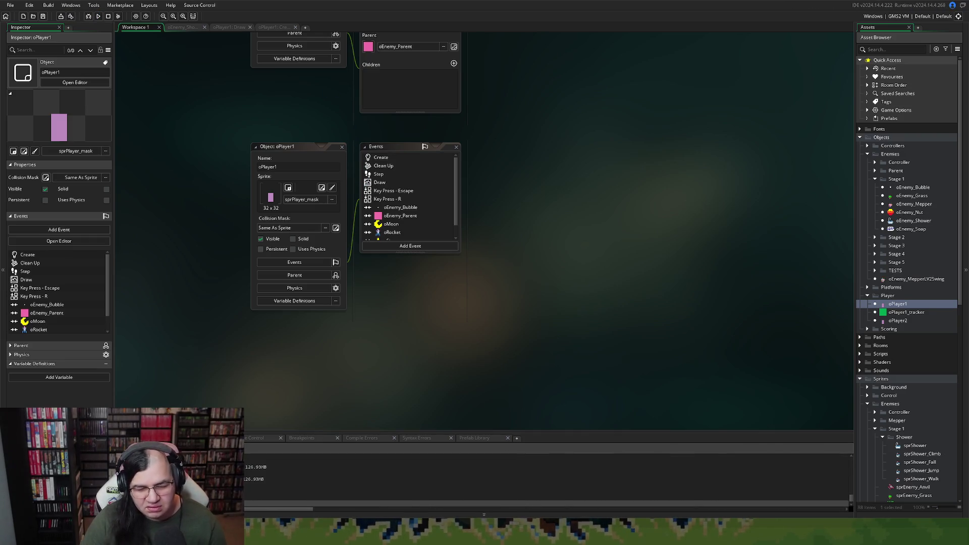
pyautogui.press('F5')
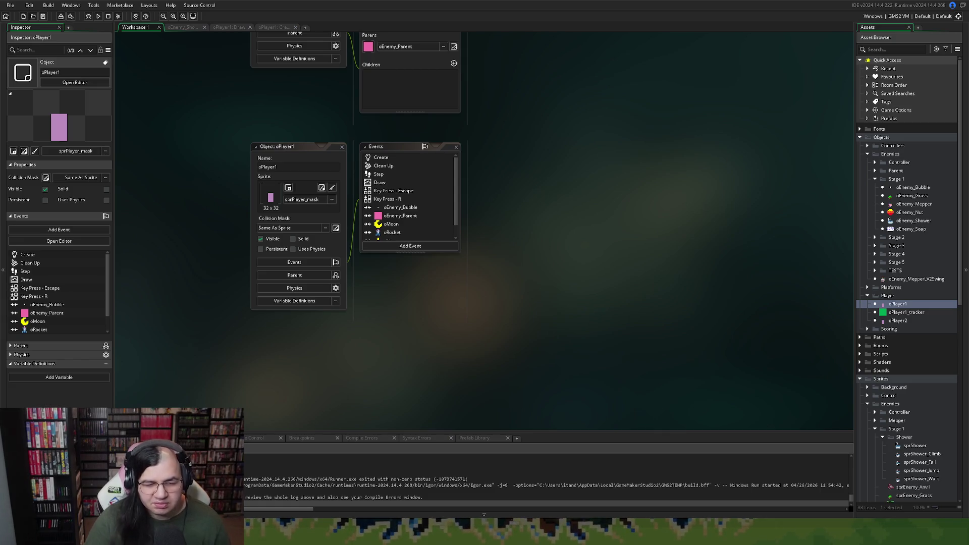
# Confirm oPlayer1's Draw code spells ani_speed, then go to the misspelled ani_sped line in Create.
pyautogui.click(264, 28)
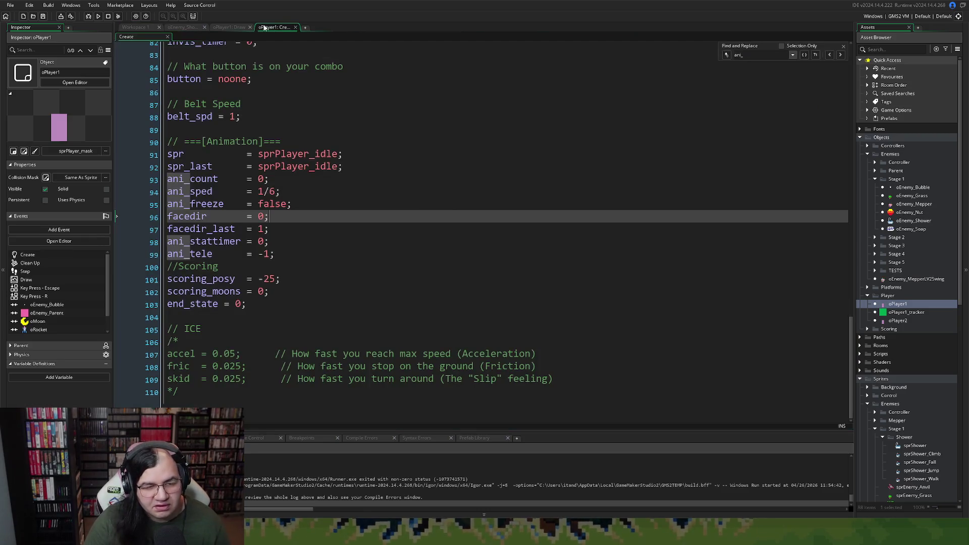
pyautogui.click(227, 28)
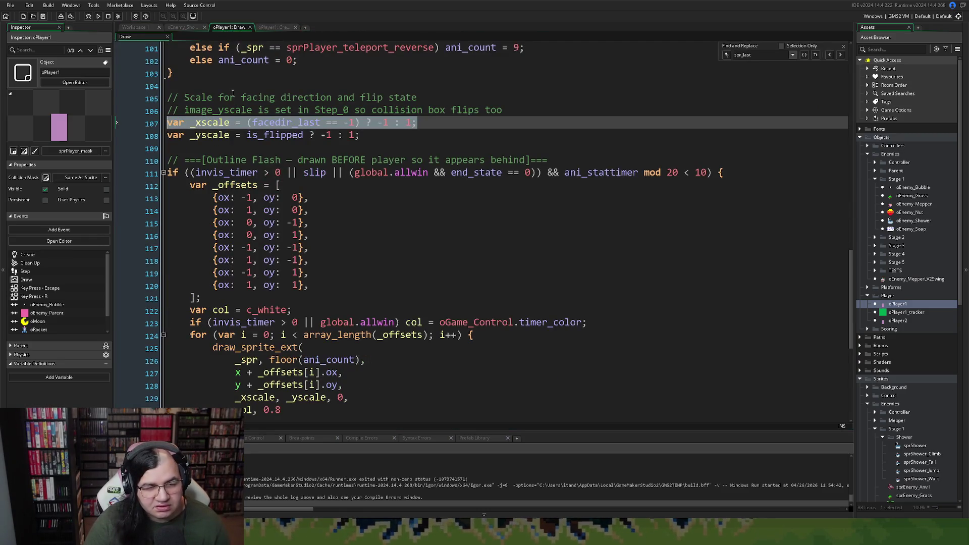
pyautogui.click(248, 173)
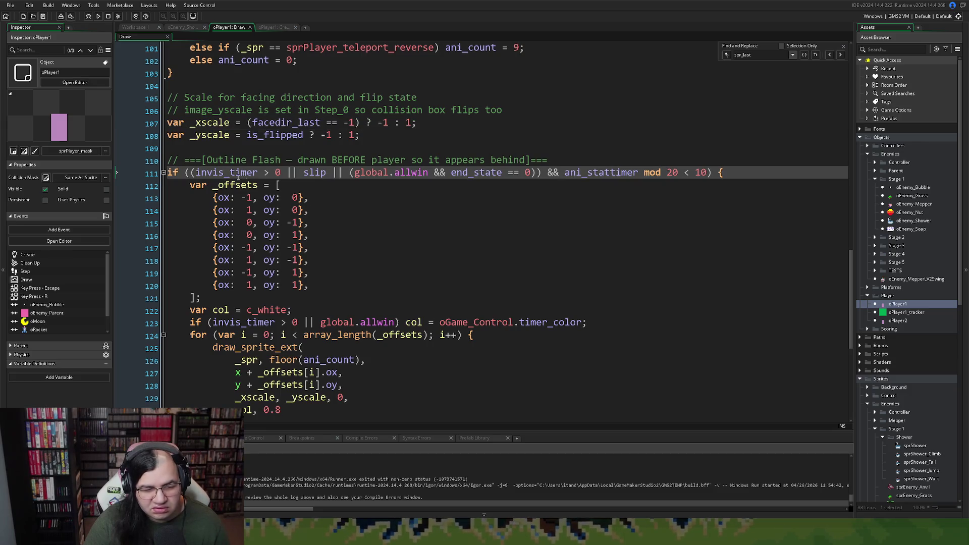
pyautogui.scroll(5, 233, 178)
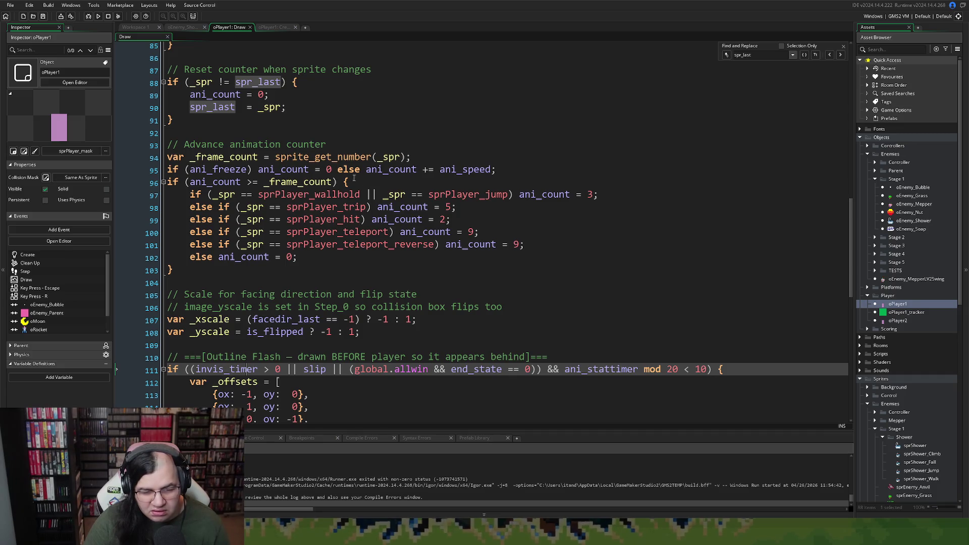
pyautogui.moveTo(490, 170); pyautogui.dragTo(456, 171)
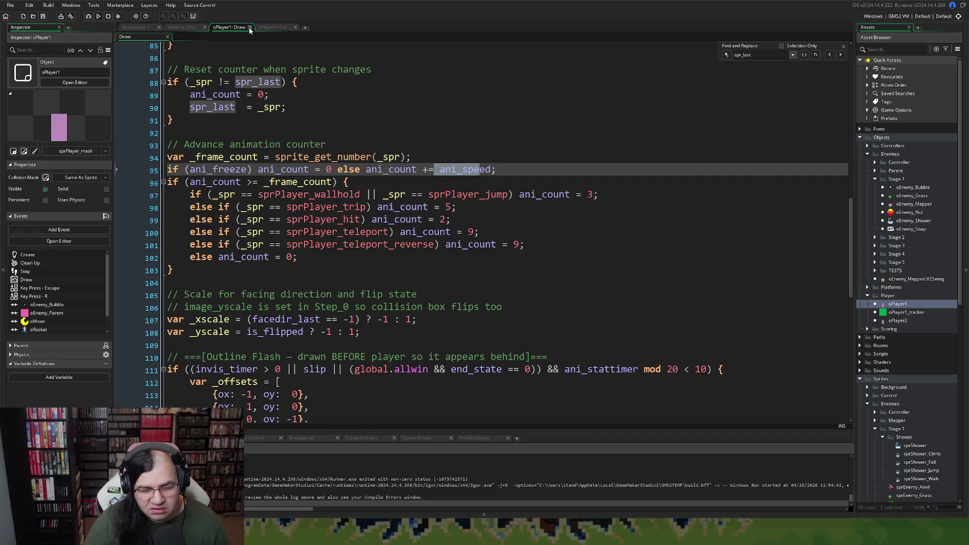
pyautogui.click(250, 28)
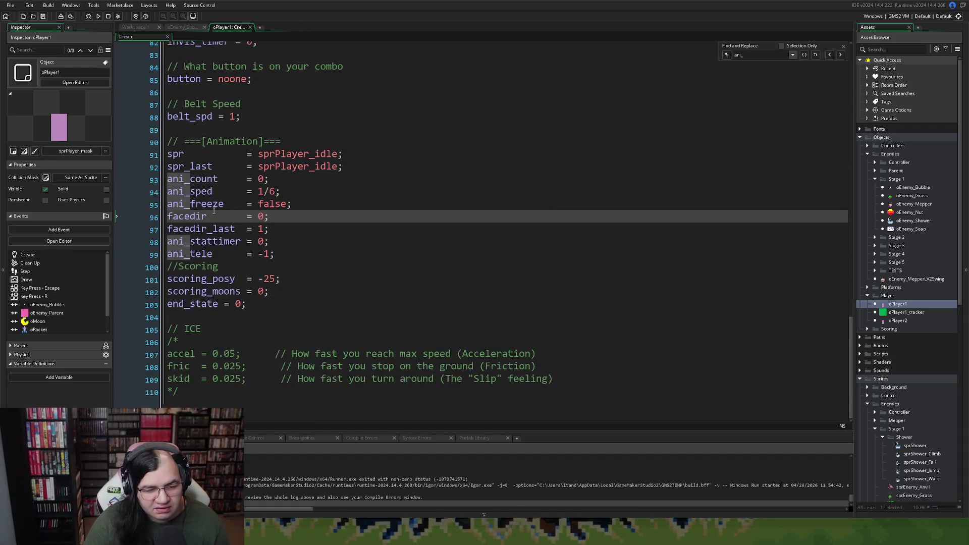
pyautogui.click(206, 191)
pyautogui.write('e')
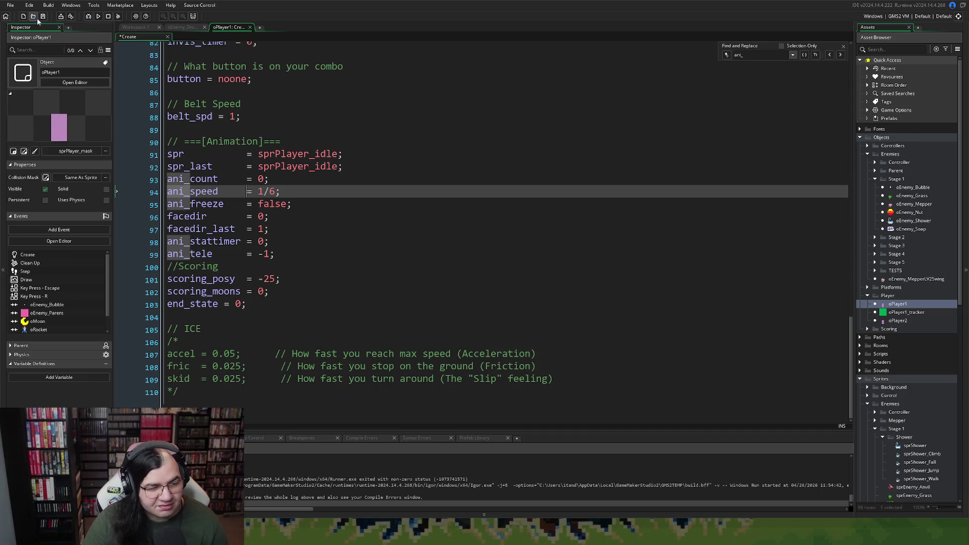
# Launch the build, climb the centre ladder, jump, and collect moons along the lower floors.
pyautogui.click(99, 17)
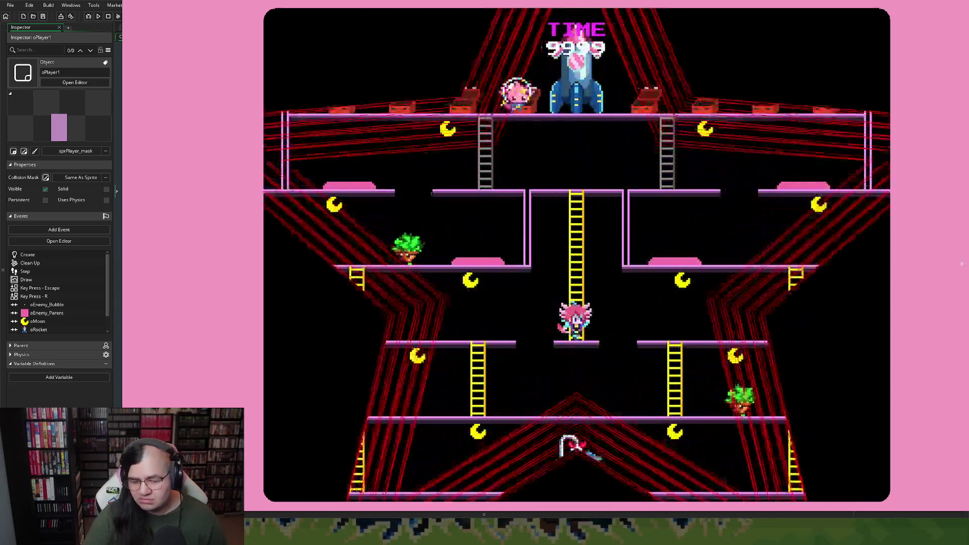
pyautogui.press('Up')
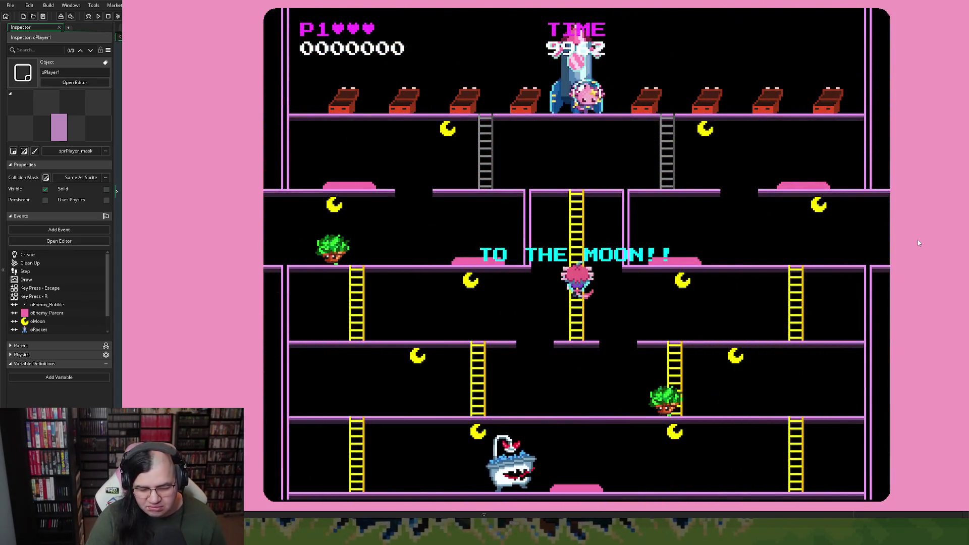
pyautogui.press('Right')
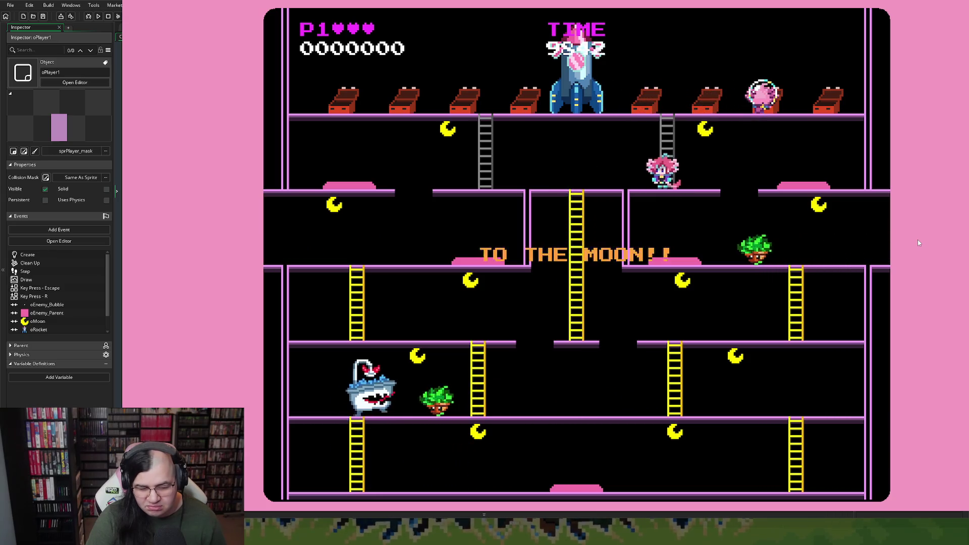
pyautogui.press('space')
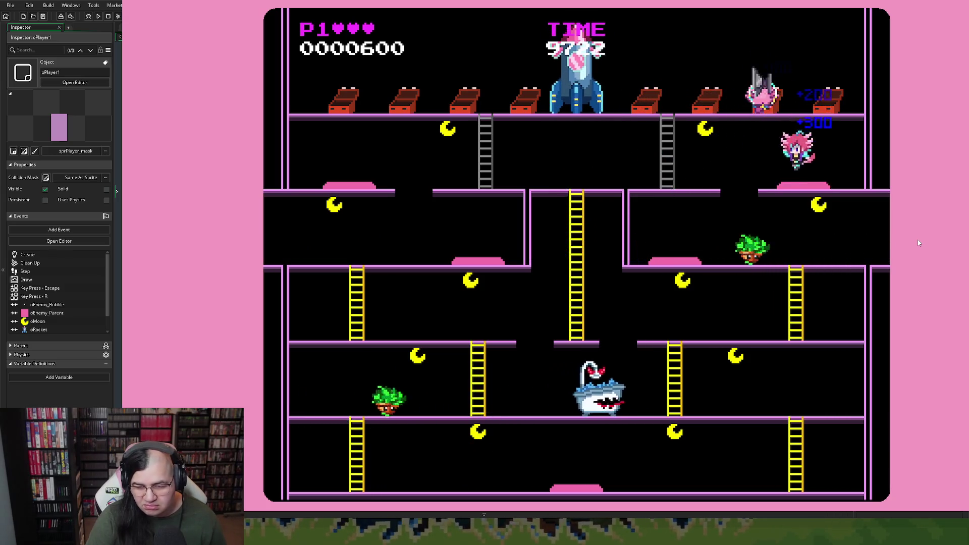
pyautogui.press('Left')
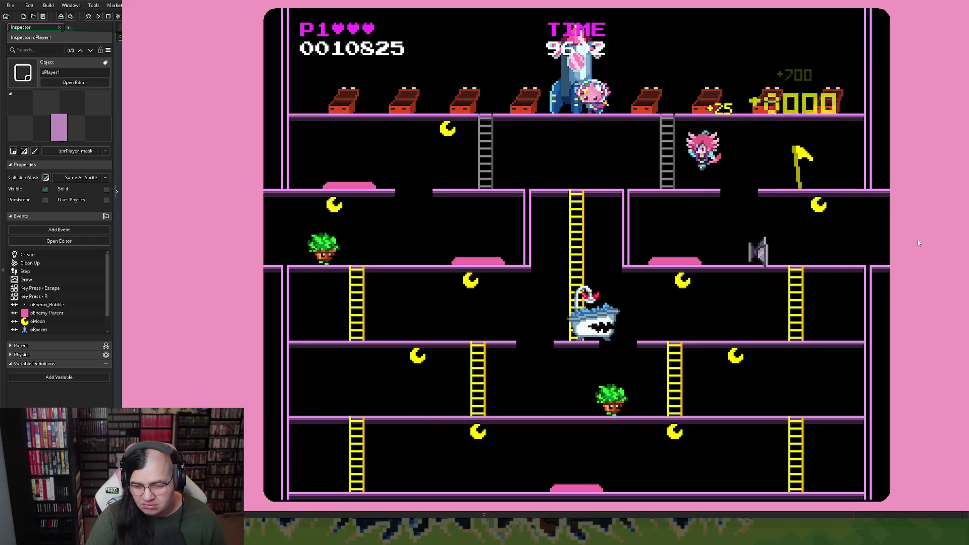
pyautogui.press('Left')
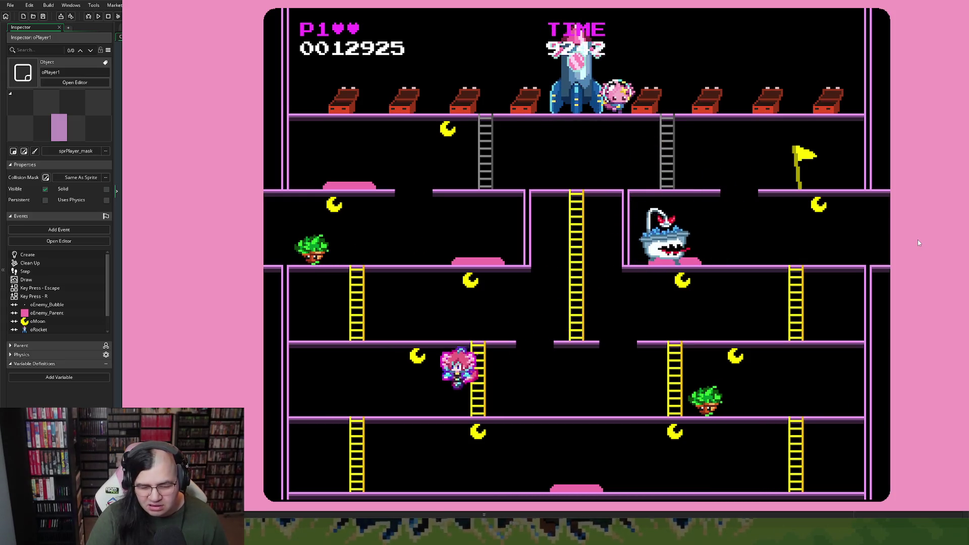
pyautogui.press('Up')
pyautogui.press('Down')
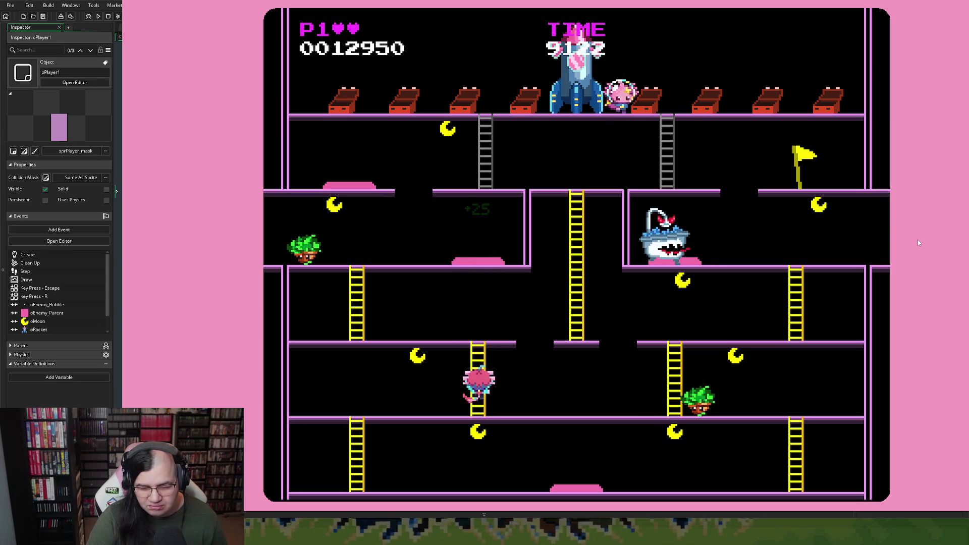
pyautogui.press('Left')
pyautogui.press('Down')
pyautogui.press('Right')
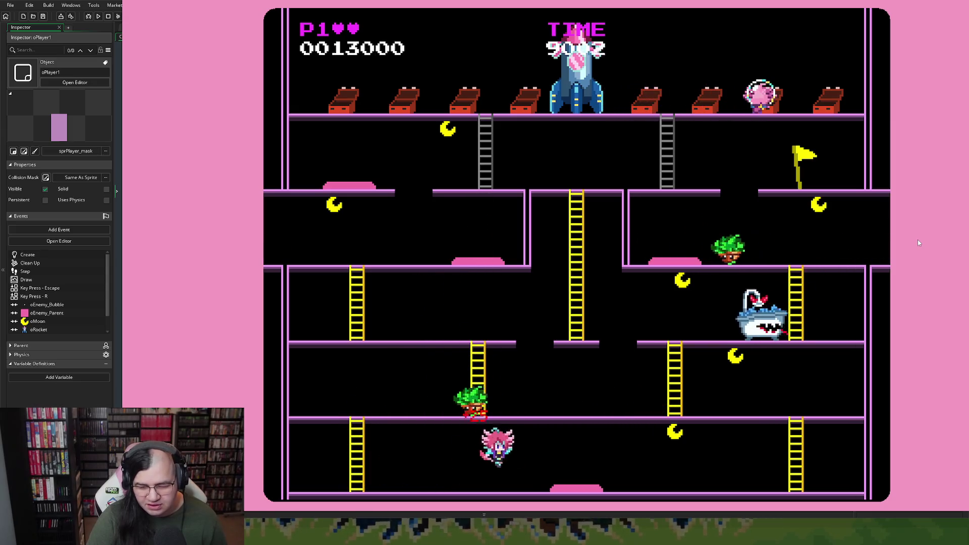
pyautogui.press('Right')
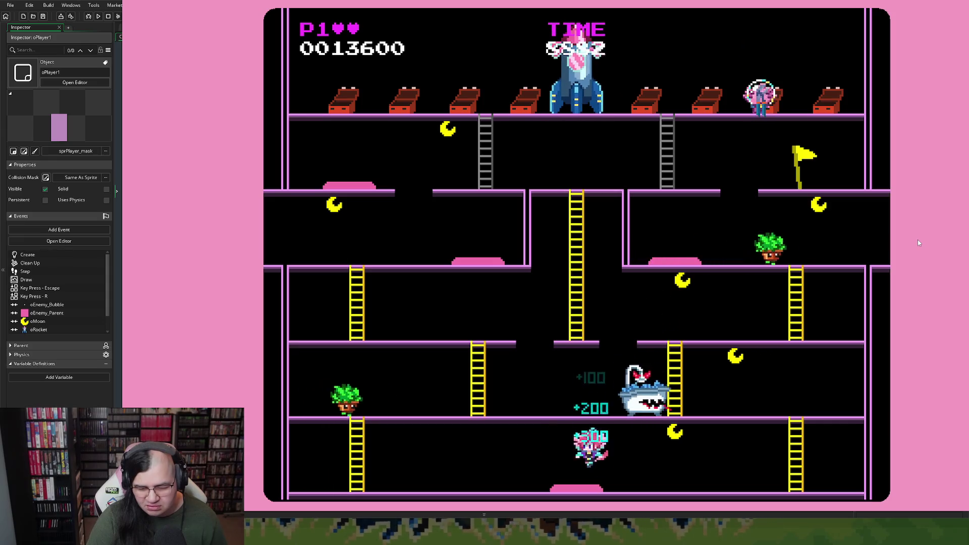
pyautogui.press('Right')
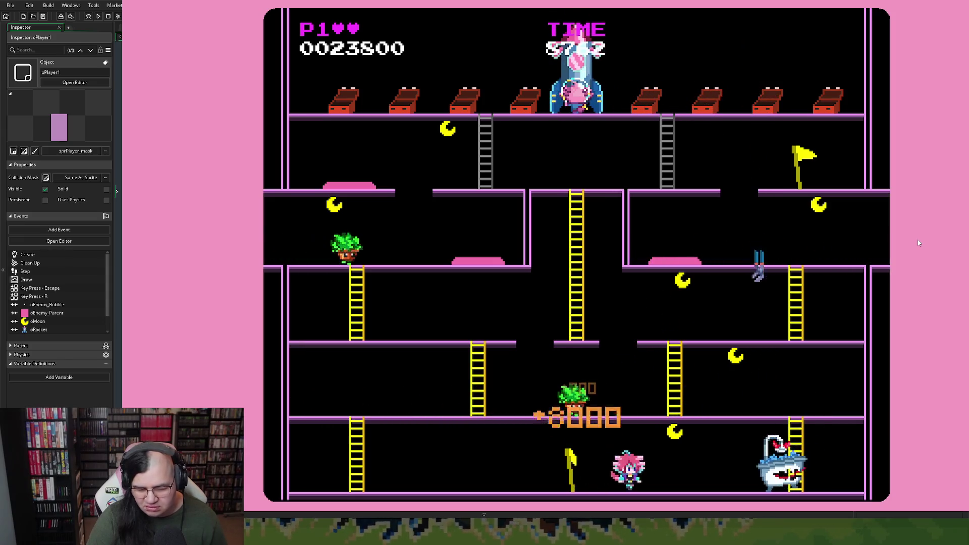
# Climb to the upper floor, touch the rocket for bonus points, then descend and climb back up.
pyautogui.press('Left')
pyautogui.press('Up')
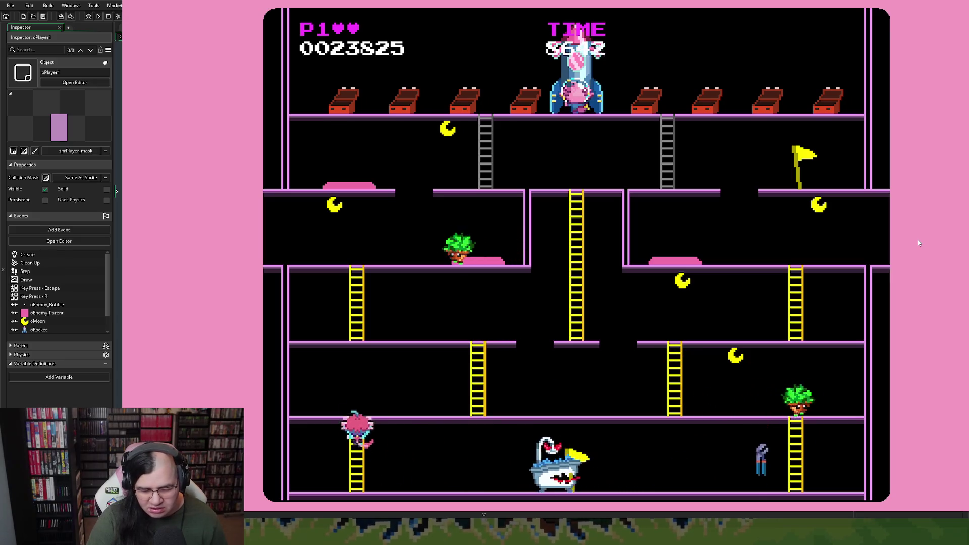
pyautogui.press('Up')
pyautogui.press('Right')
pyautogui.press('Up')
pyautogui.press('Right')
pyautogui.press('Up')
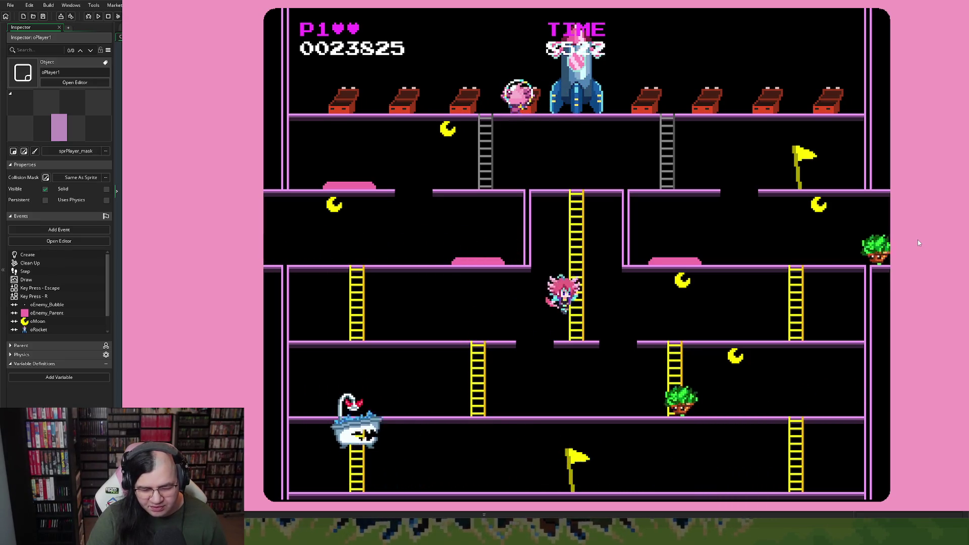
pyautogui.press('Up')
pyautogui.press('Left')
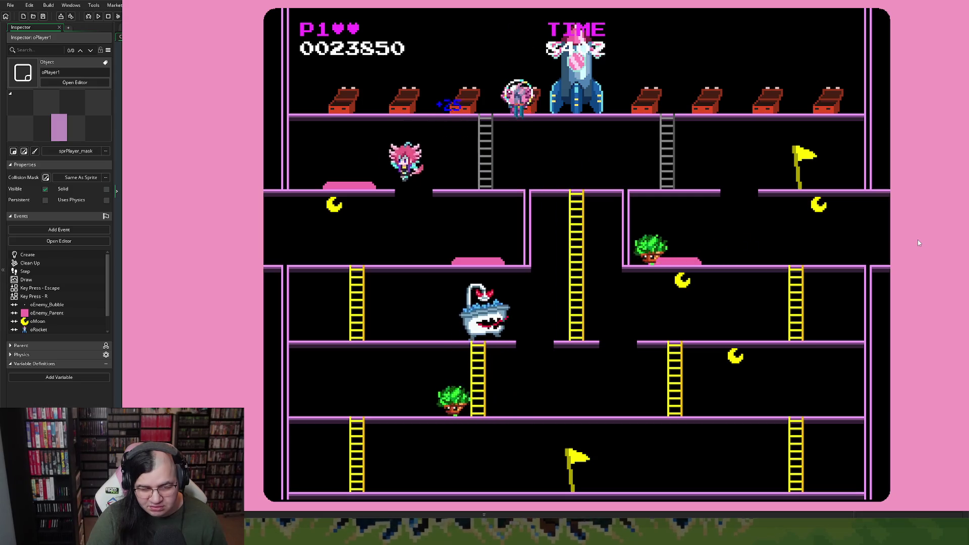
pyautogui.press('Right')
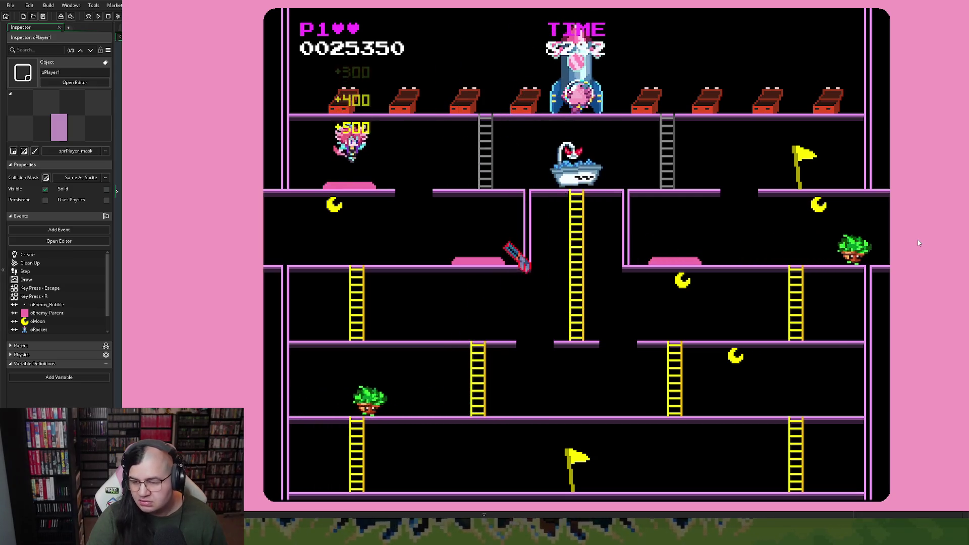
pyautogui.press('Left')
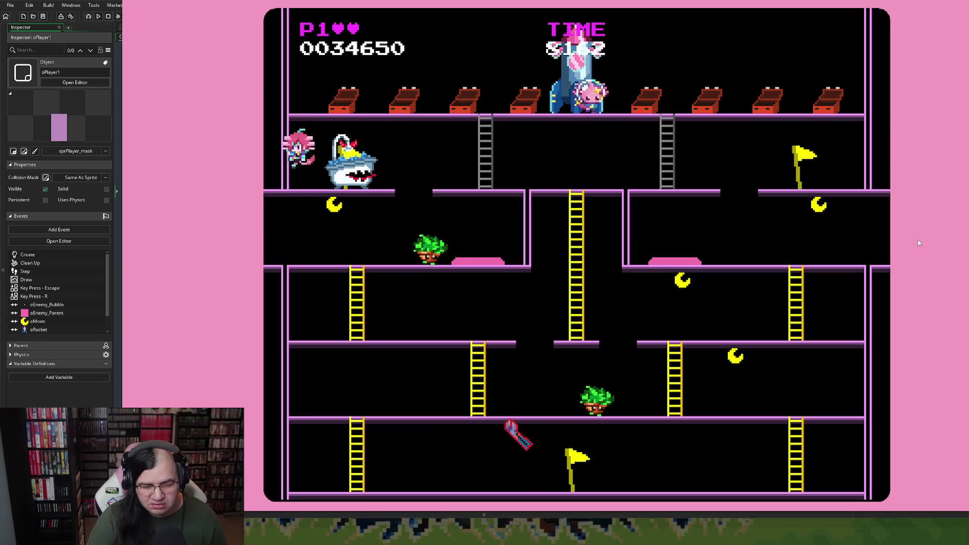
pyautogui.press('Right')
pyautogui.press('Left')
pyautogui.press('Down')
pyautogui.press('Right')
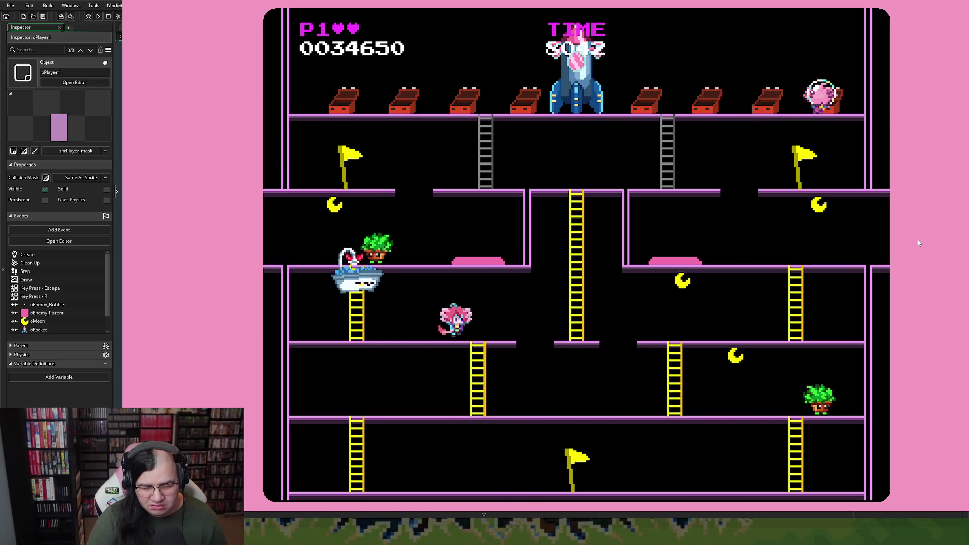
pyautogui.press('Right')
pyautogui.press('Up')
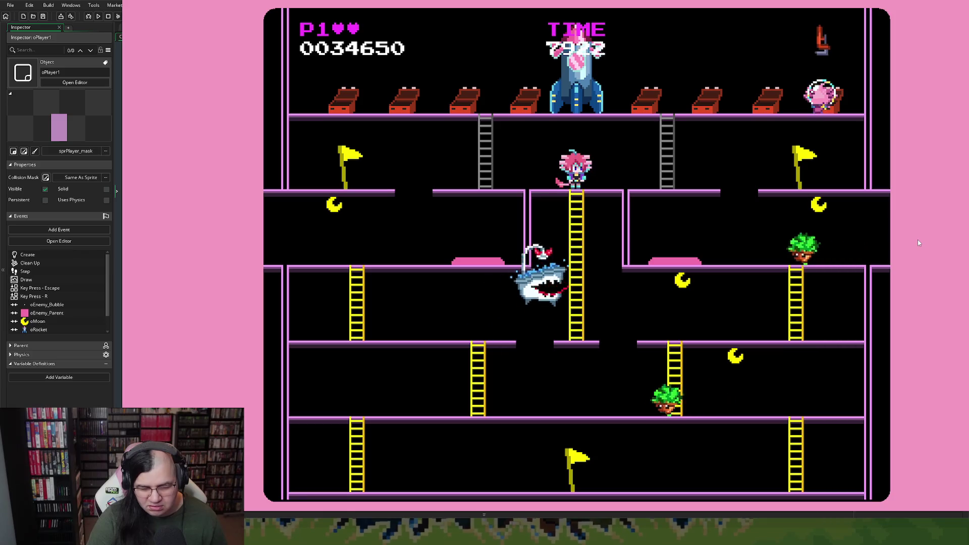
pyautogui.press('Right')
# Descend the right and left ladders to the bottom, then climb back up to collect a moon.
pyautogui.press('Left')
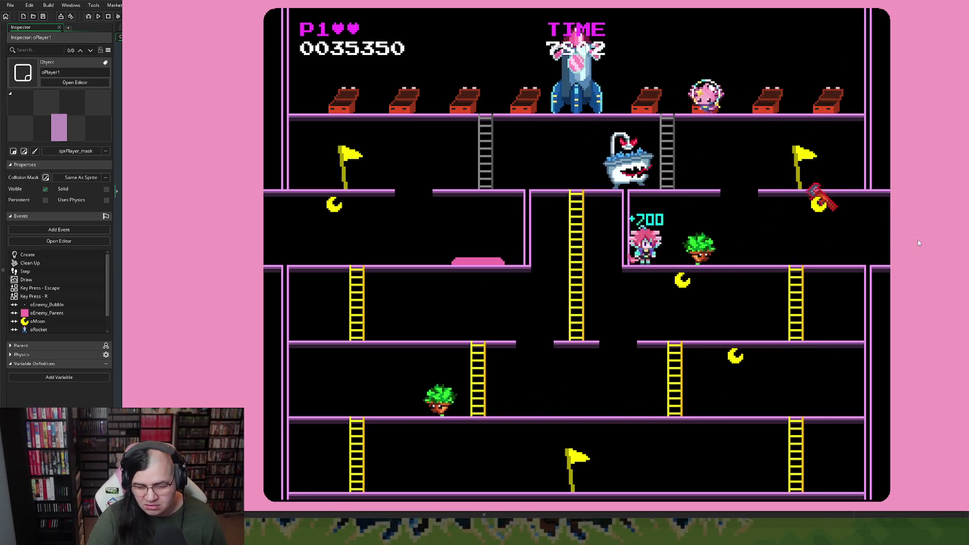
pyautogui.press('Right')
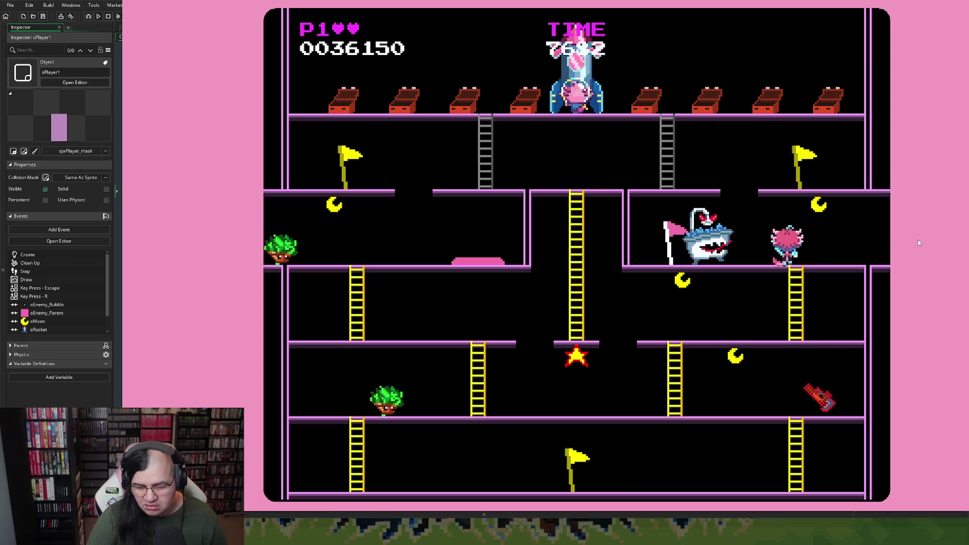
pyautogui.press('Down')
pyautogui.press('Left')
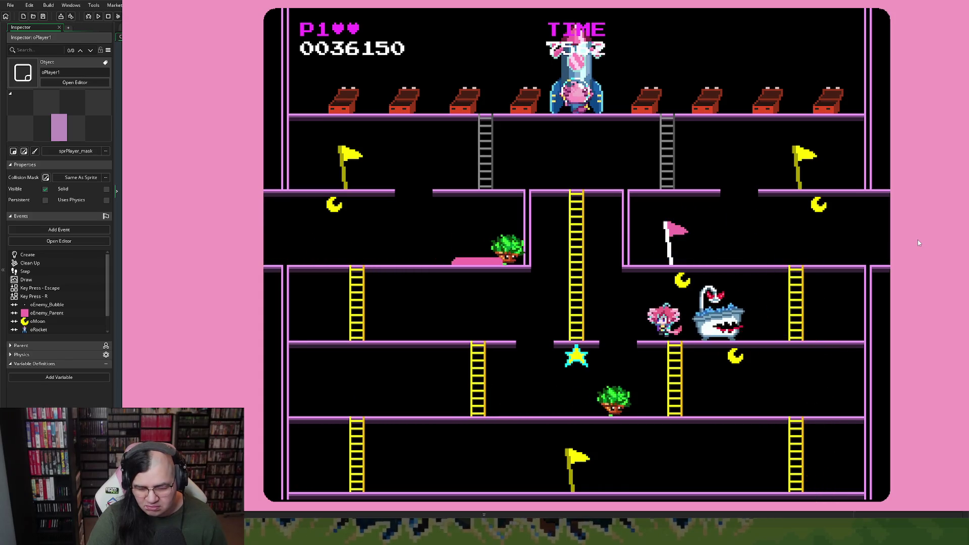
pyautogui.press('Left')
pyautogui.press('Down')
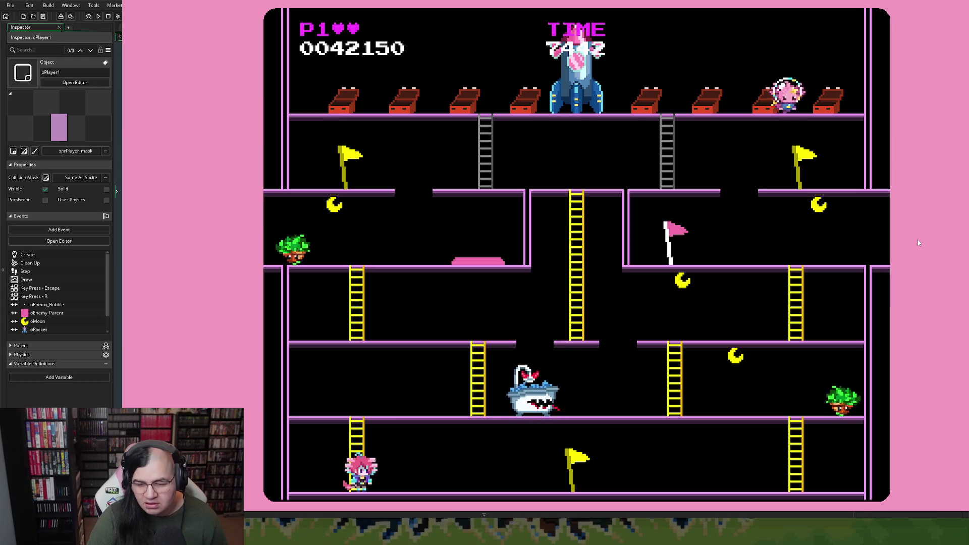
pyautogui.press('Right')
pyautogui.press('Up')
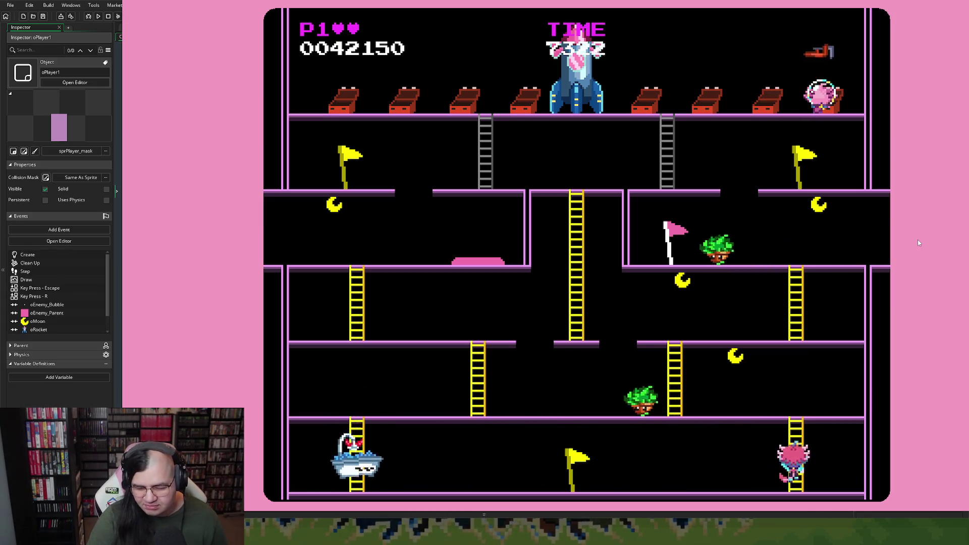
pyautogui.press('Up')
pyautogui.press('Left')
pyautogui.press('Up')
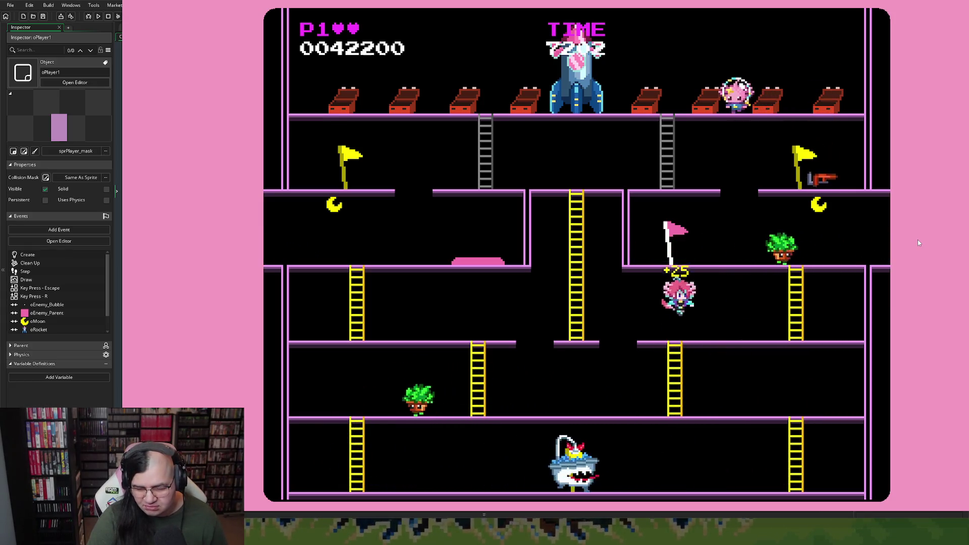
pyautogui.press('Left')
pyautogui.press('Up')
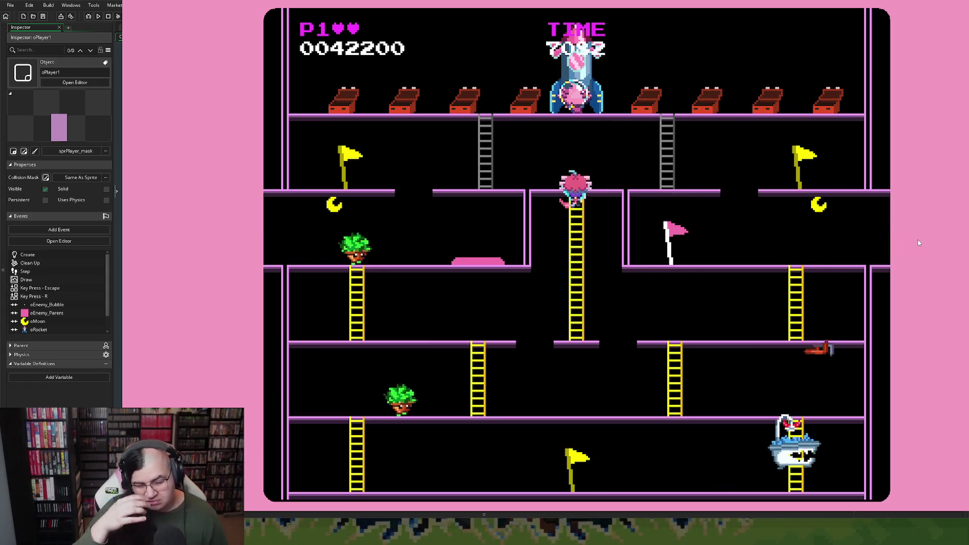
pyautogui.press('Left')
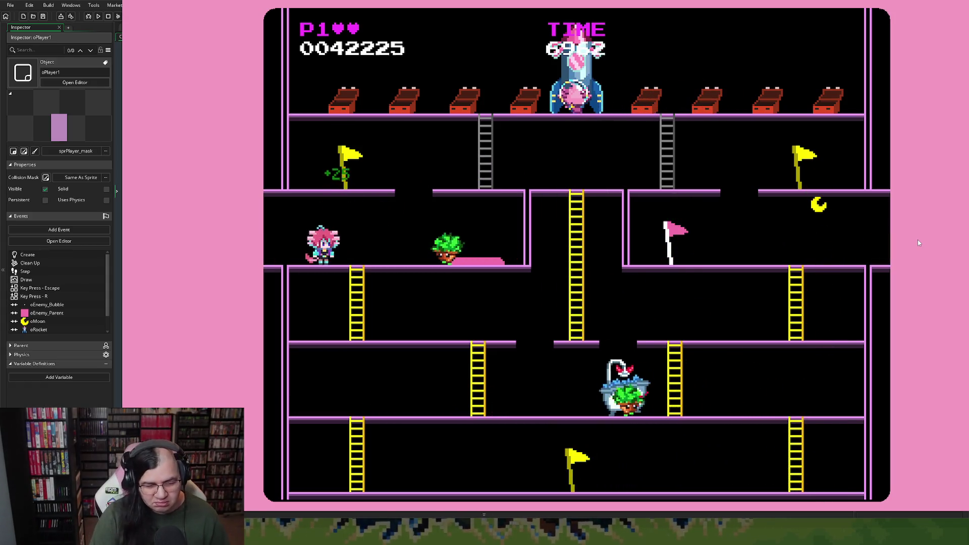
# Dodge the bathtub enemy, grab the last moon, and run into the rocket to finish the level.
pyautogui.press('Right')
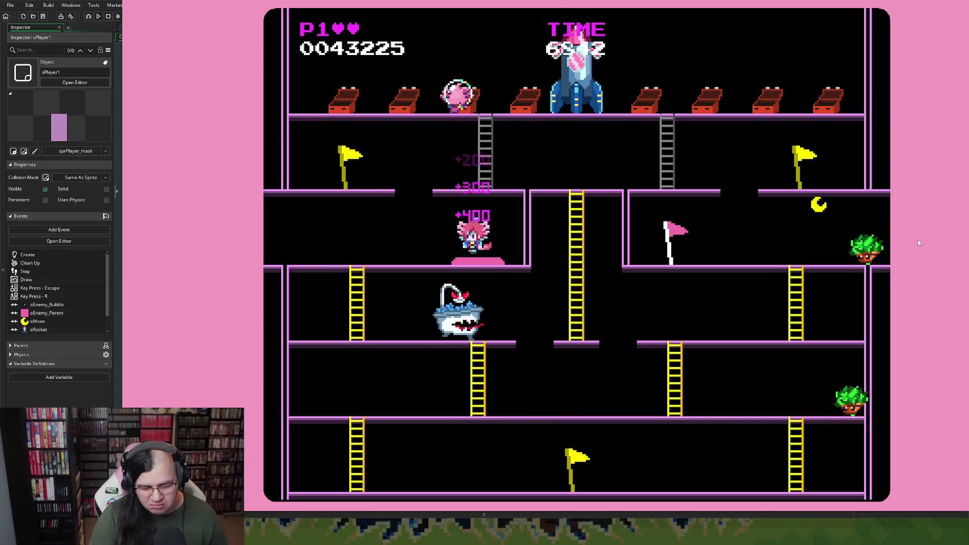
pyautogui.press('Right')
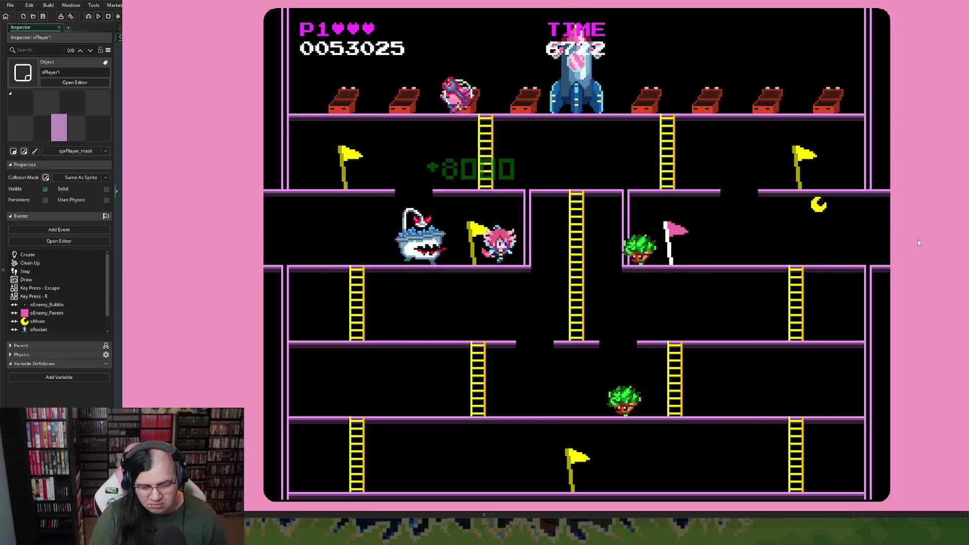
pyautogui.press('Left')
pyautogui.press('Down')
pyautogui.press('Right')
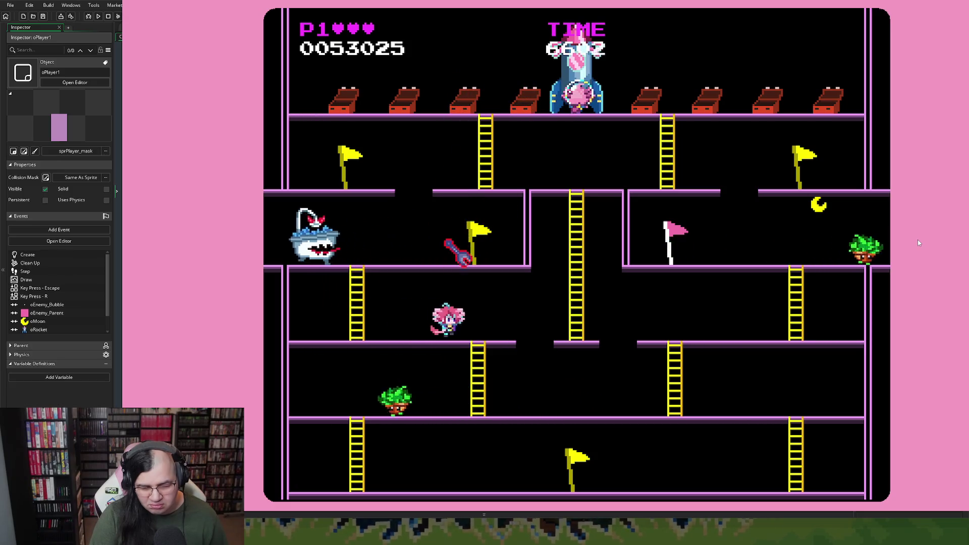
pyautogui.press('Right')
pyautogui.press('Up')
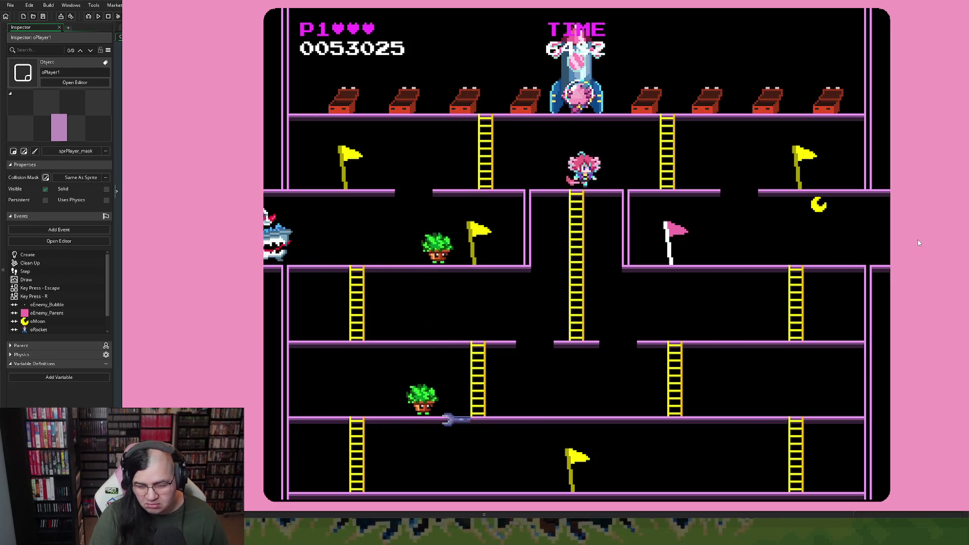
pyautogui.press('Right')
pyautogui.press('Down')
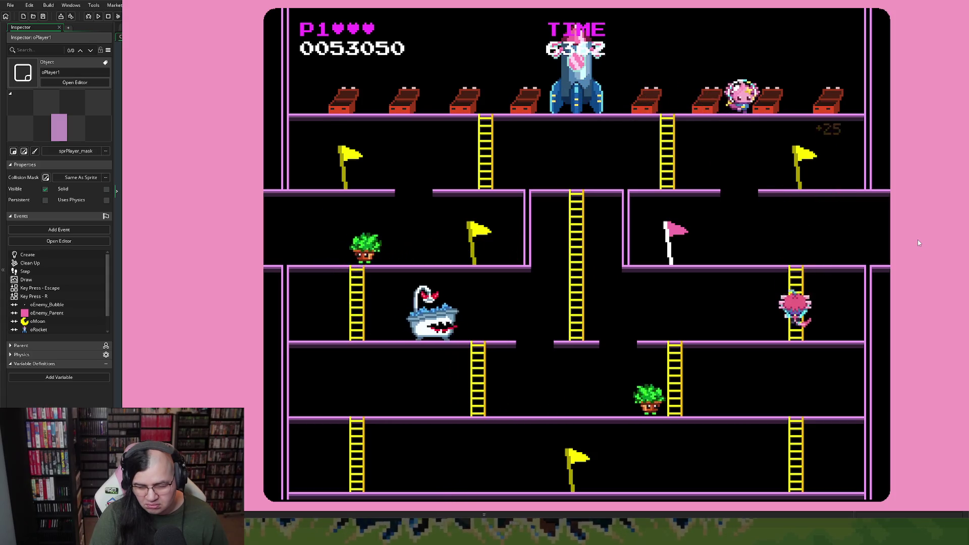
pyautogui.press('Left')
pyautogui.press('Up')
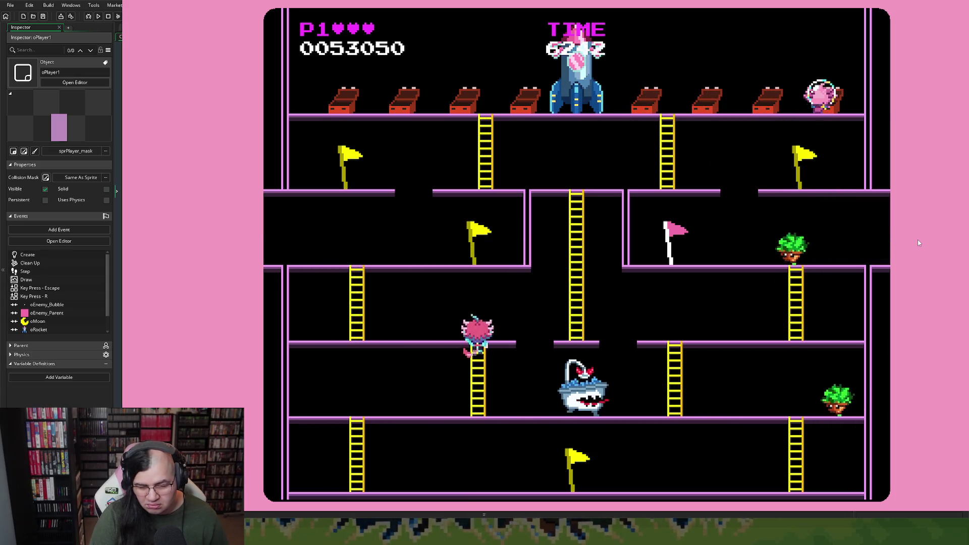
pyautogui.press('Right')
pyautogui.press('Up')
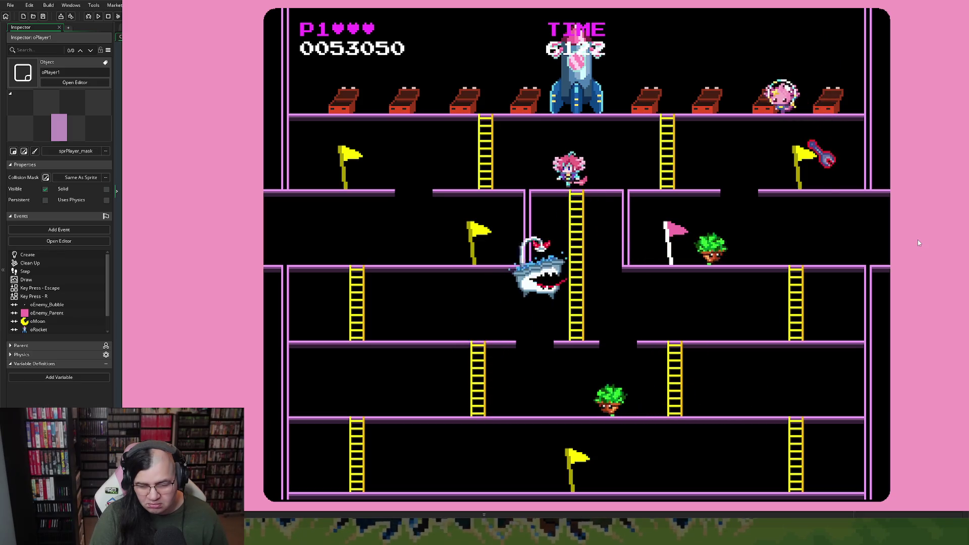
pyautogui.press('Left')
pyautogui.press('Up')
pyautogui.press('Right')
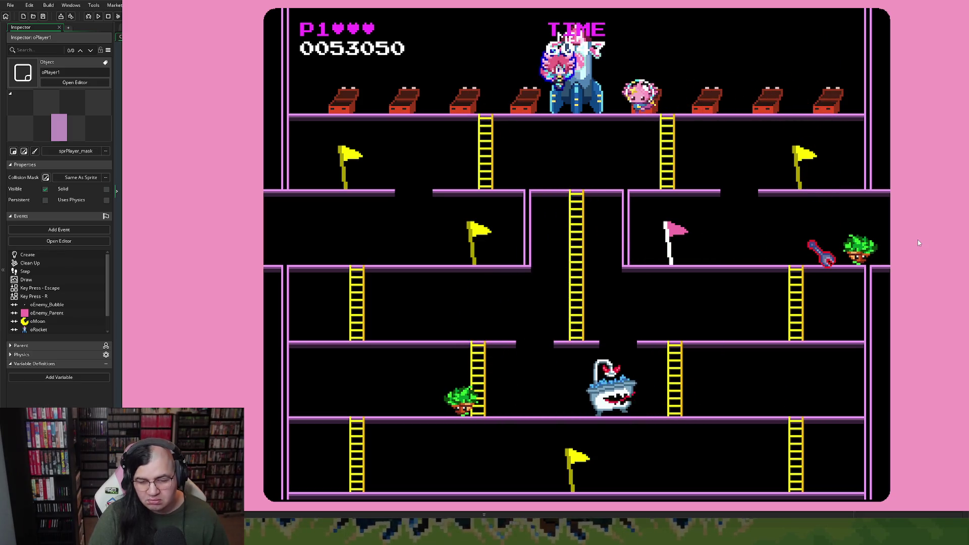
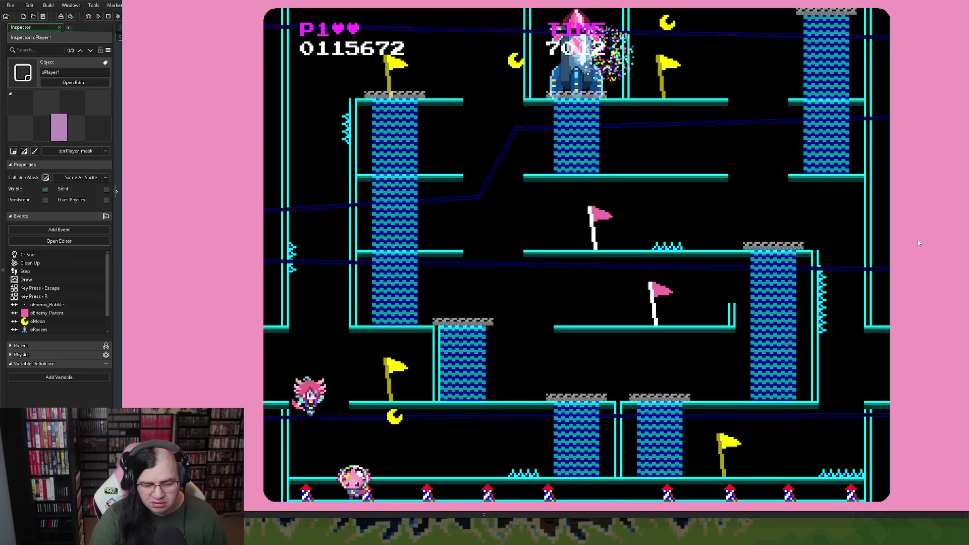
# Collect a moon, climb to the top platform and leap off right to finish the waterfall level.
pyautogui.press('Right')
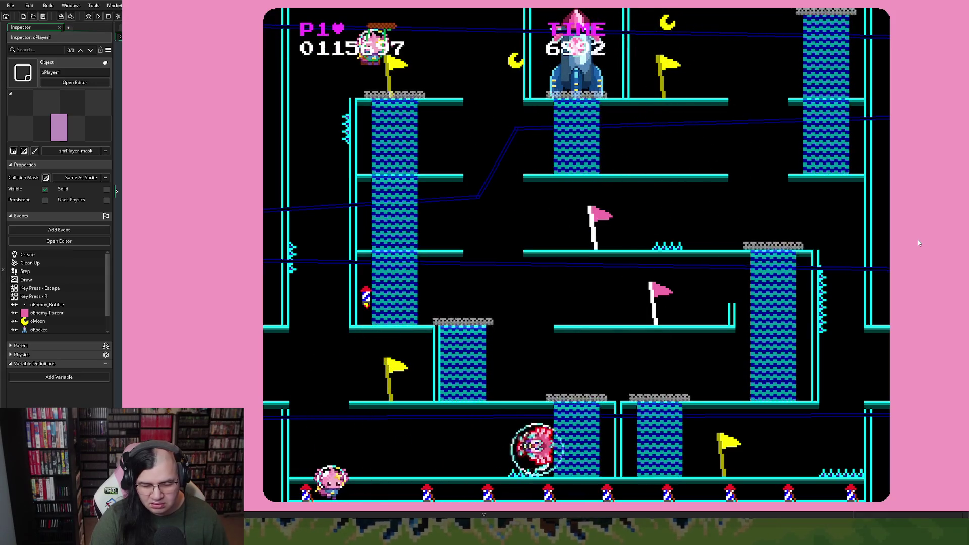
pyautogui.press('Up')
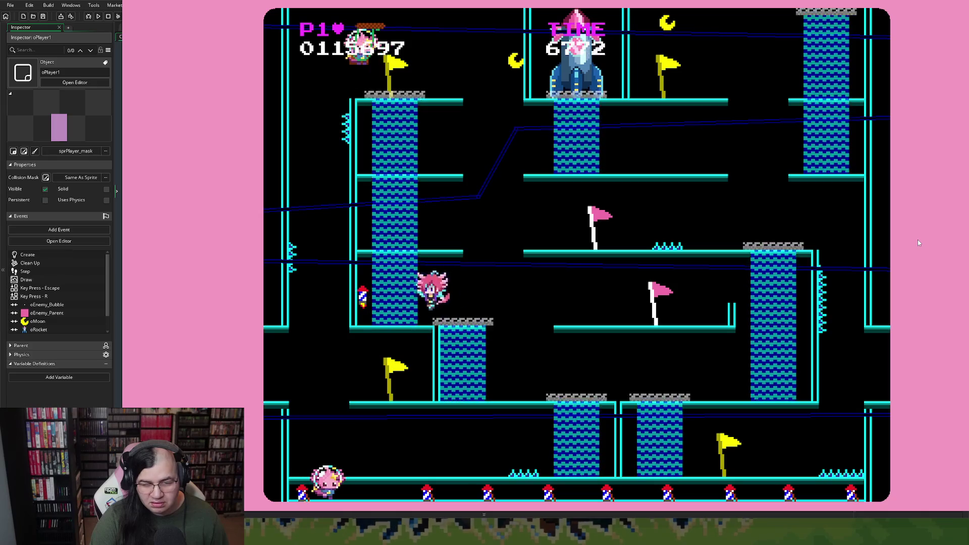
pyautogui.press('Up')
pyautogui.press('Right')
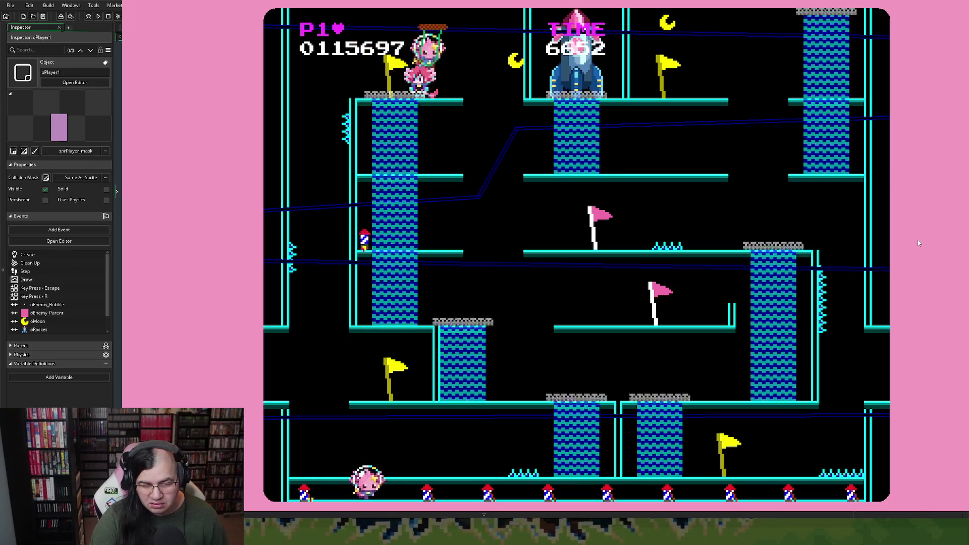
pyautogui.press('Right')
pyautogui.press('Right')
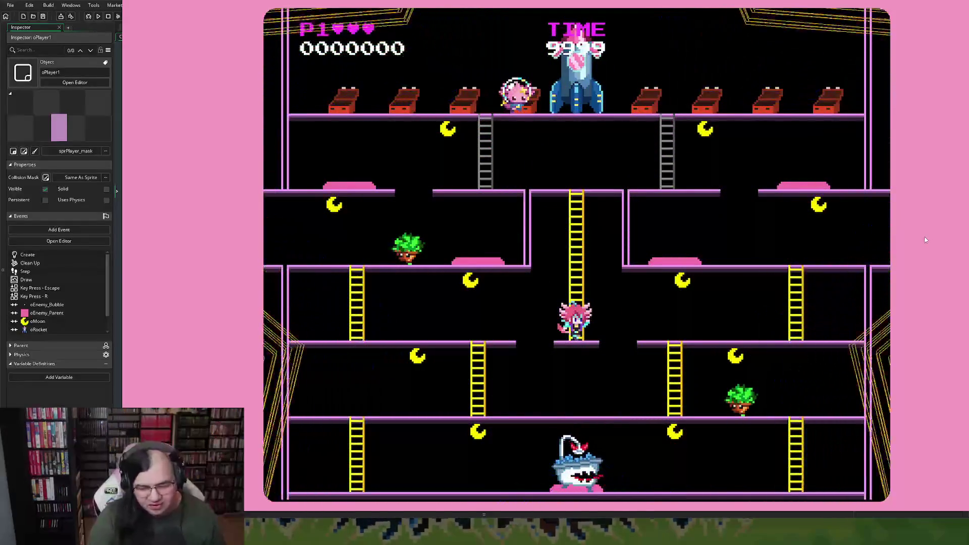
# Climb to the upper platform, drop down, wrap around and descend to score on the bottom floor.
pyautogui.press('Up')
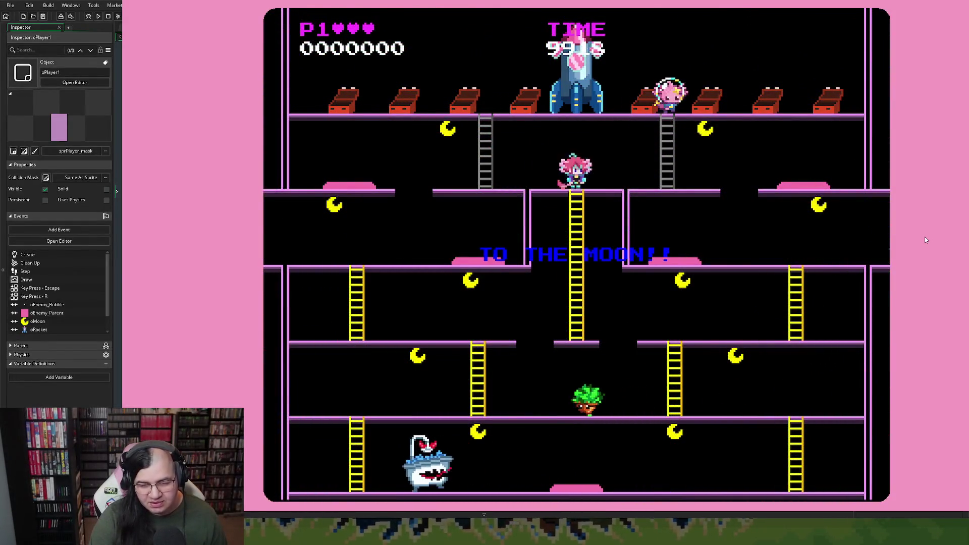
pyautogui.press('Right')
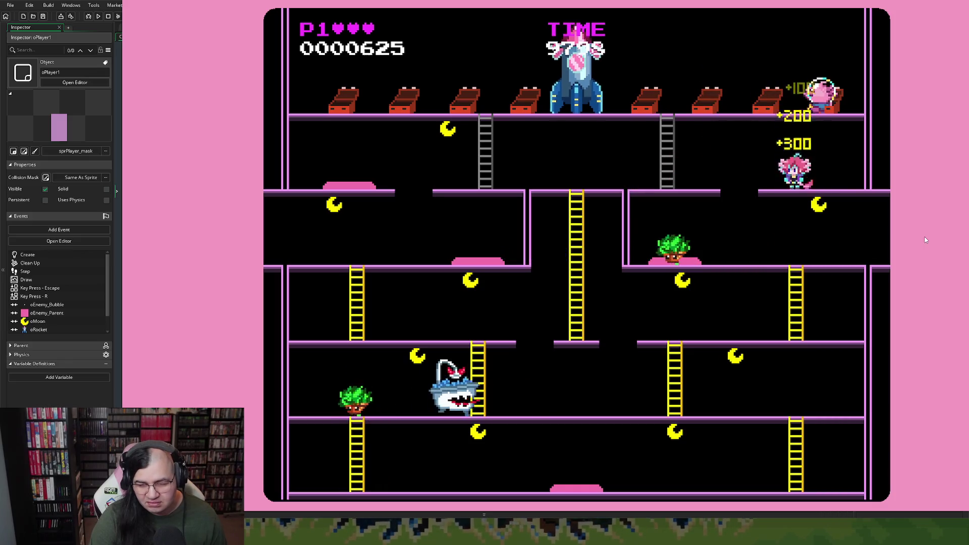
pyautogui.press('Left')
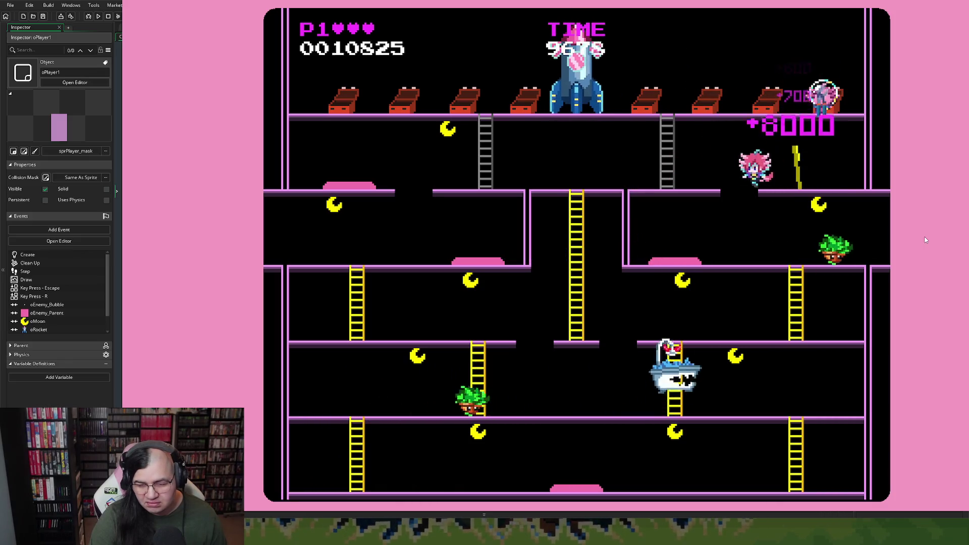
pyautogui.press('Left')
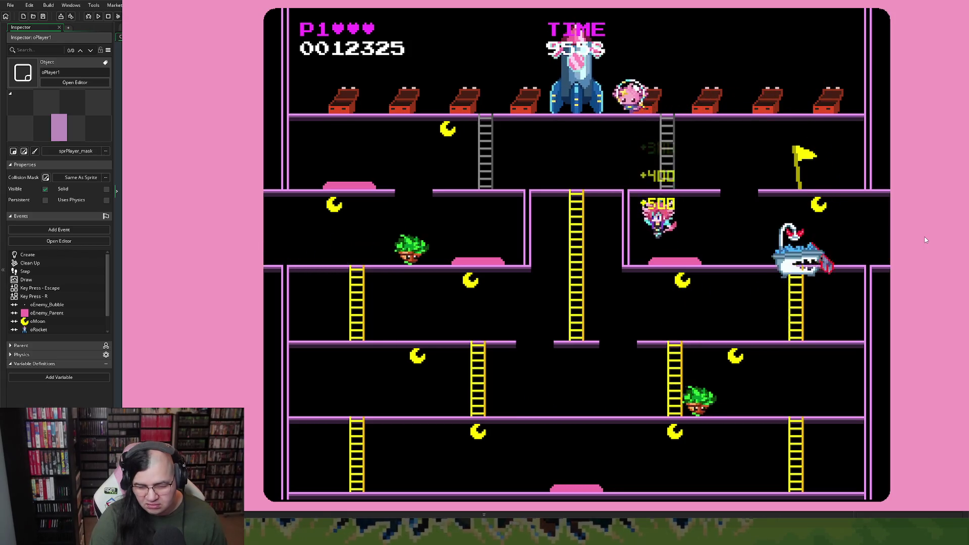
pyautogui.press('Right')
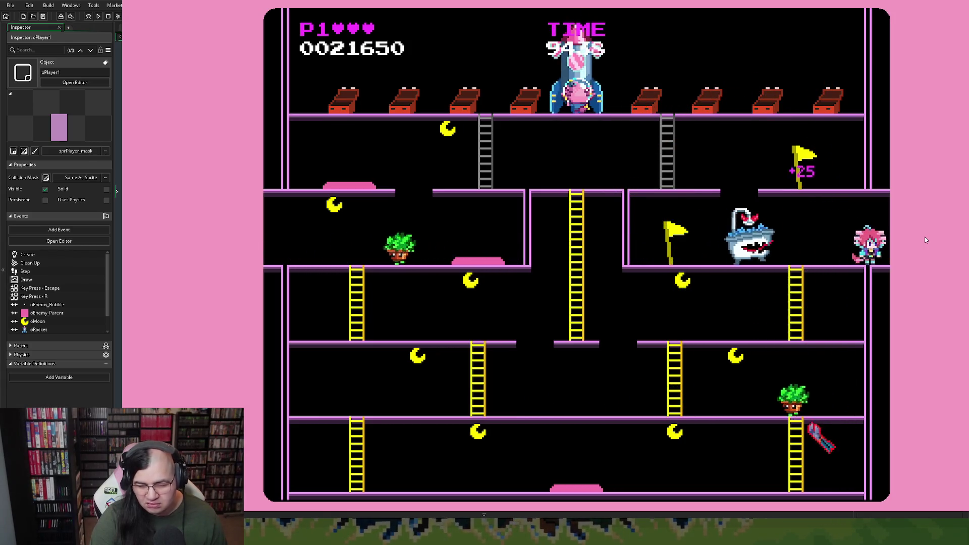
pyautogui.press('Right')
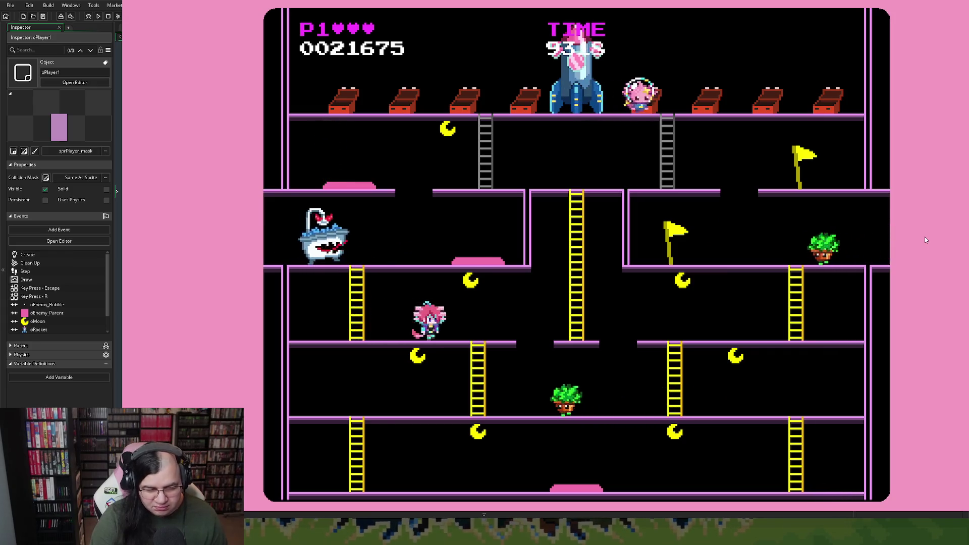
pyautogui.press('Down')
pyautogui.press('Right')
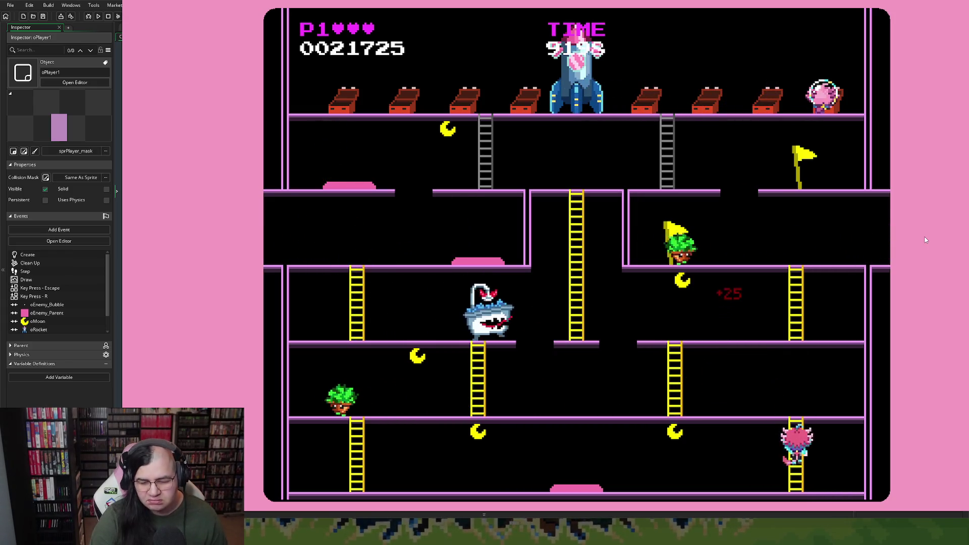
pyautogui.press('Right')
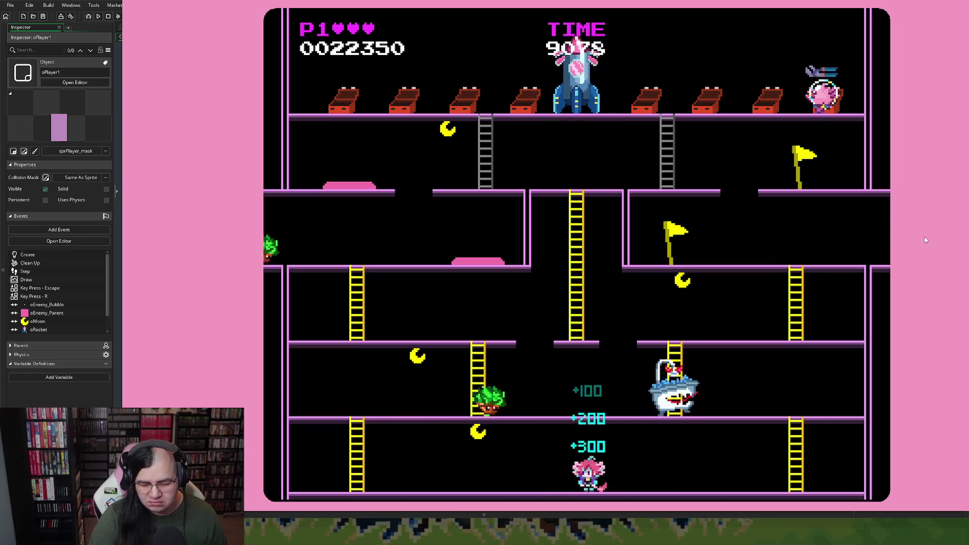
pyautogui.press('Left')
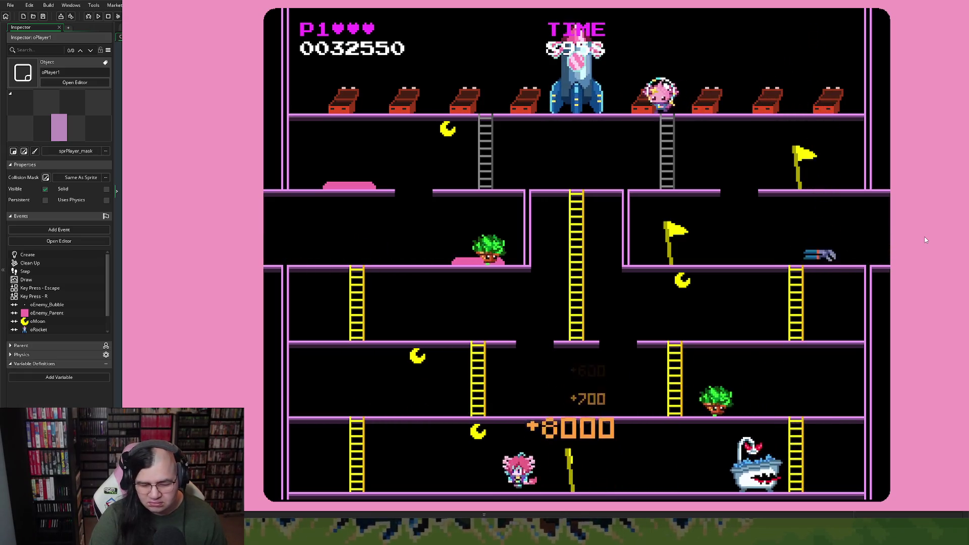
pyautogui.press('Left')
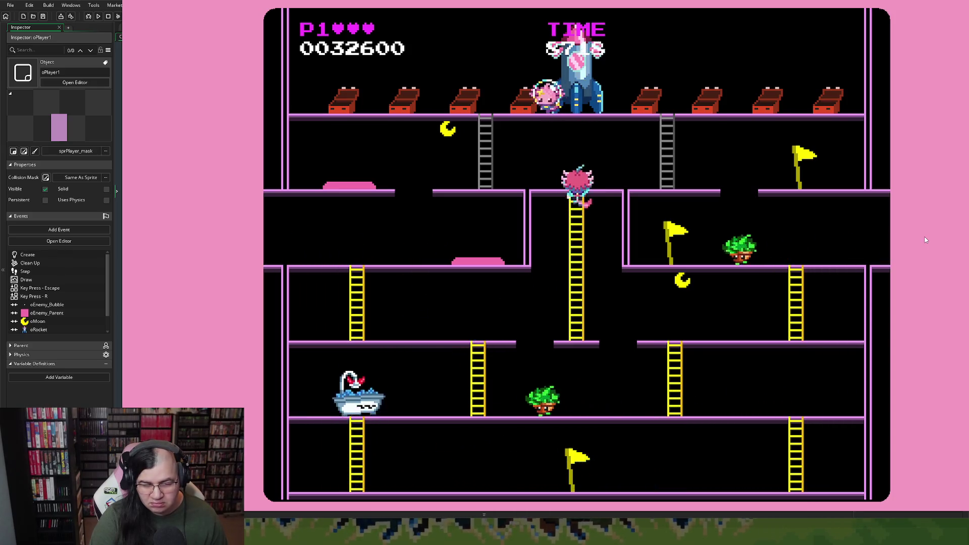
pyautogui.press('Left')
pyautogui.press('Left')
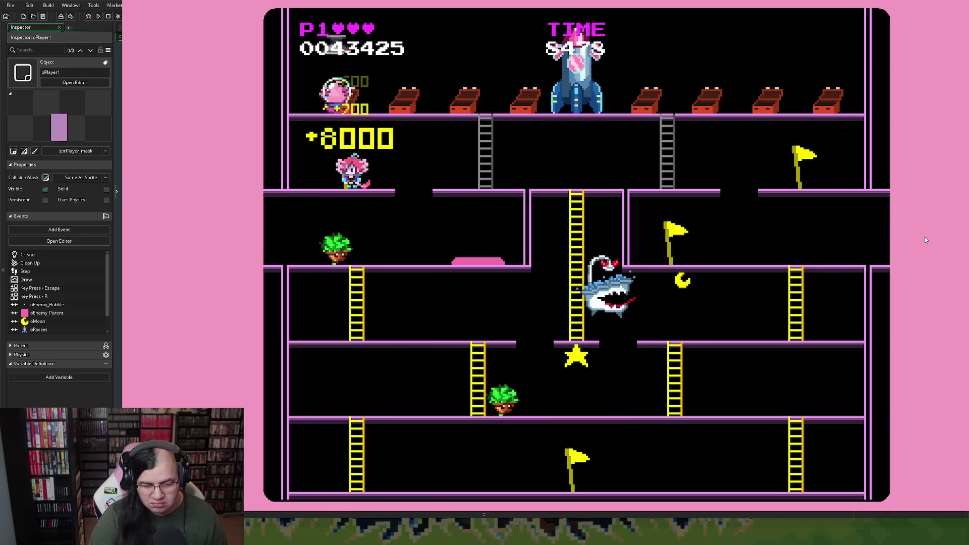
# Bounce on the pad, collect the star, climb the right ladder and drop through the floor gap.
pyautogui.press('Right')
pyautogui.press('Left')
pyautogui.press('Down')
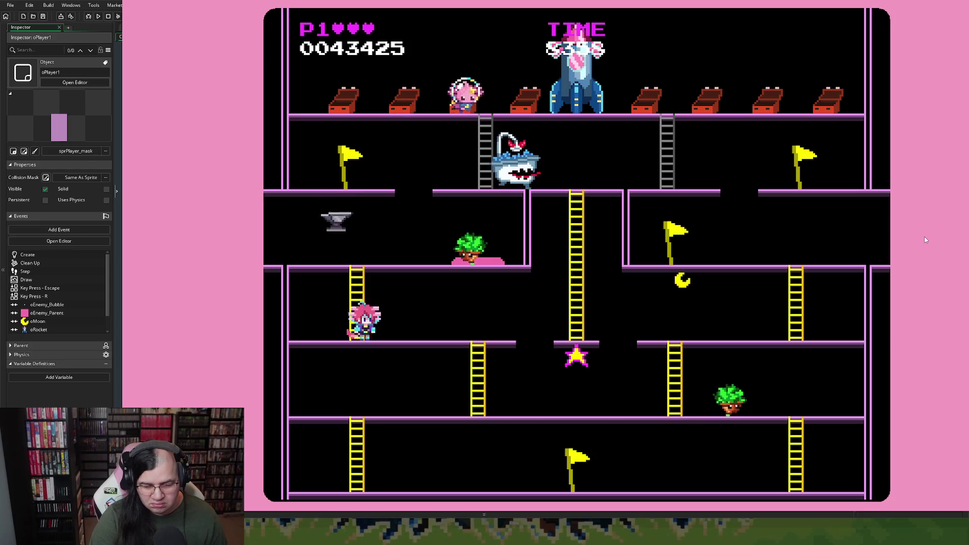
pyautogui.press('Right')
pyautogui.press('Right')
pyautogui.press('Left')
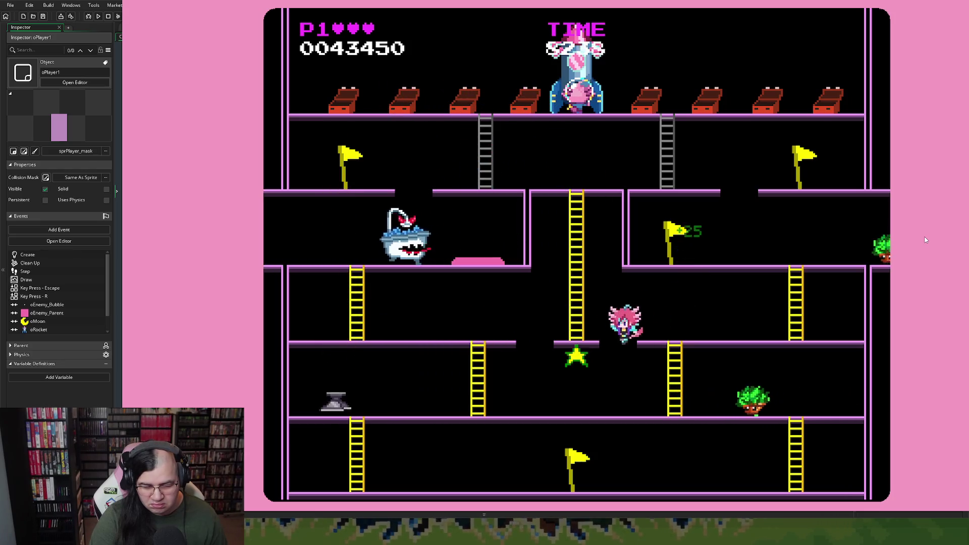
pyautogui.press('Right')
pyautogui.press('Up')
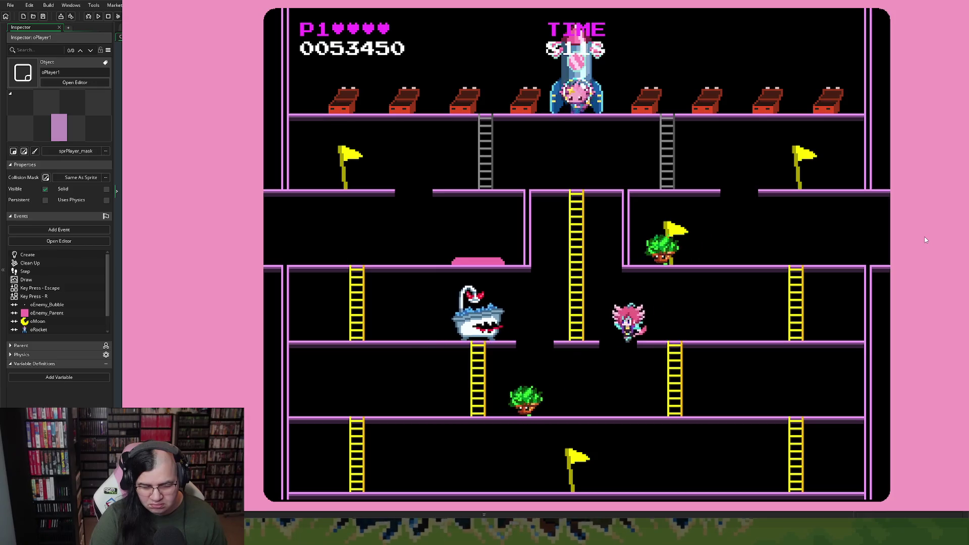
pyautogui.press('Left')
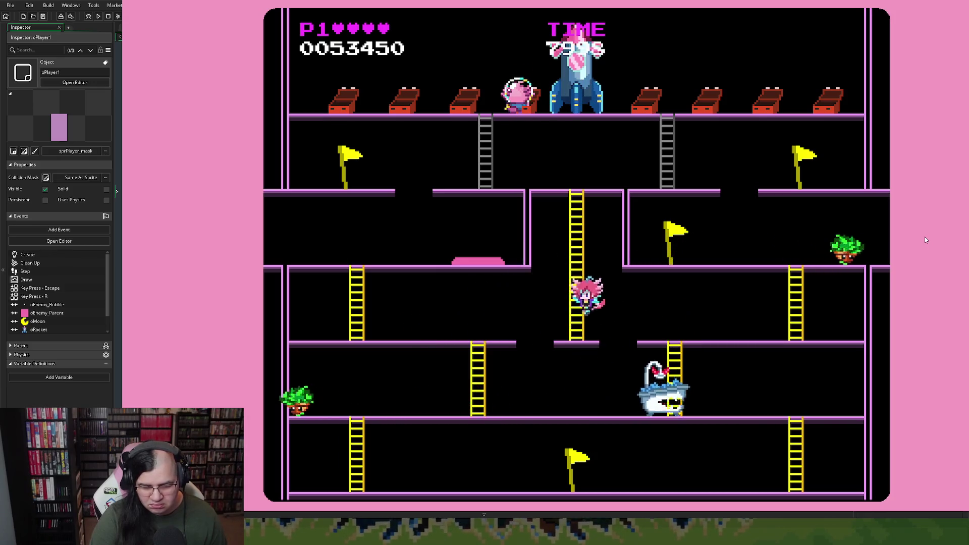
pyautogui.press('Left')
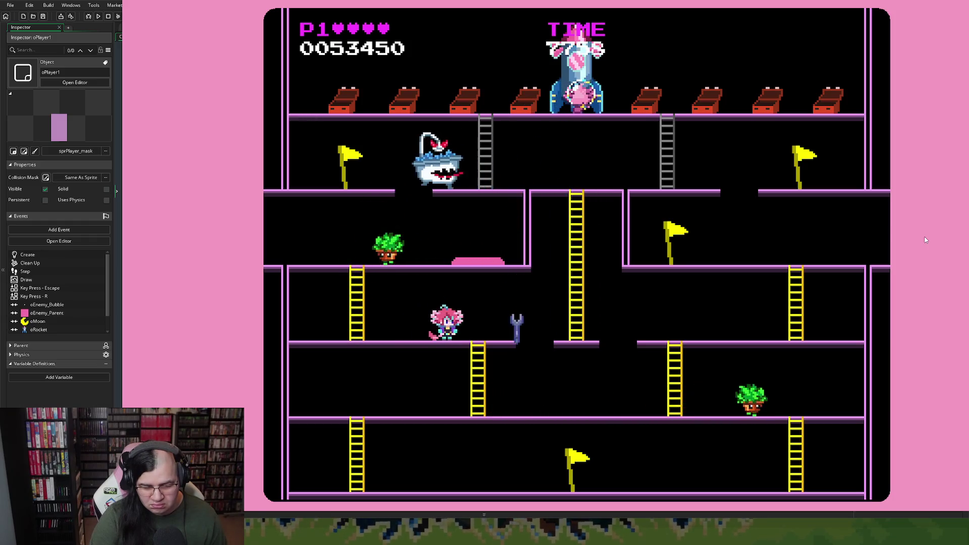
# Jump up, climb the central ladder into the room, then restart the stage at 0055550 points.
pyautogui.press('Right')
pyautogui.press('space')
pyautogui.press('Up')
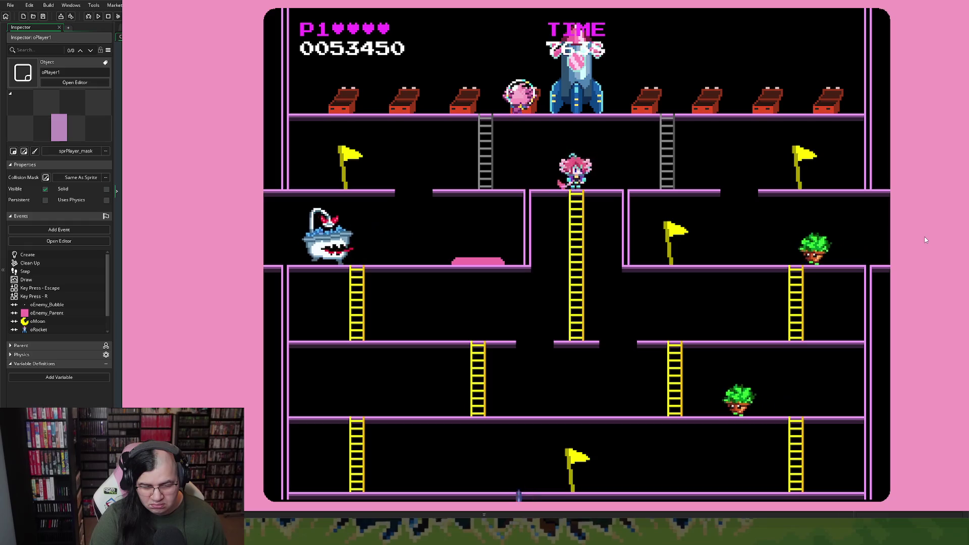
pyautogui.press('Right')
pyautogui.press('space')
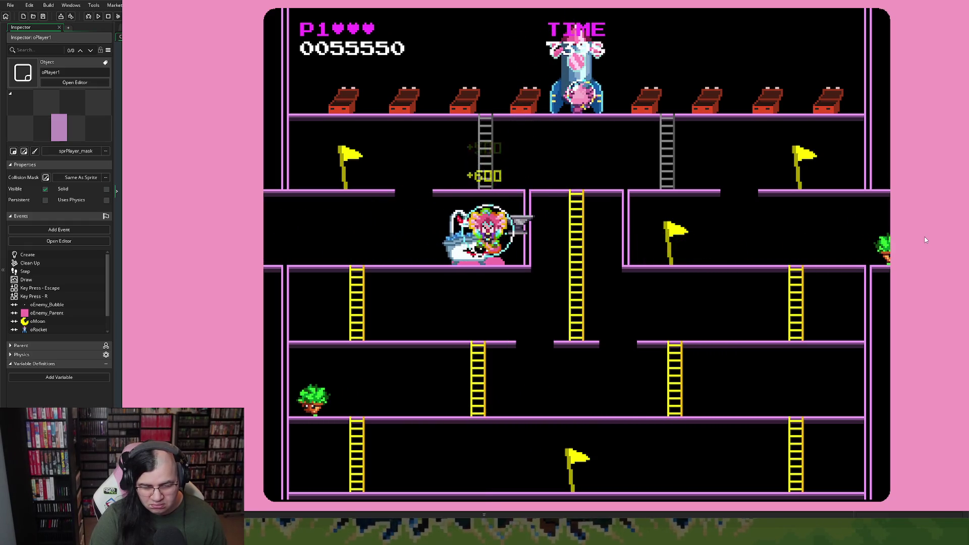
pyautogui.press('r')
pyautogui.press('Return')
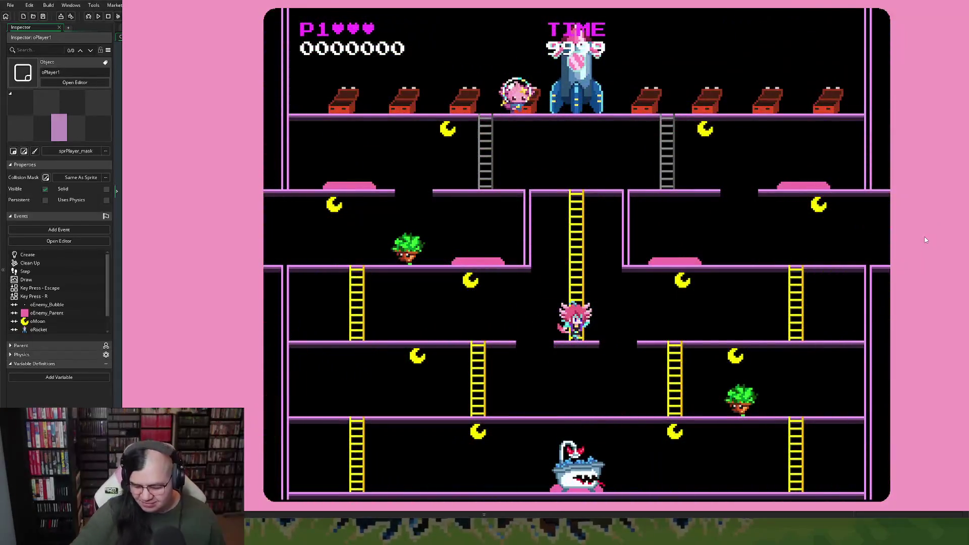
# Climb onto the upper platform, drop to the middle-right platform, then start the stage again.
pyautogui.press('Up')
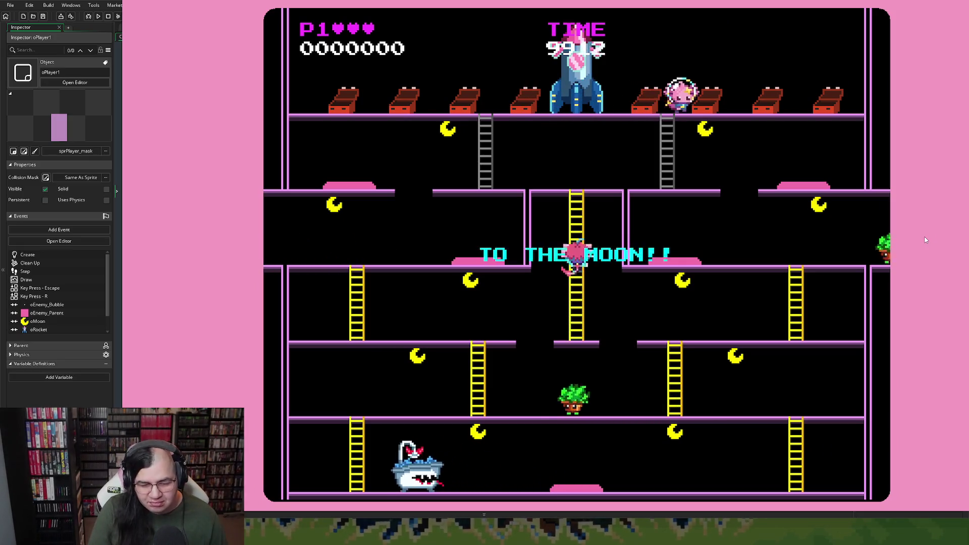
pyautogui.press('Up')
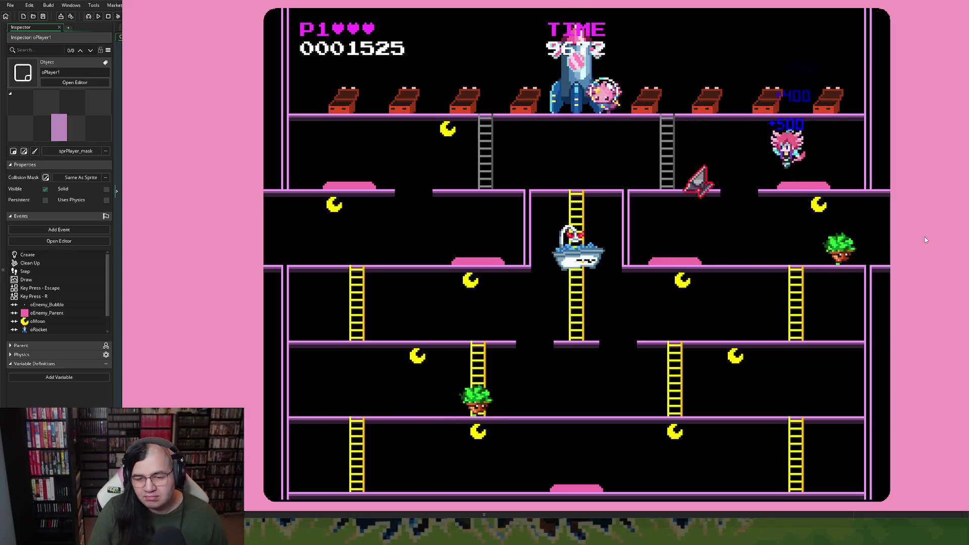
pyautogui.press('Left')
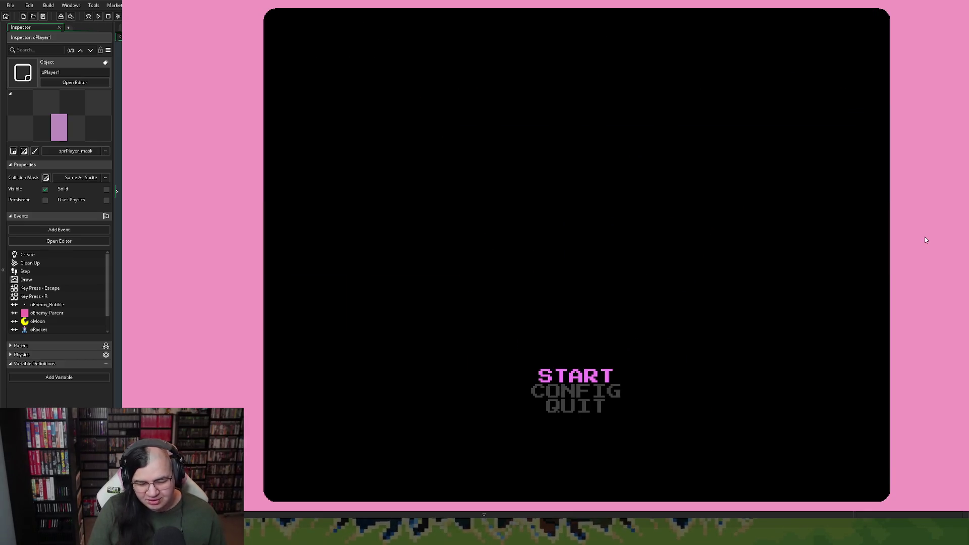
pyautogui.press('Return')
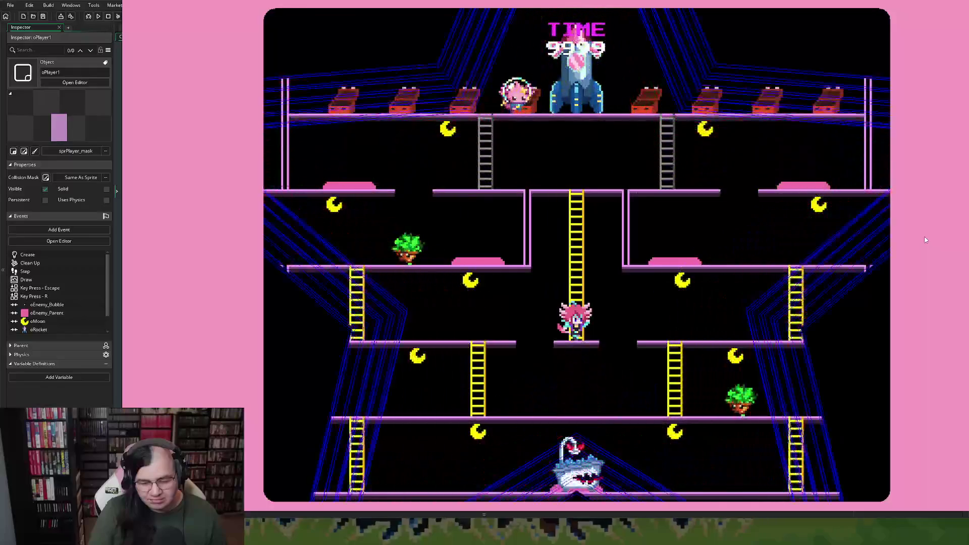
# Score along the upper and middle floors, descend to the bottom floor, and collect a moon.
pyautogui.press('Up')
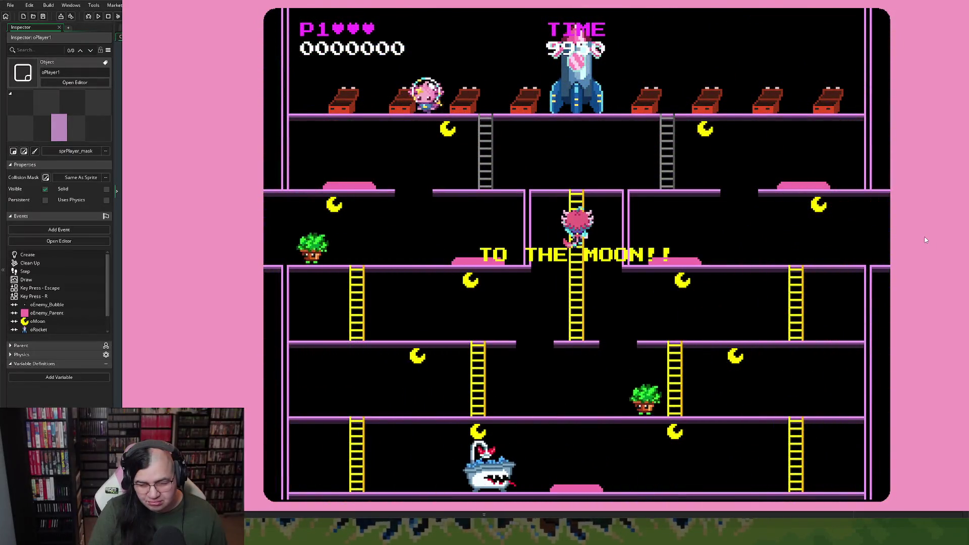
pyautogui.press('Right')
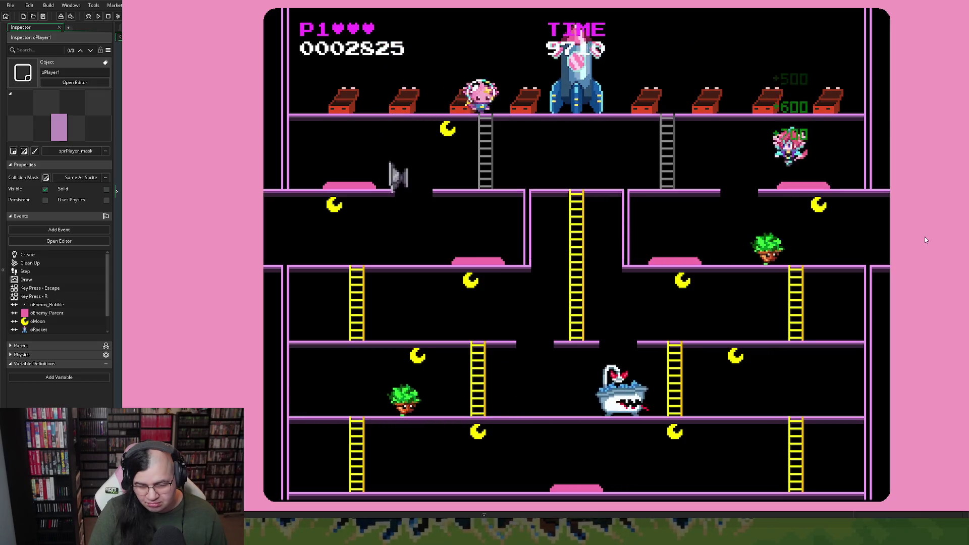
pyautogui.press('Left')
pyautogui.press('Left')
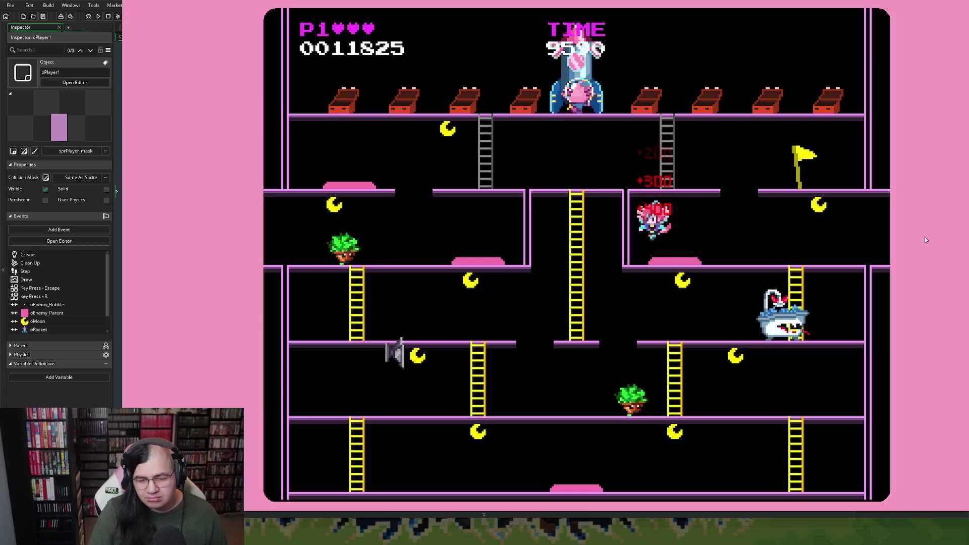
pyautogui.press('Right')
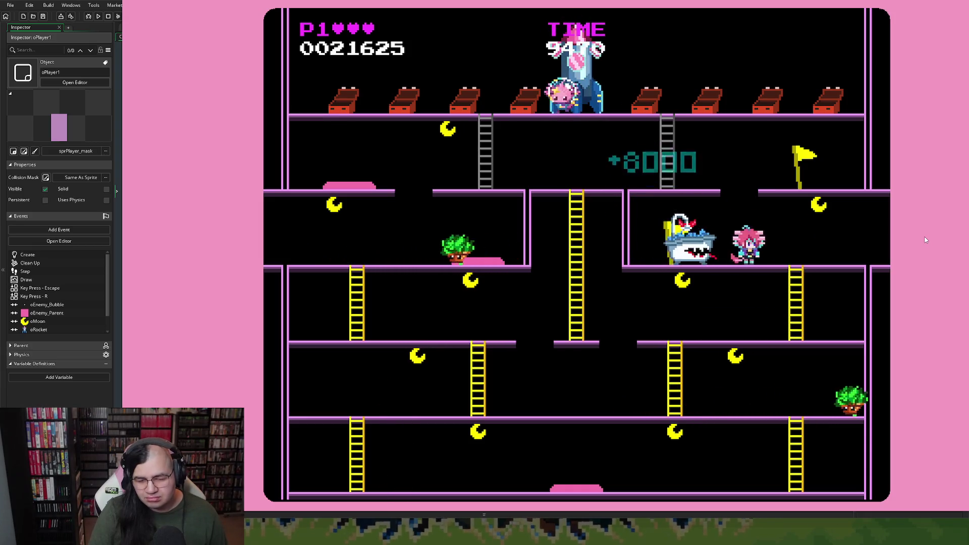
pyautogui.press('Down')
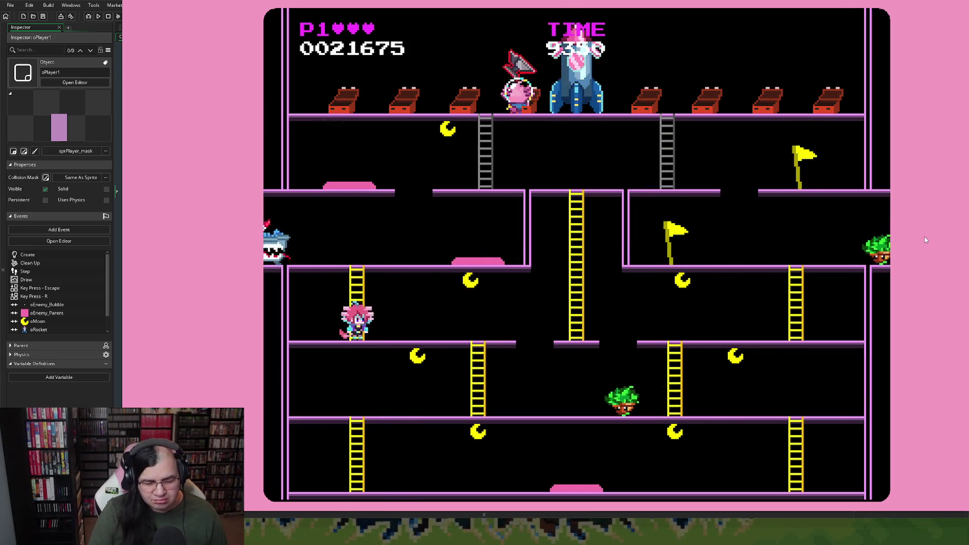
pyautogui.press('Right')
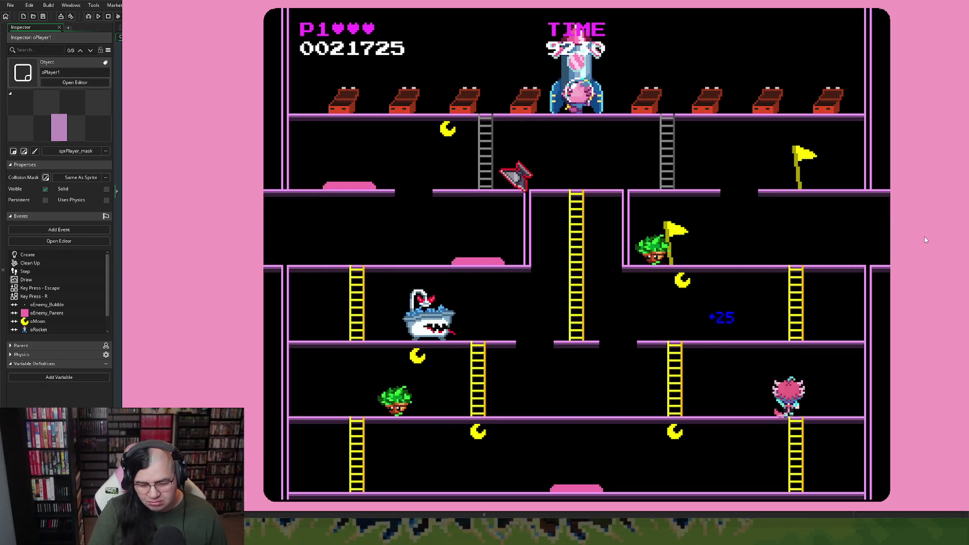
pyautogui.press('Left')
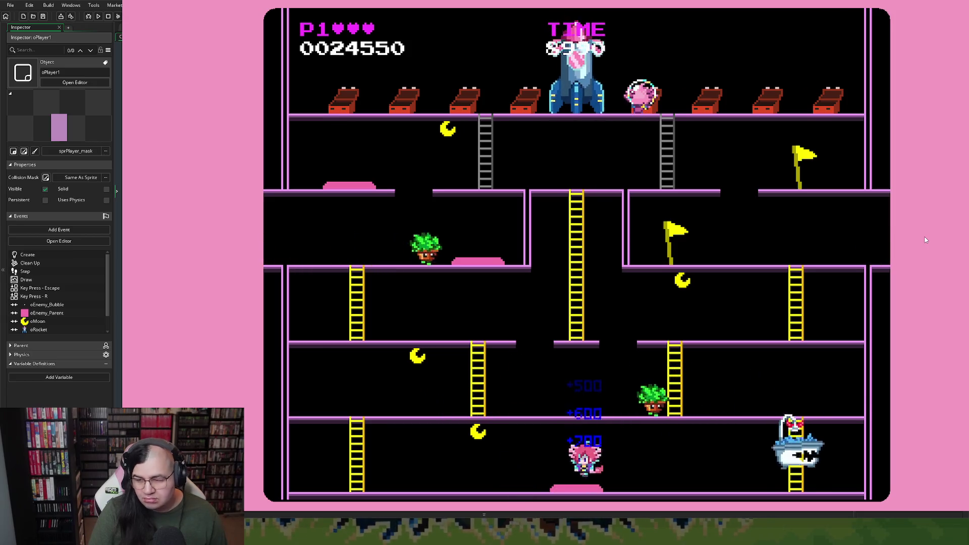
pyautogui.press('Left')
pyautogui.press('Up')
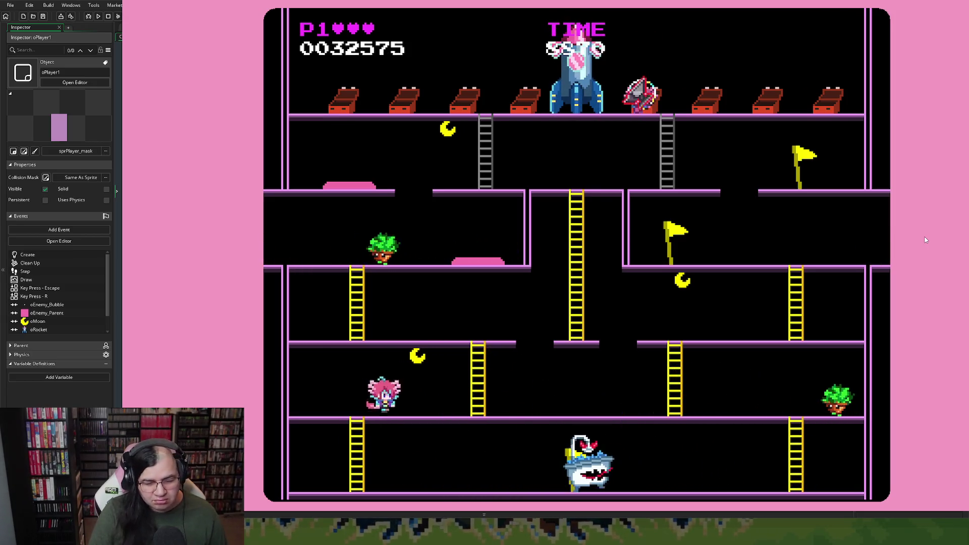
# Grab another moon, run the second and lower floors, then restart at 0053450 points.
pyautogui.press('Right')
pyautogui.press('Up')
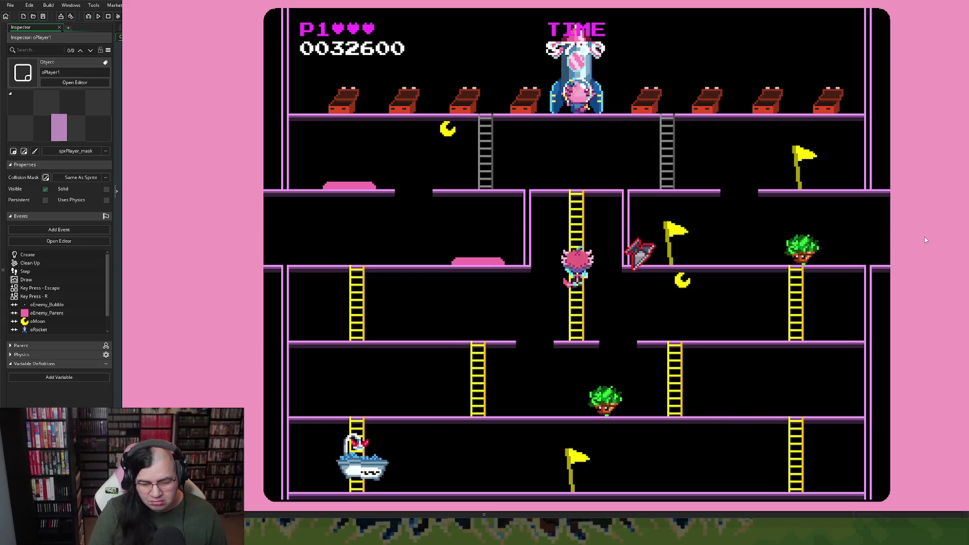
pyautogui.press('Left')
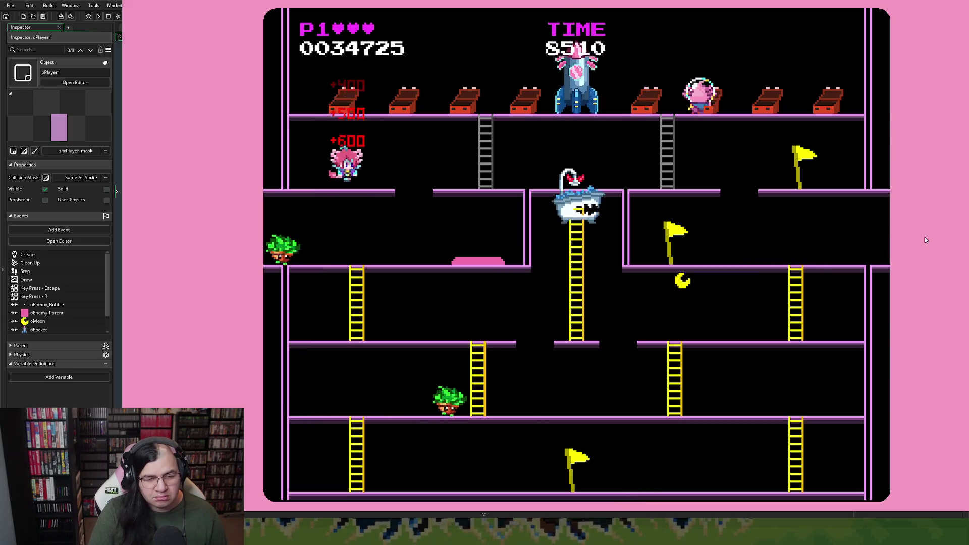
pyautogui.press('Down')
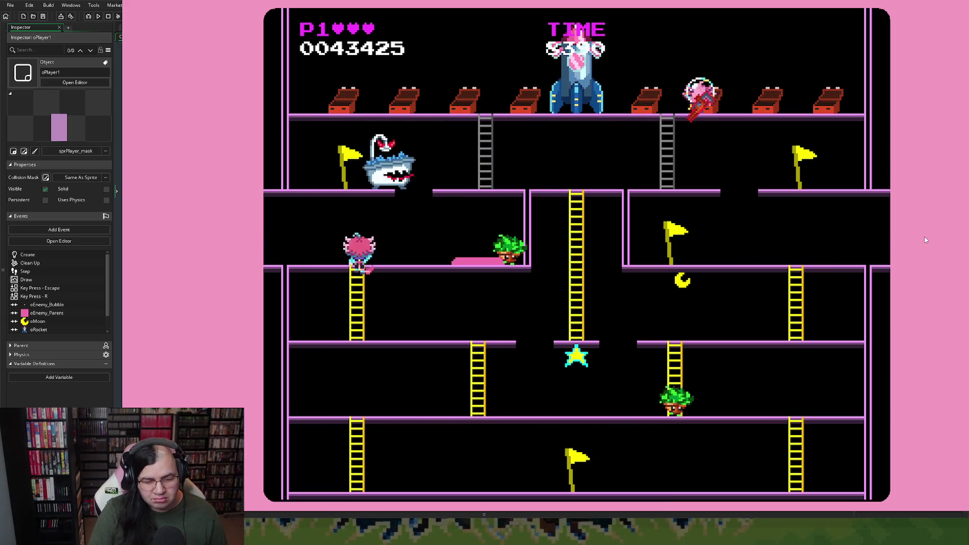
pyautogui.press('Right')
pyautogui.press('Right')
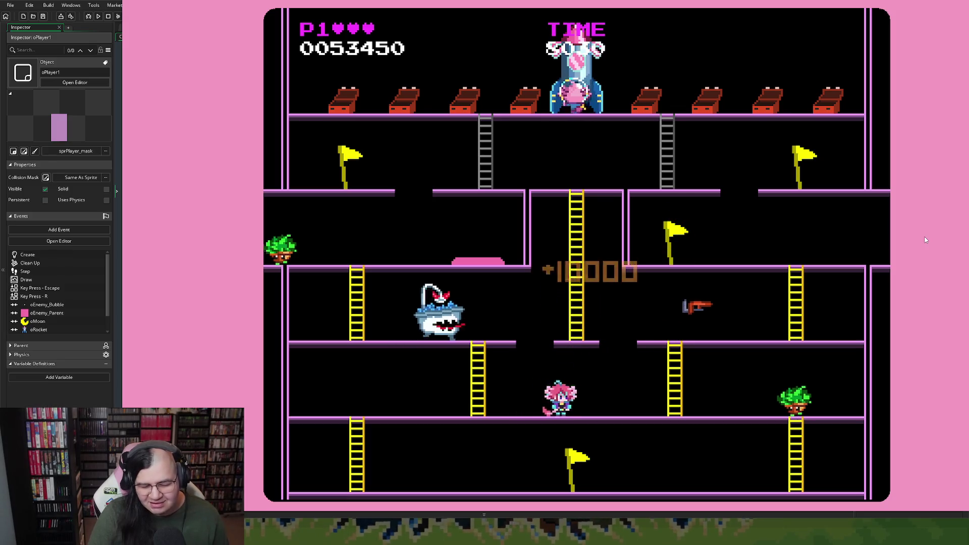
pyautogui.press('Escape')
pyautogui.press('Return')
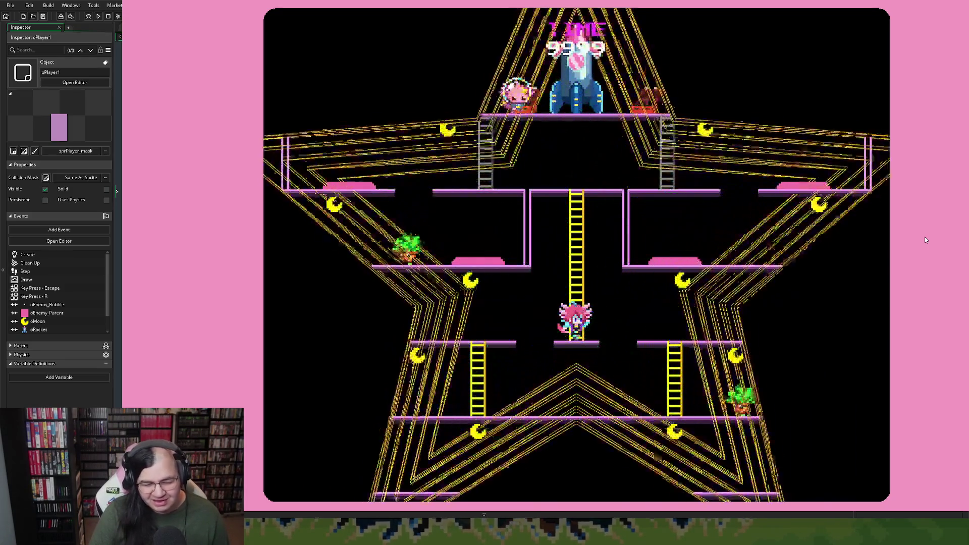
# Climb the central ladder, drop onto the pink platform, then wrap around and head down the right ladder.
pyautogui.press('Up')
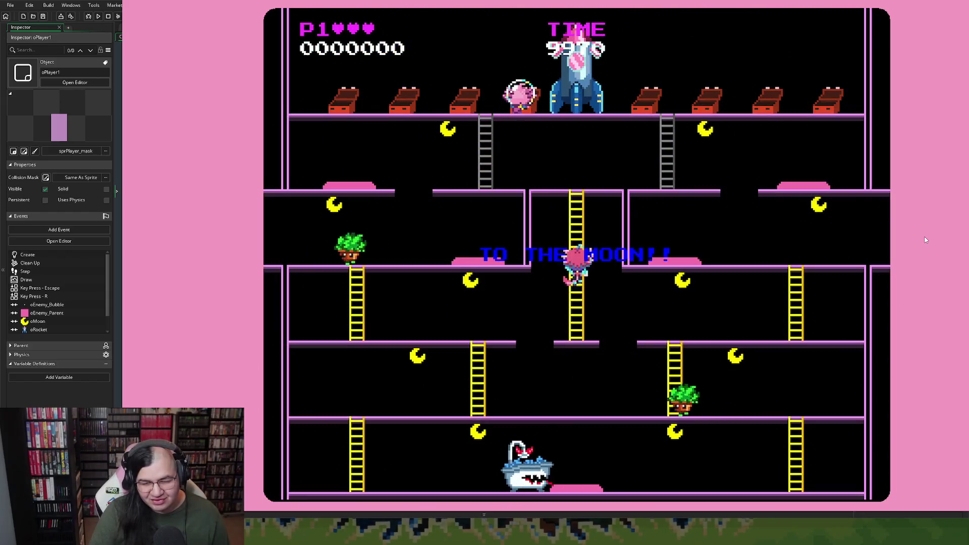
pyautogui.press('Right')
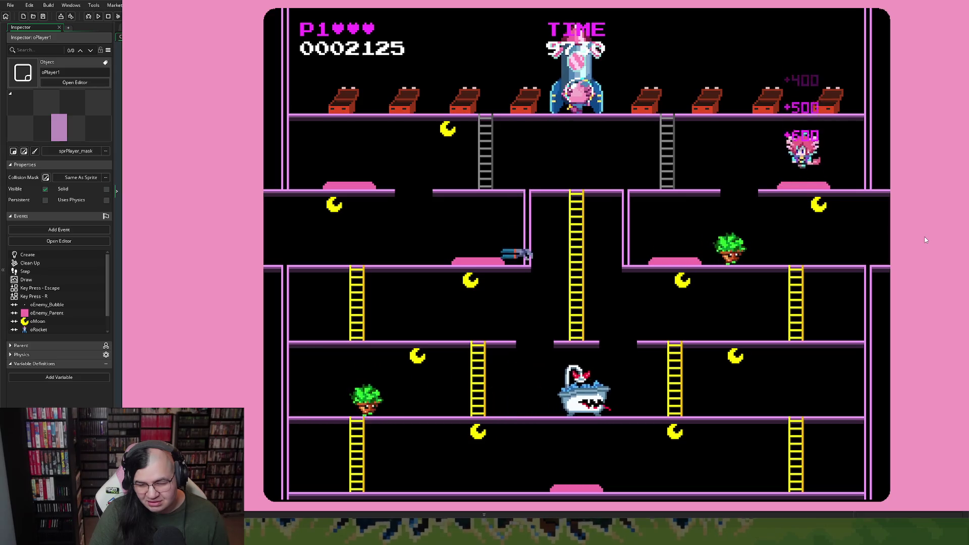
pyautogui.press('Left')
pyautogui.press('Left')
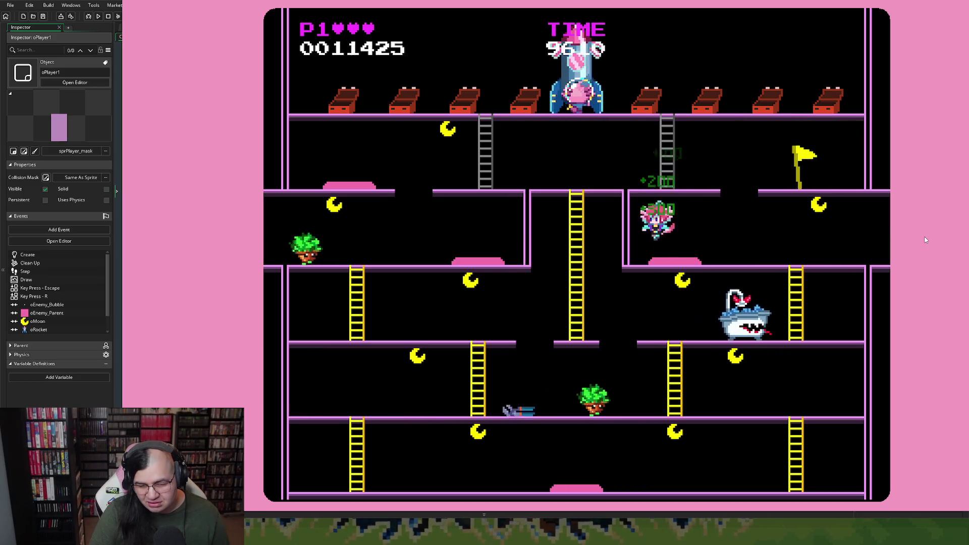
pyautogui.press('Left')
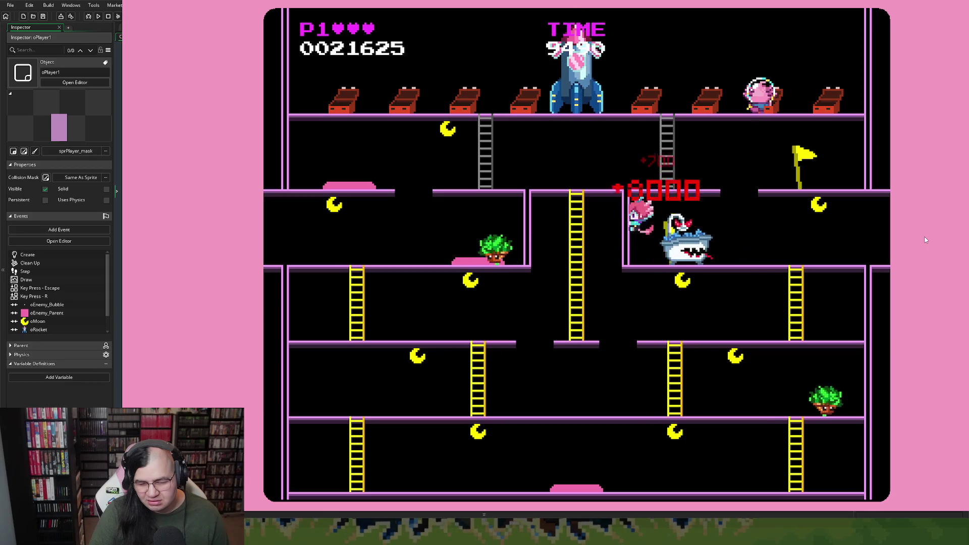
pyautogui.press('Right')
pyautogui.press('Down')
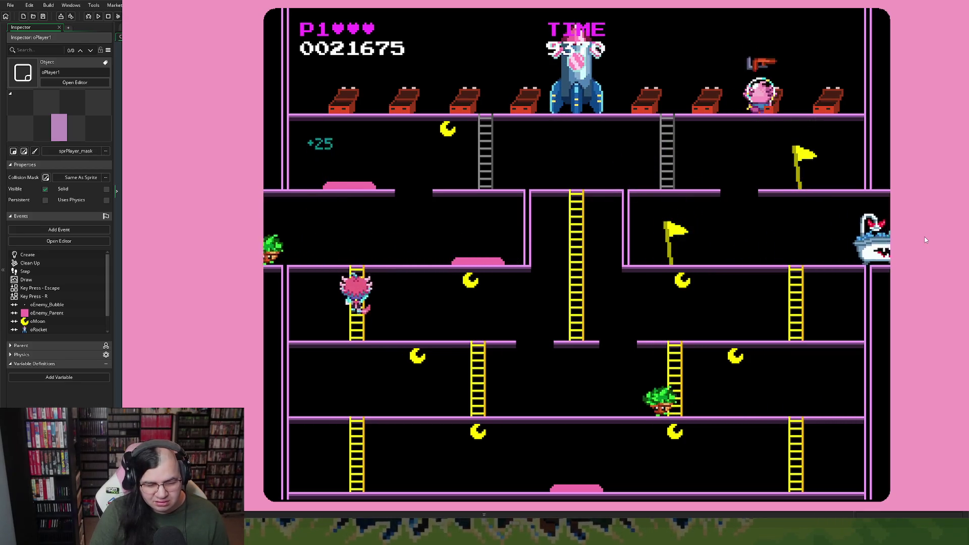
pyautogui.press('Right')
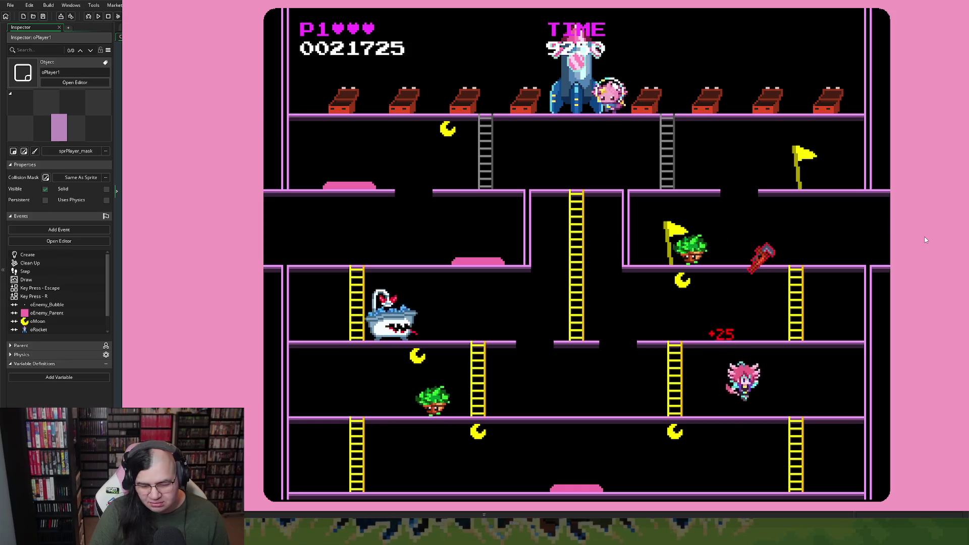
pyautogui.press('Down')
# Eat a moon, climb to the upper floor, pass the bathtub enemy, then restart at 0043425 points.
pyautogui.press('Left')
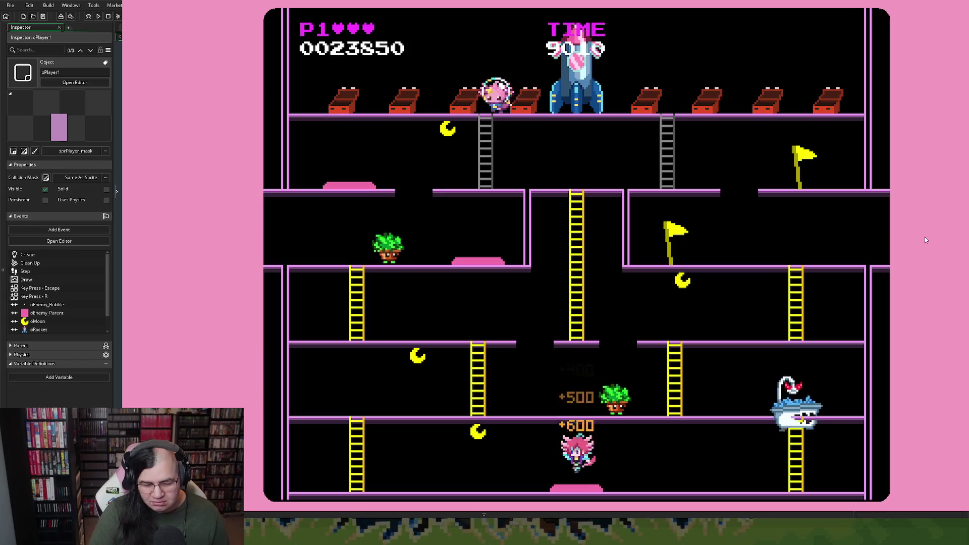
pyautogui.press('Left')
pyautogui.press('Up')
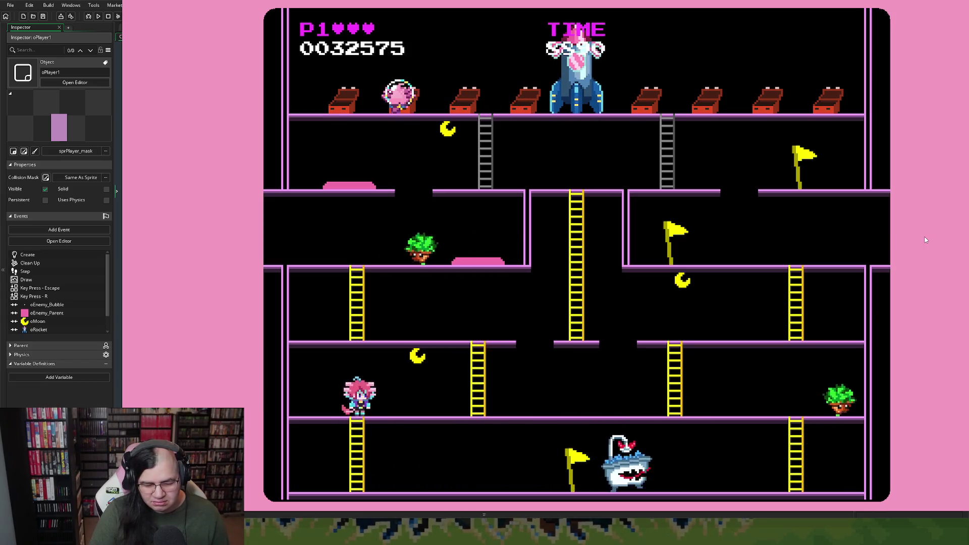
pyautogui.press('Up')
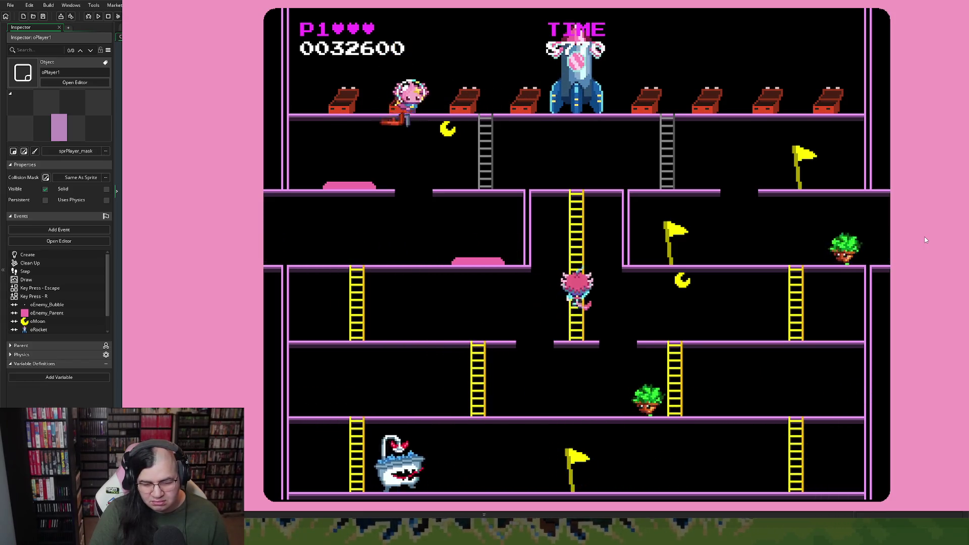
pyautogui.press('Left')
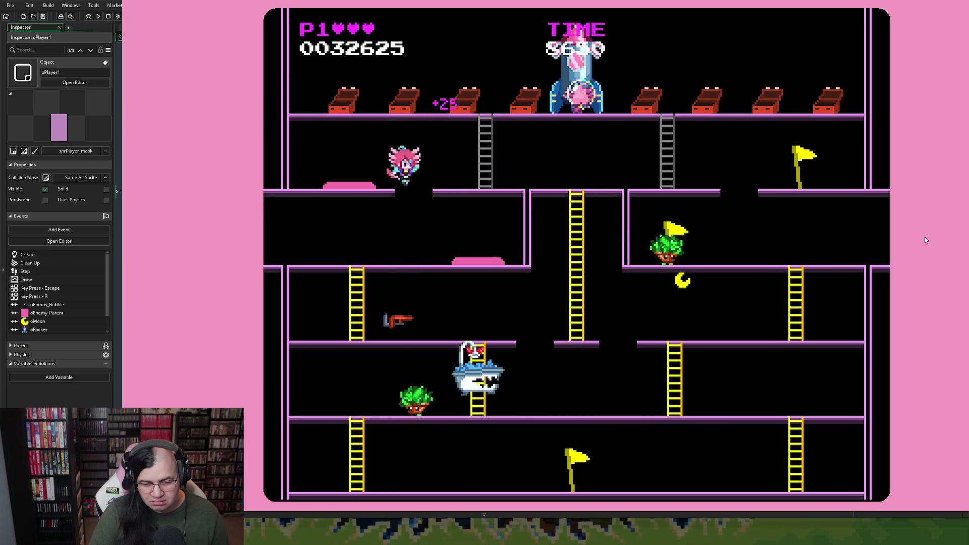
pyautogui.press('Right')
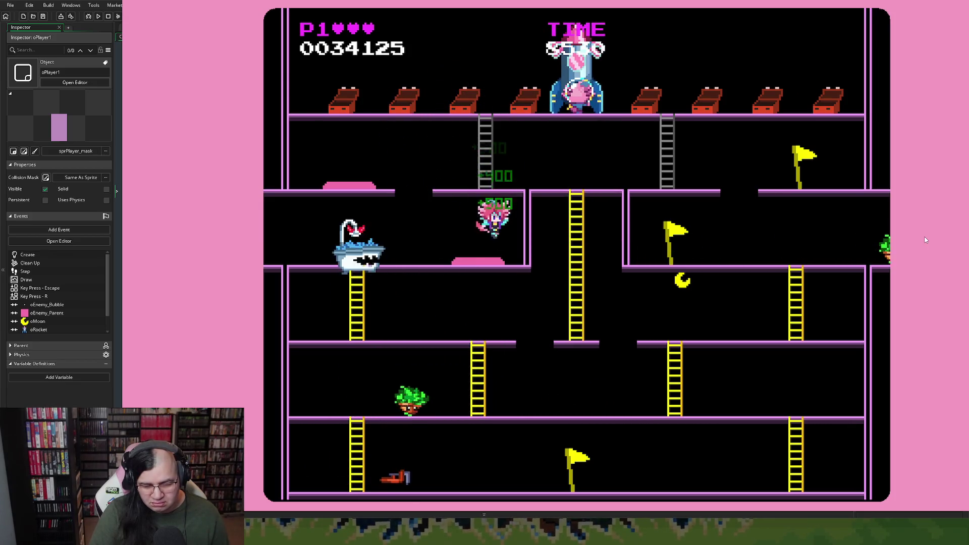
pyautogui.press('Left')
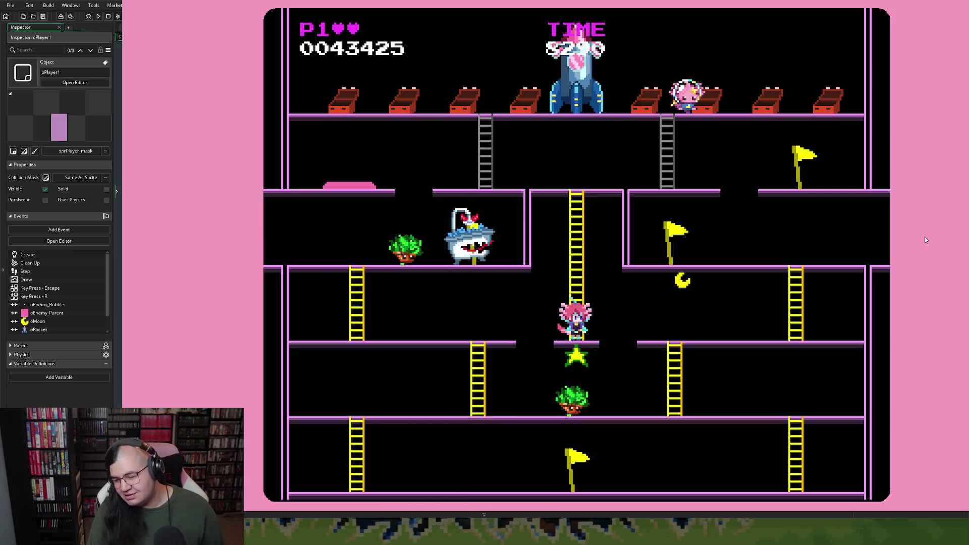
pyautogui.press('Escape')
pyautogui.press('Return')
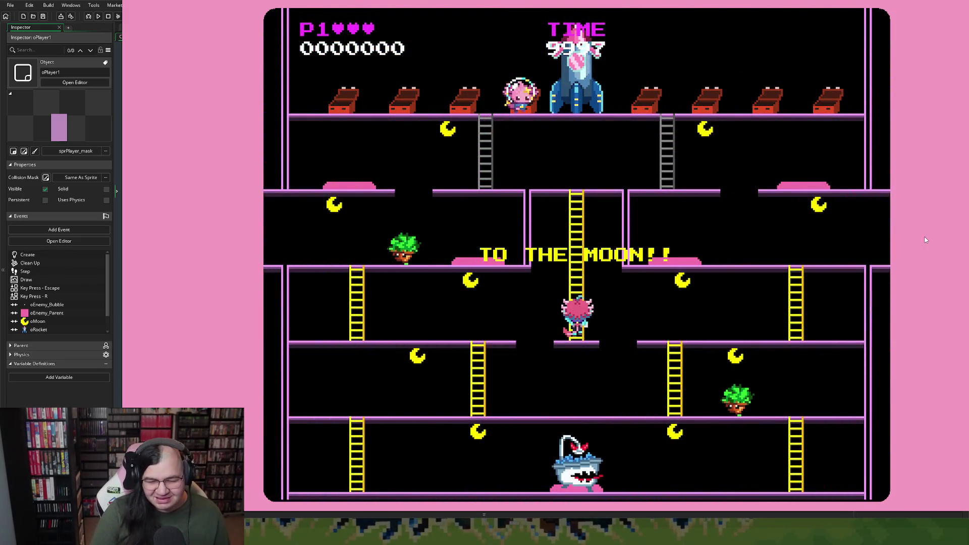
# Grab moons on the upper and next levels, then restart the stage at 0021675 points.
pyautogui.press('Up')
pyautogui.press('Right')
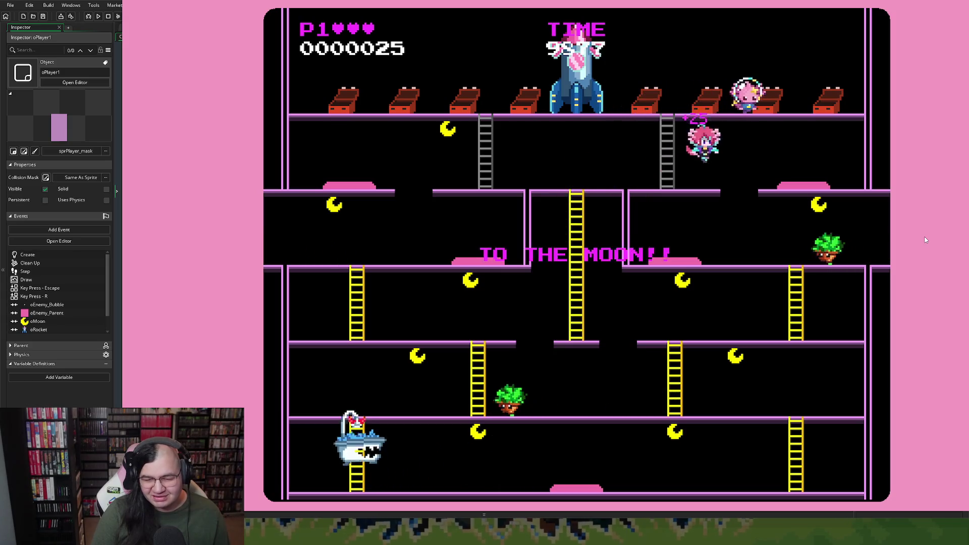
pyautogui.press('Right')
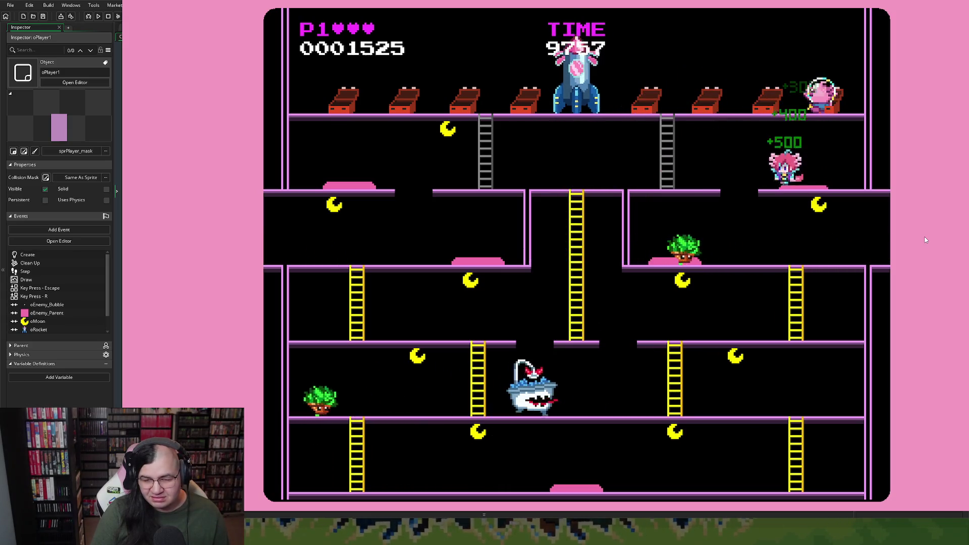
pyautogui.press('Left')
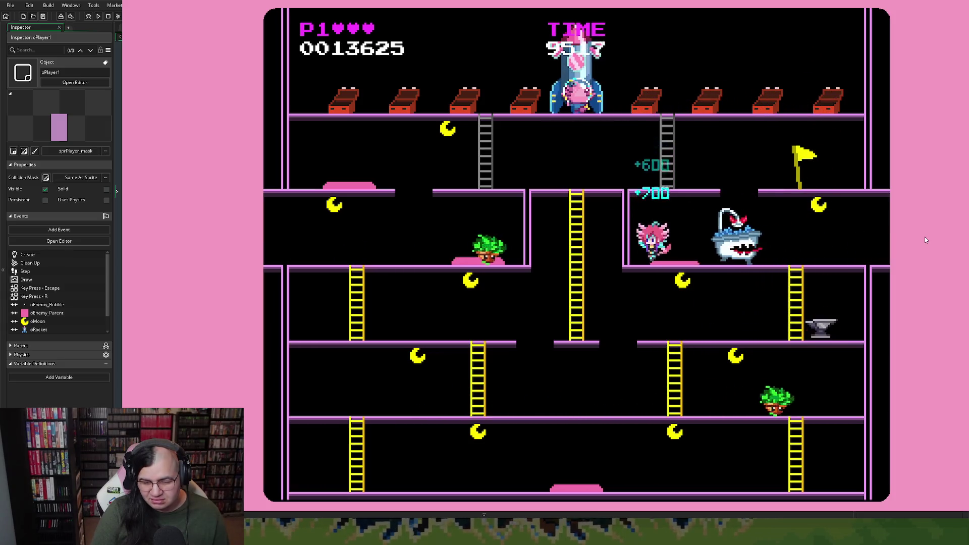
pyautogui.press('Right')
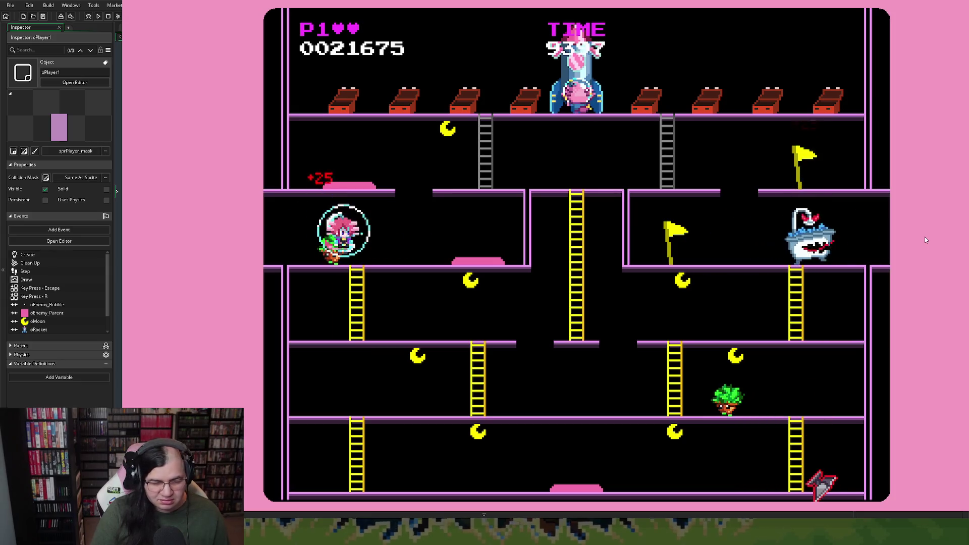
pyautogui.press('Escape')
pyautogui.press('Return')
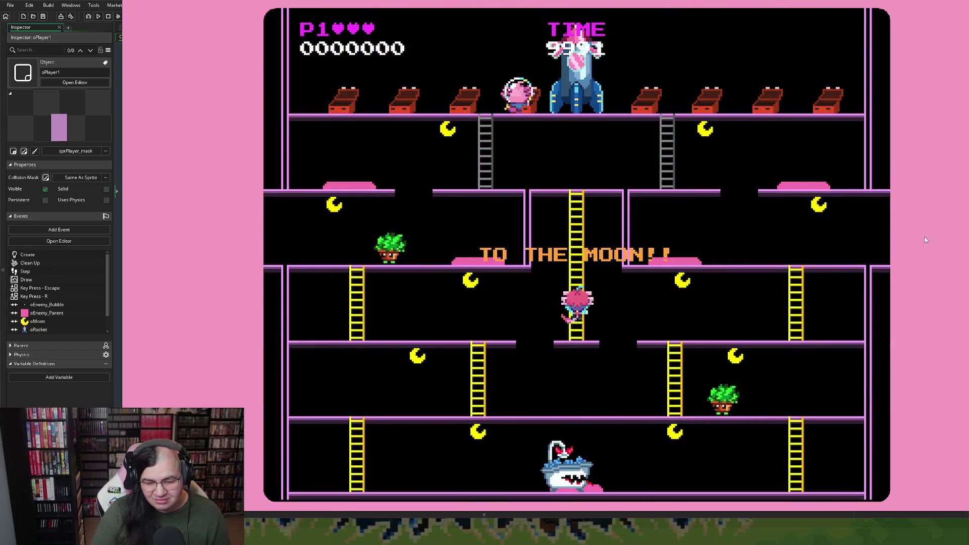
# Get past the bathtub enemy, grab the last moon and finish Neptune with MISSION 1 SUCCESS! at 0070368.
pyautogui.press('Right')
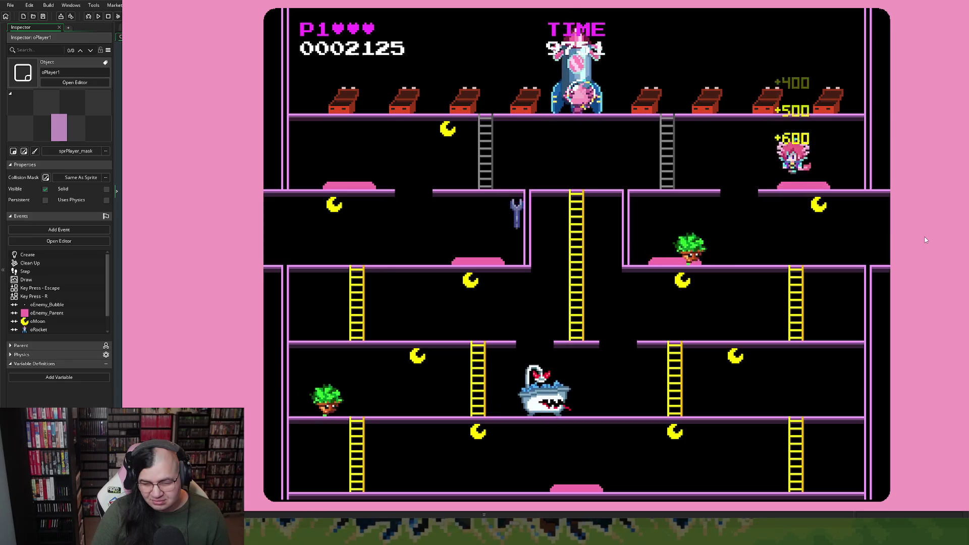
pyautogui.press('Left')
pyautogui.press('space')
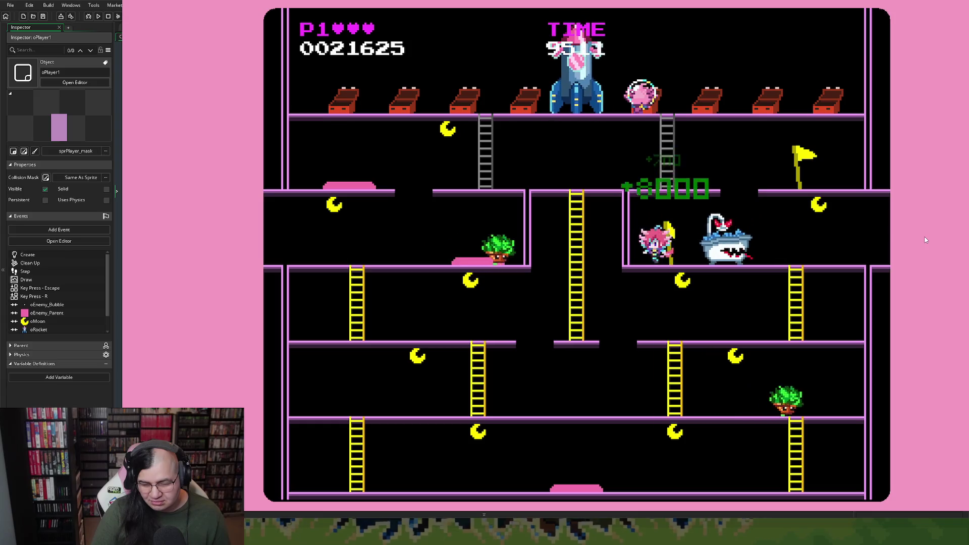
pyautogui.press('Right')
pyautogui.press('Right')
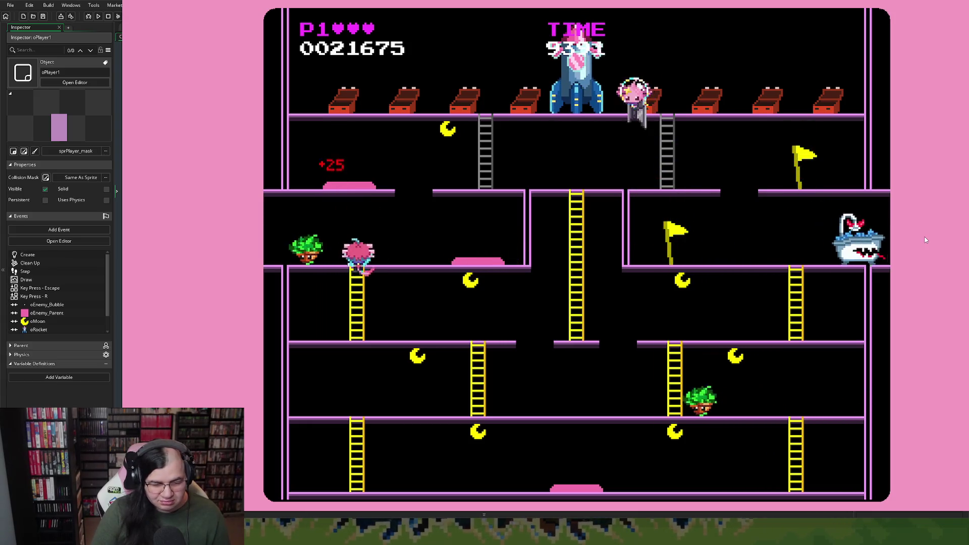
pyautogui.press('Down')
pyautogui.press('Right')
pyautogui.press('space')
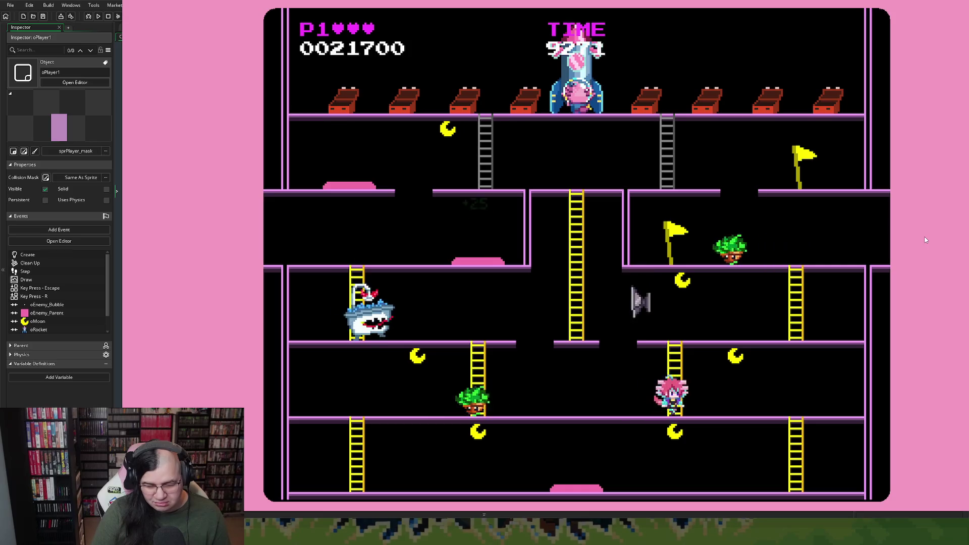
pyautogui.press('Right')
pyautogui.press('Left')
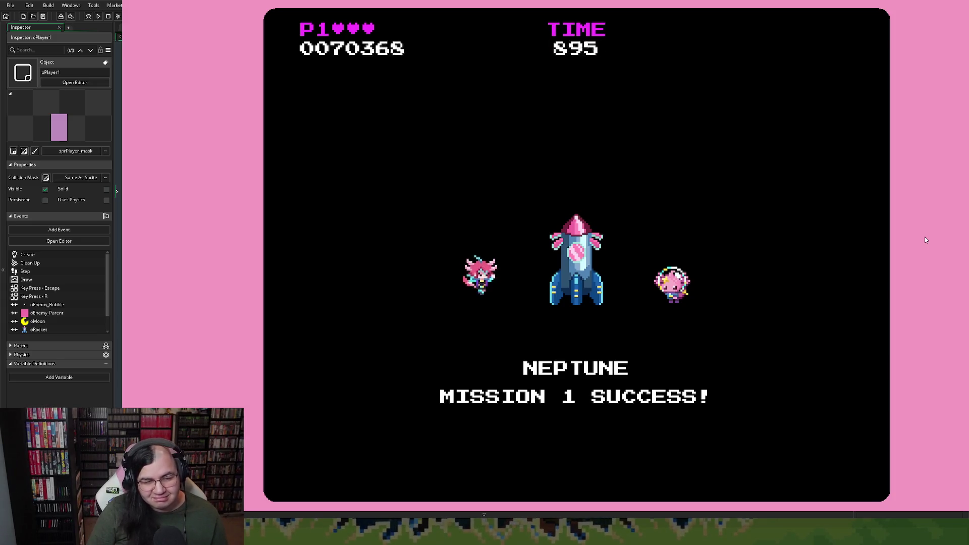
# Start a new game, attack enemies, take the rocket bonus and run the bottom floor for +8000.
pyautogui.press('r')
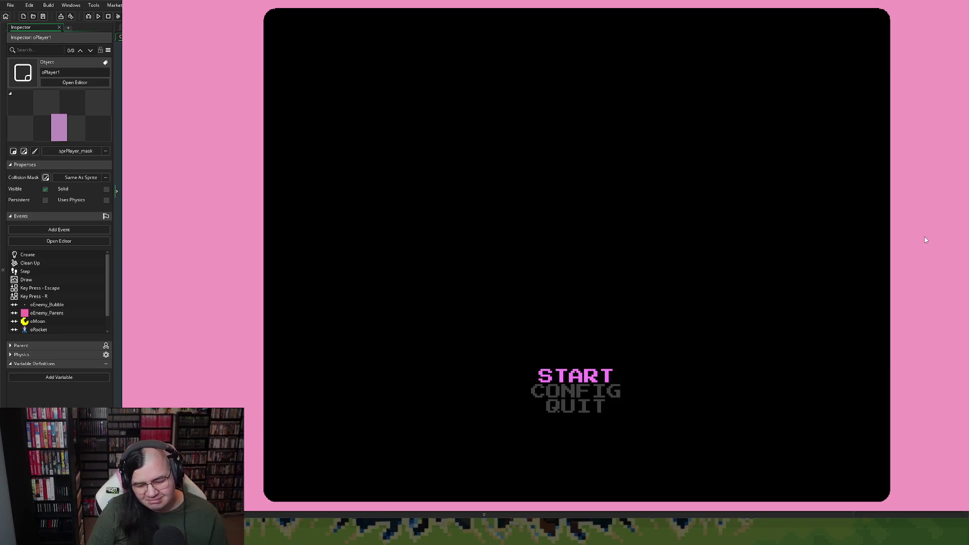
pyautogui.press('Return')
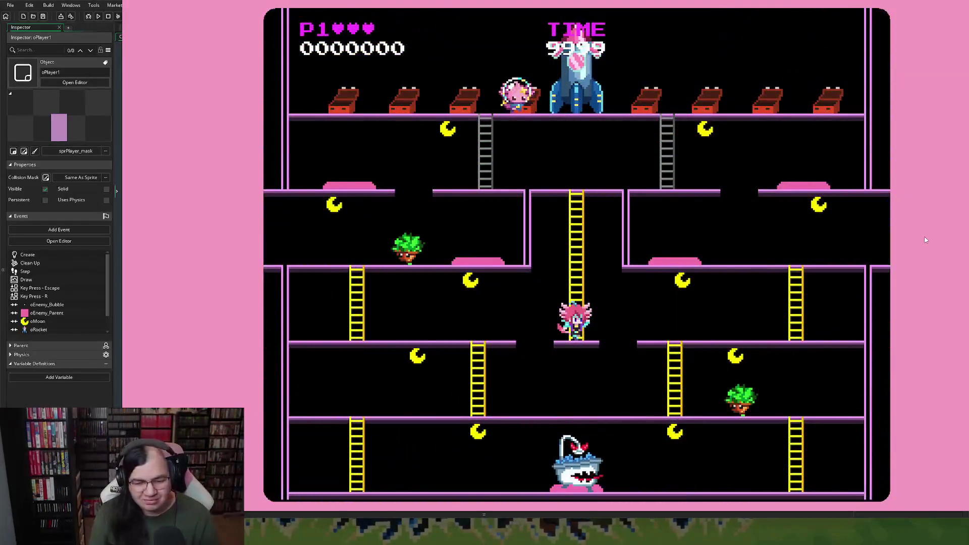
pyautogui.press('Left')
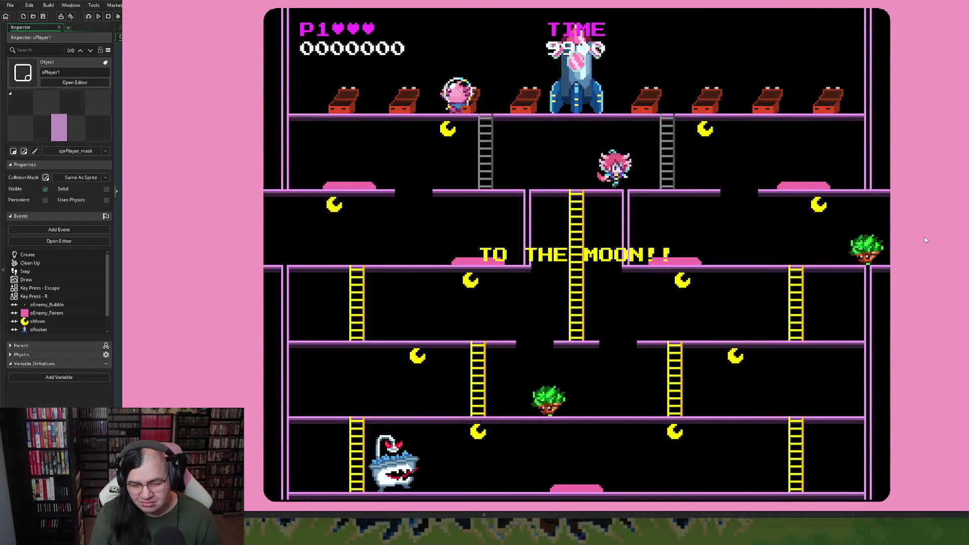
pyautogui.press('space')
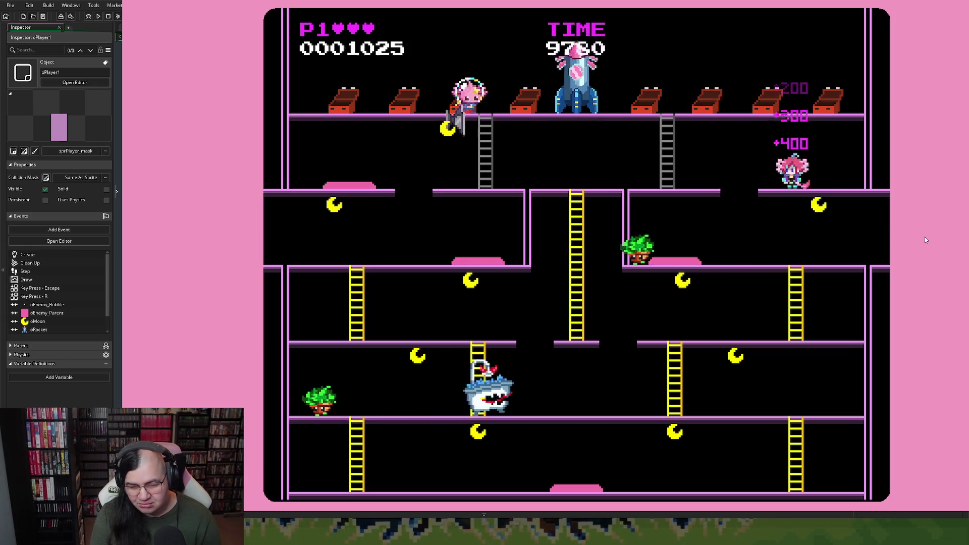
pyautogui.press('Right')
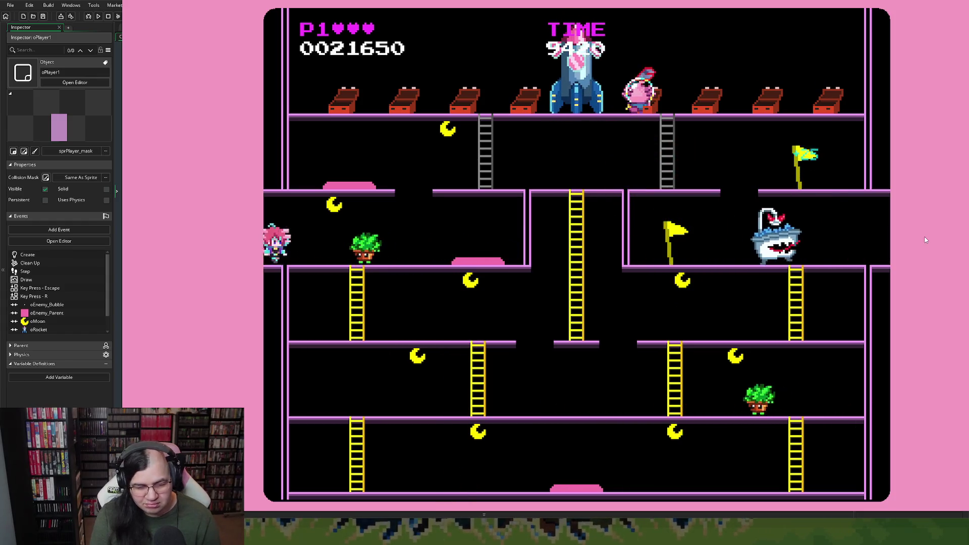
pyautogui.press('Right')
pyautogui.press('Right')
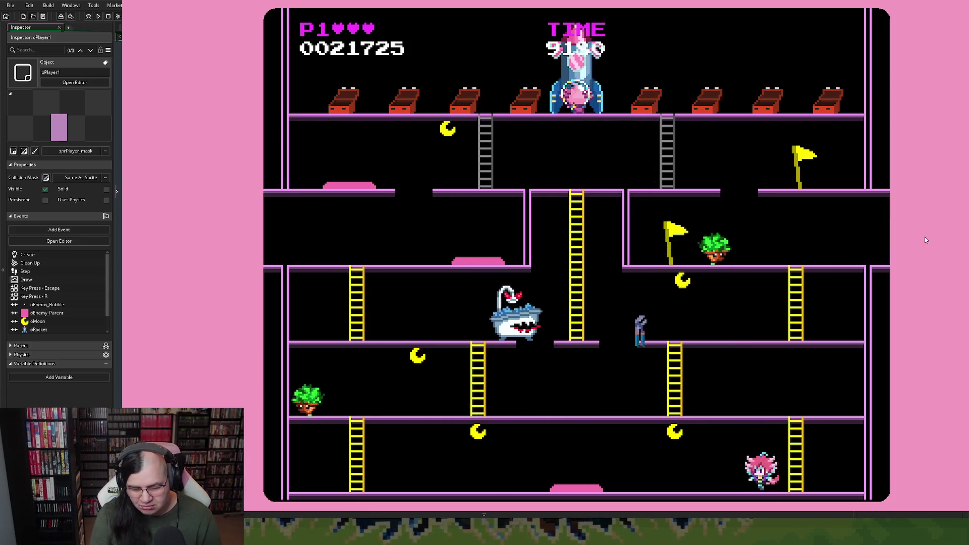
pyautogui.press('Left')
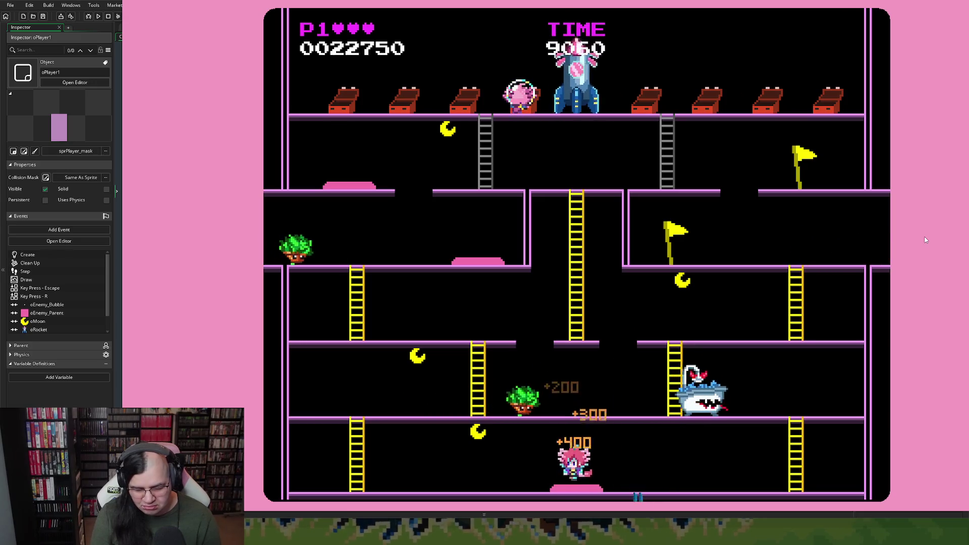
pyautogui.press('Left')
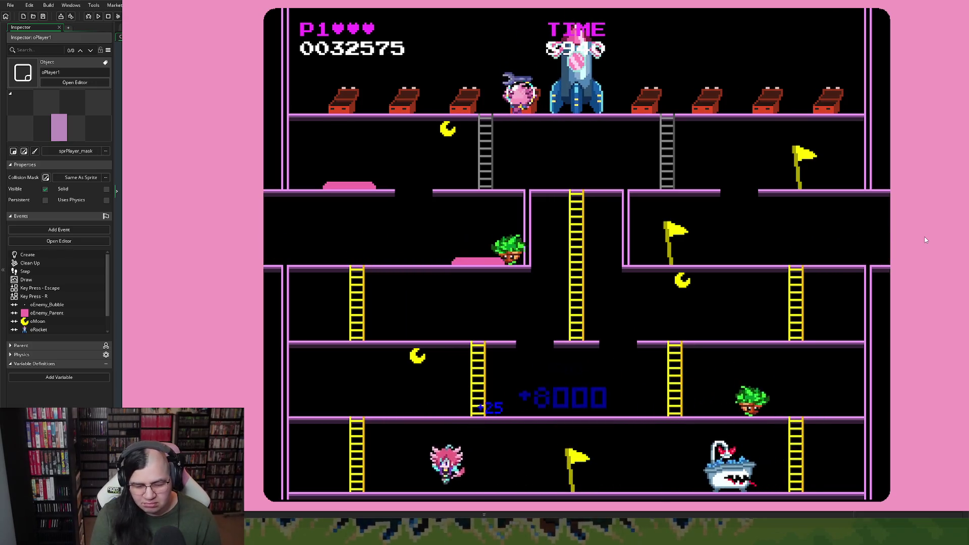
# Climb the middle ladder for a moon, pass the bathtub enemy, then restart at 0043425 points.
pyautogui.press('Up')
pyautogui.press('Right')
pyautogui.press('Up')
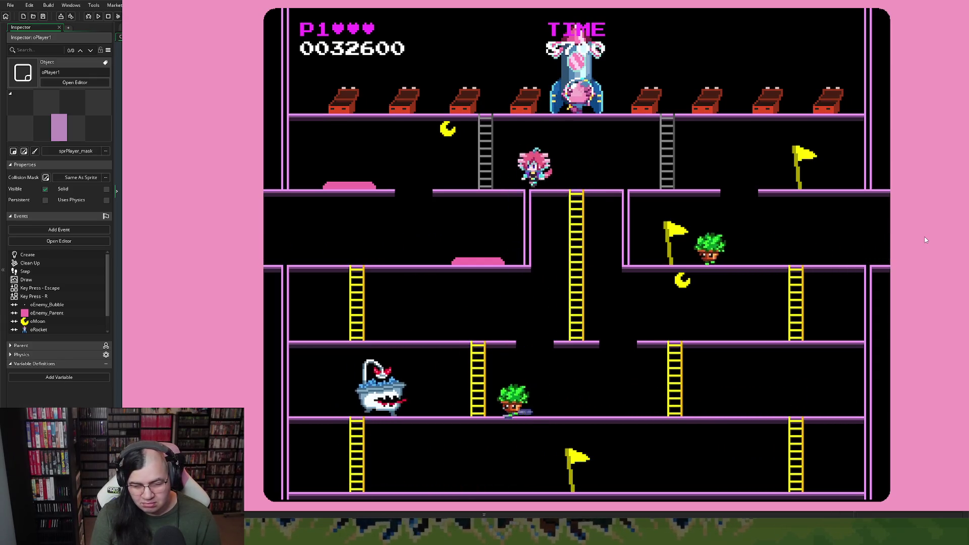
pyautogui.press('Left')
pyautogui.press('Right')
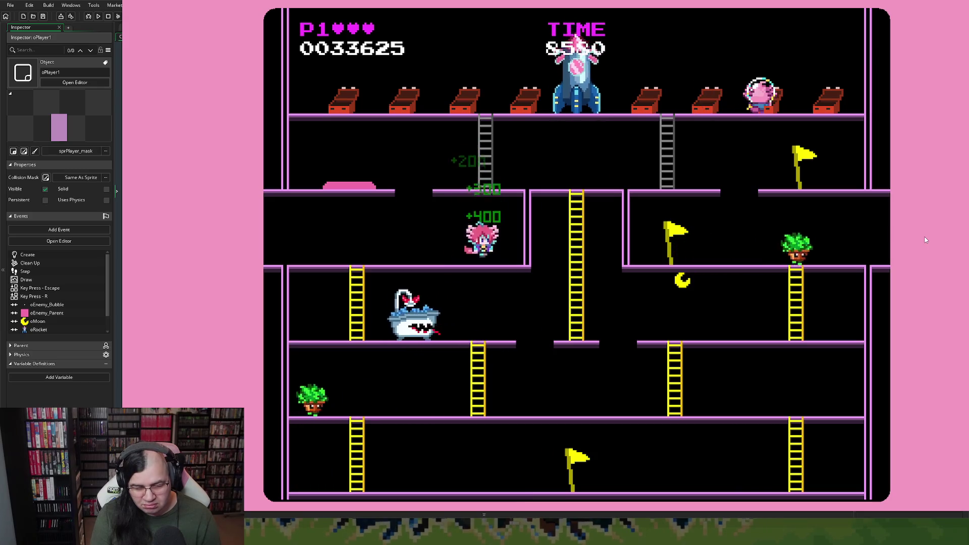
pyautogui.press('Left')
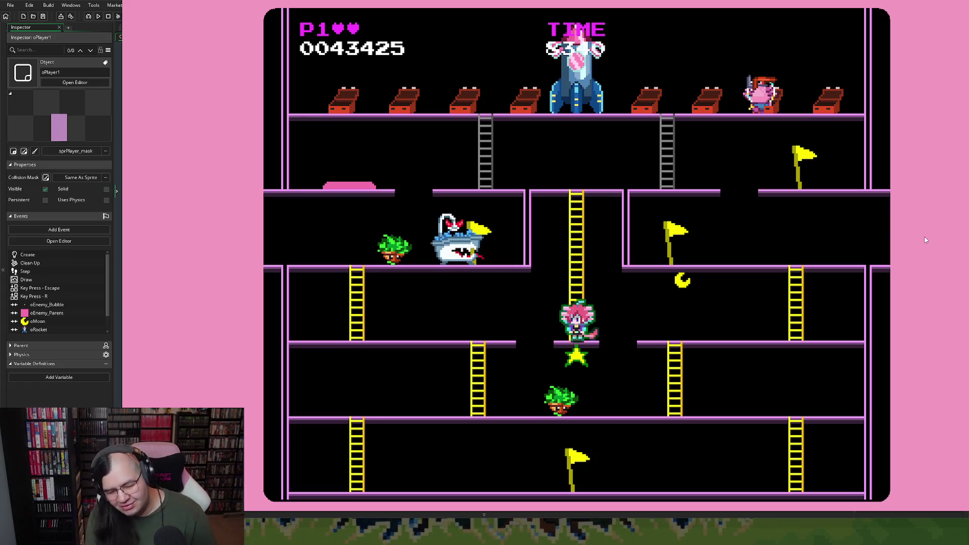
pyautogui.press('Escape')
pyautogui.press('Return')
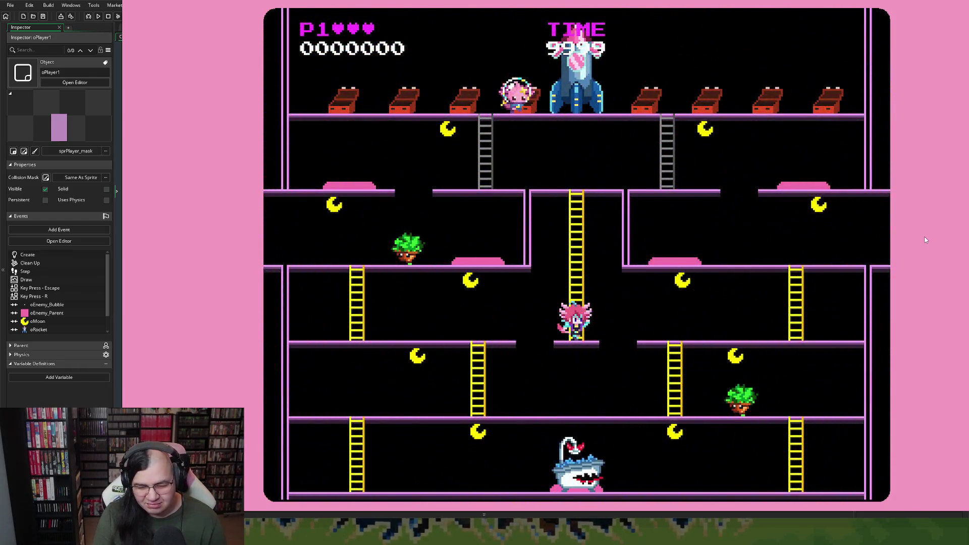
pyautogui.press('Up')
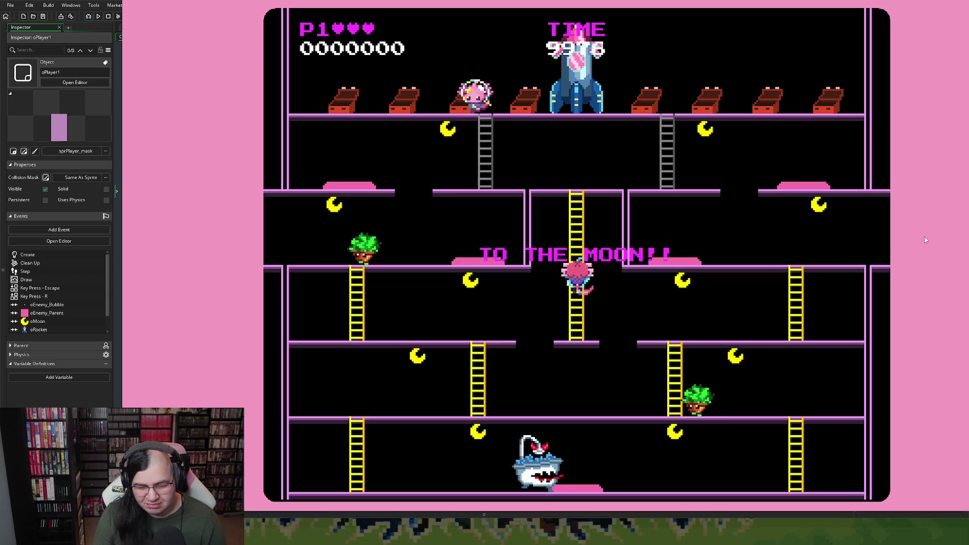
pyautogui.press('Right')
pyautogui.press('Up')
pyautogui.press('Right')
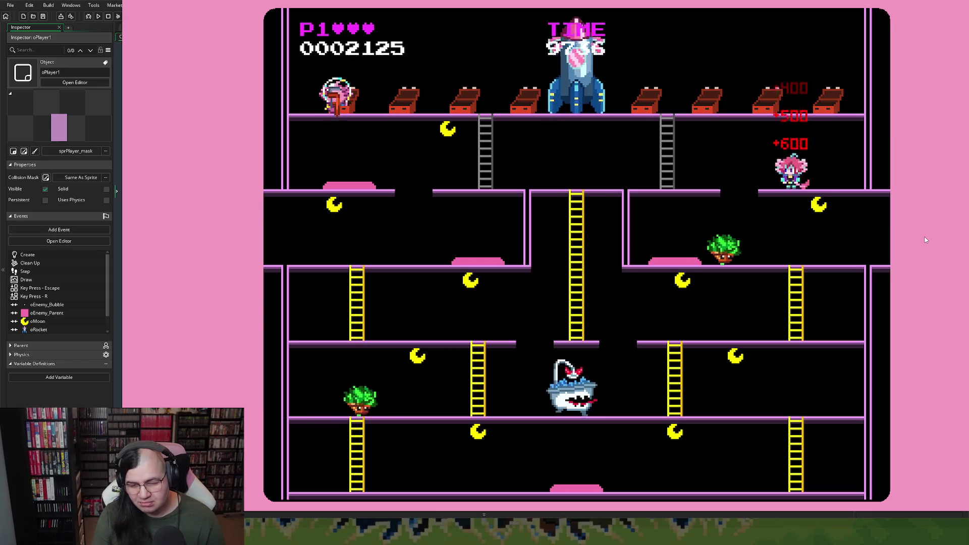
pyautogui.press('Left')
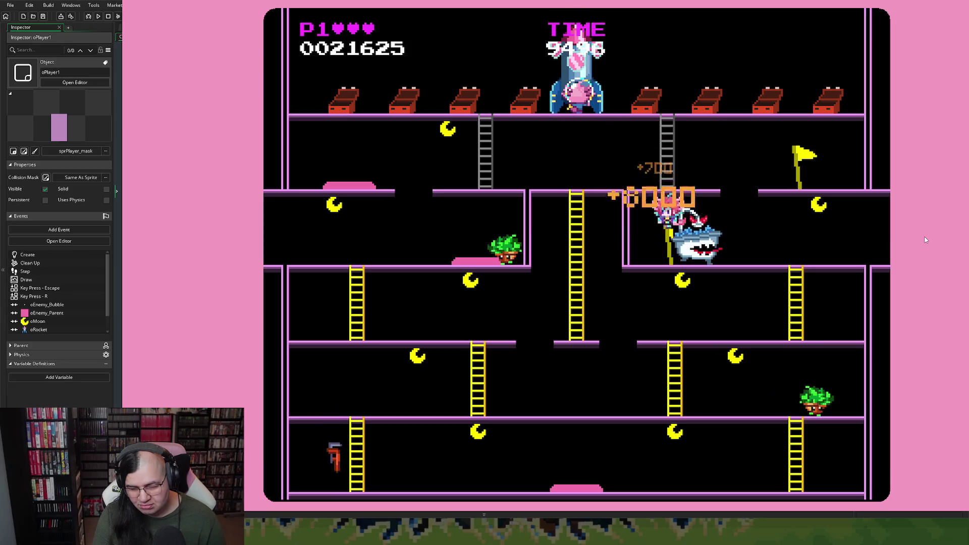
pyautogui.press('Right')
pyautogui.press('Down')
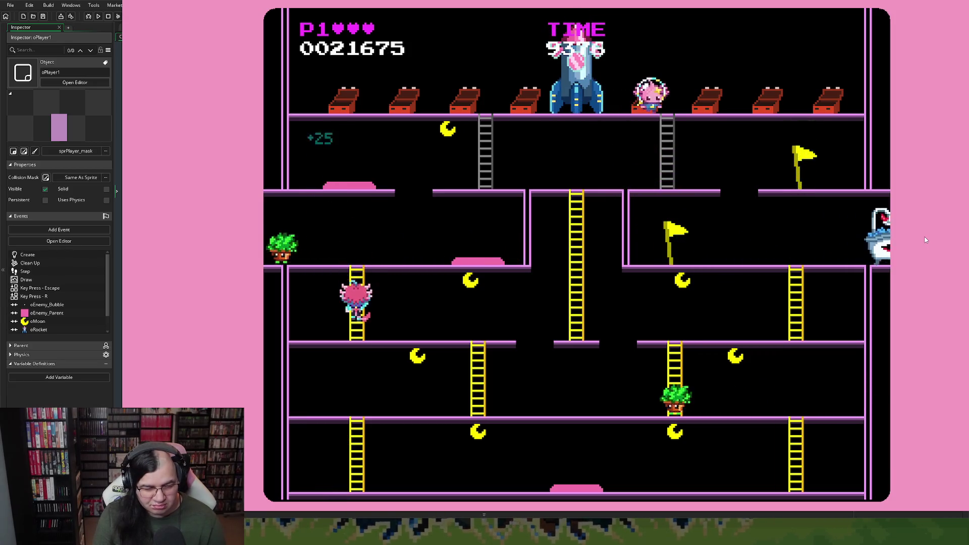
pyautogui.press('Right')
pyautogui.press('Right')
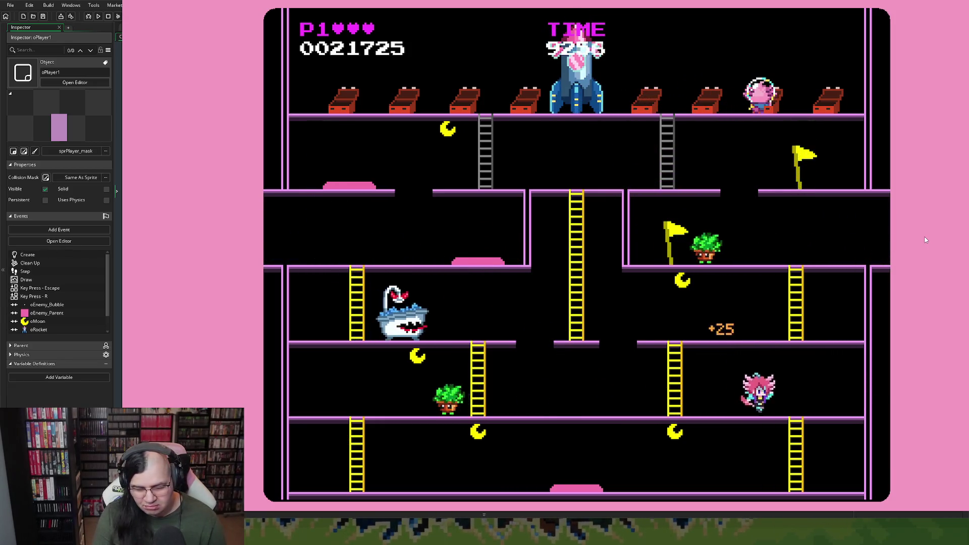
pyautogui.press('Left')
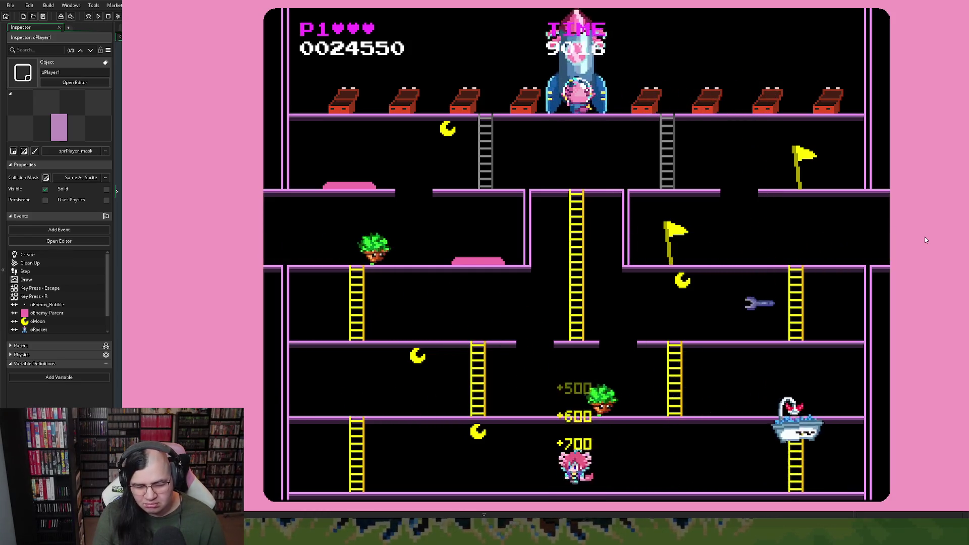
pyautogui.press('Left')
pyautogui.press('Up')
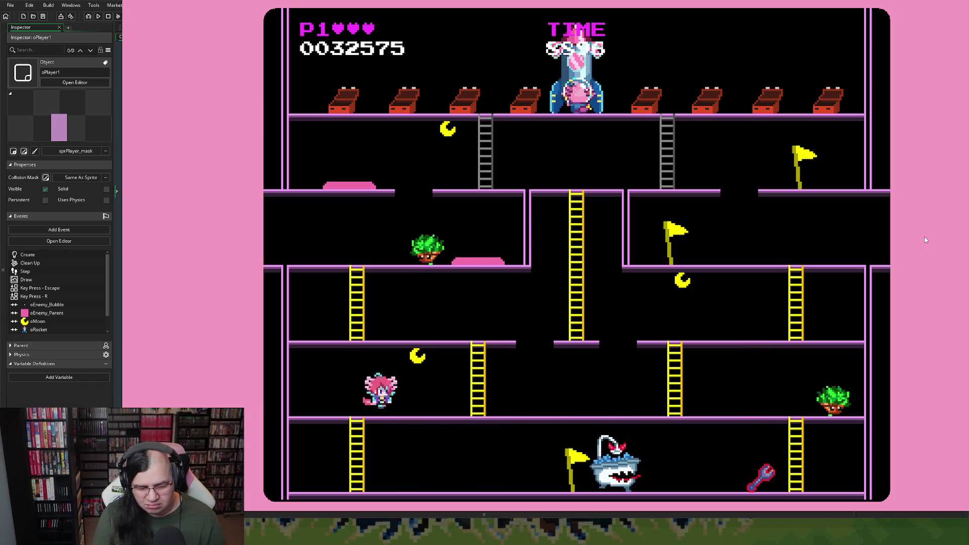
pyautogui.press('Right')
pyautogui.press('Up')
pyautogui.press('Right')
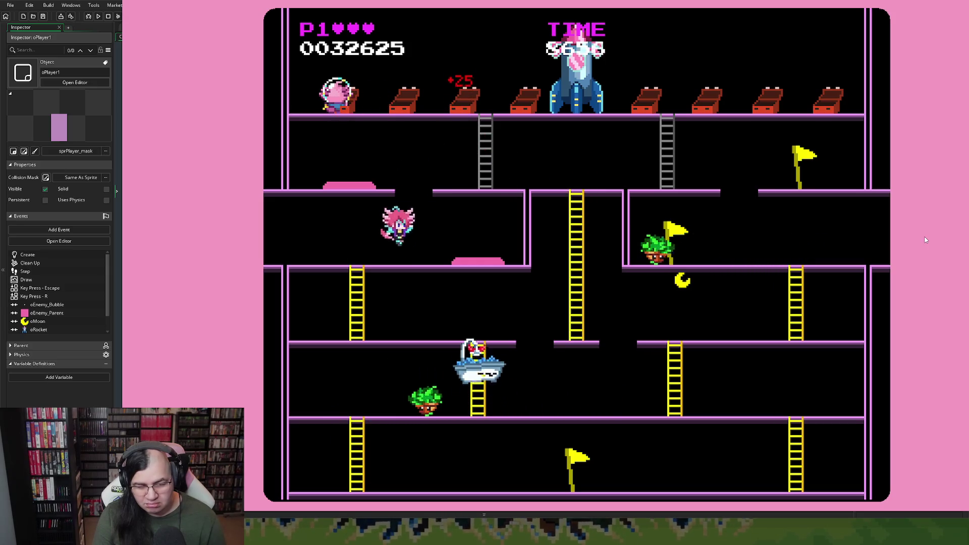
pyautogui.press('Right')
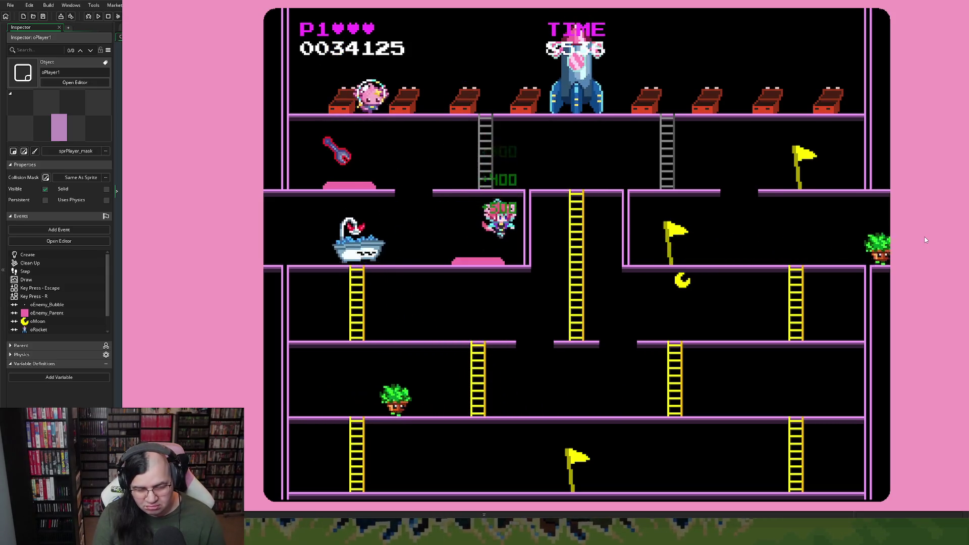
pyautogui.press('Right')
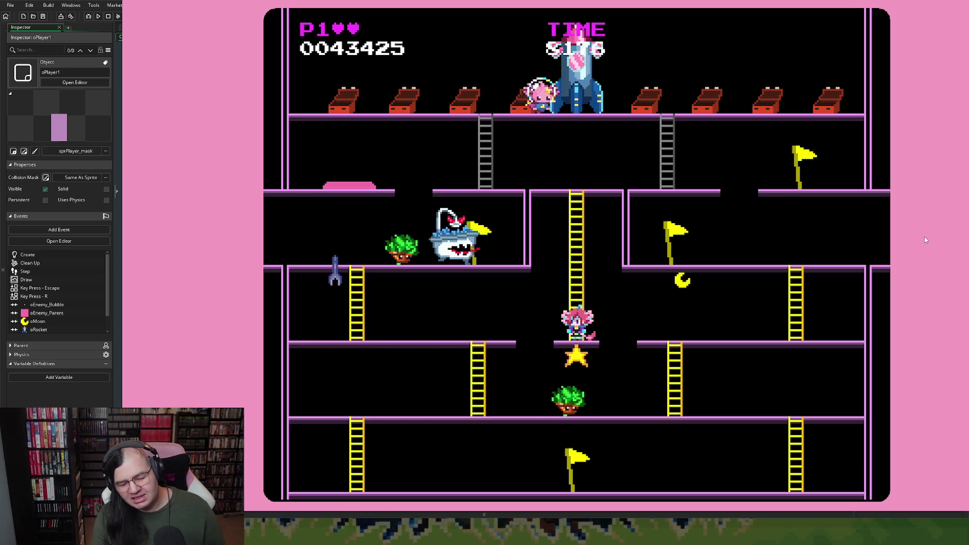
pyautogui.press('r')
pyautogui.press('Return')
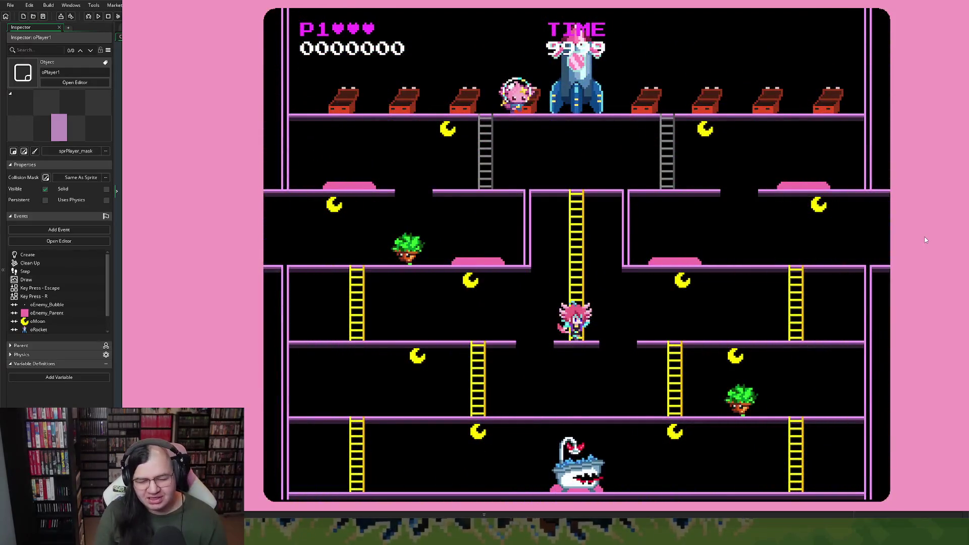
# Climb the central and grey ladders, attack the top-right enemy, then wrap around and drop down.
pyautogui.press('Up')
pyautogui.press('Right')
pyautogui.press('Up')
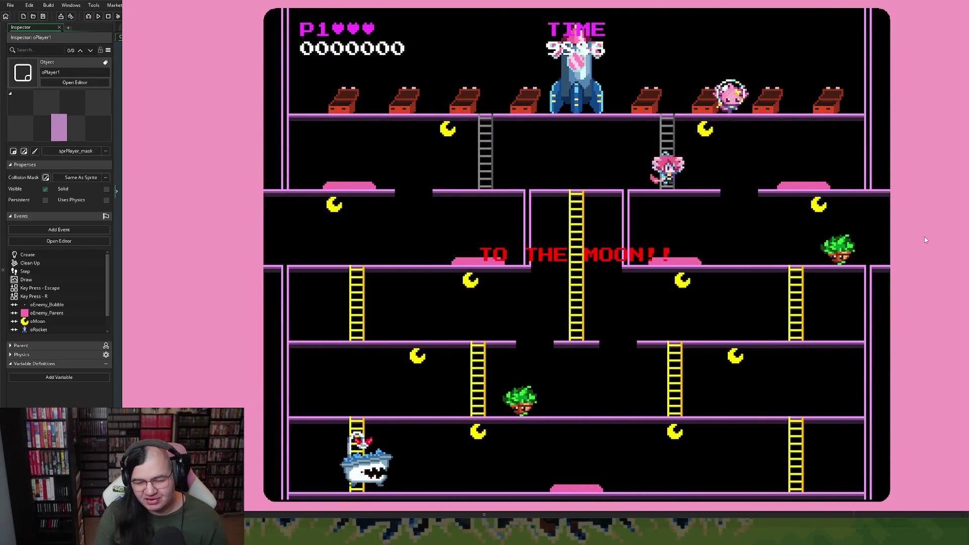
pyautogui.press('Right')
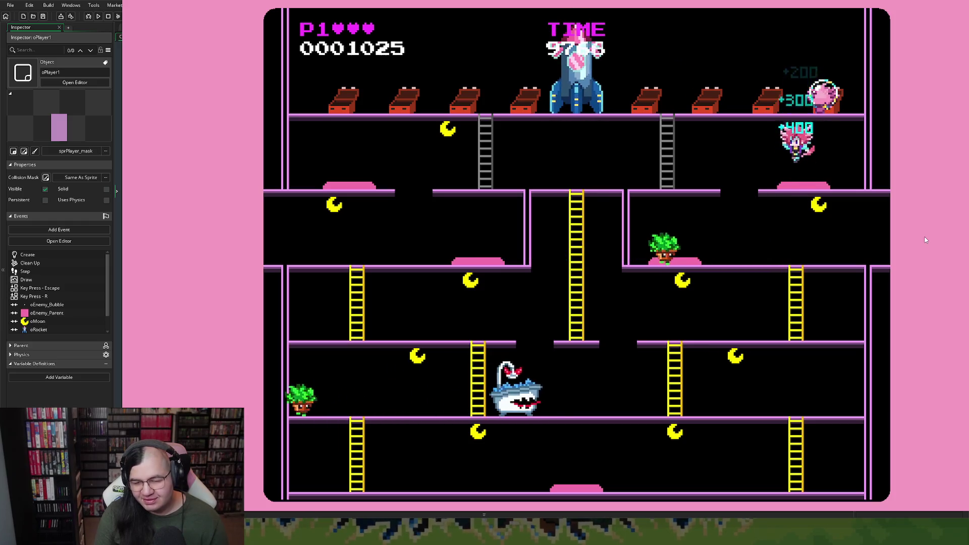
pyautogui.press('Left')
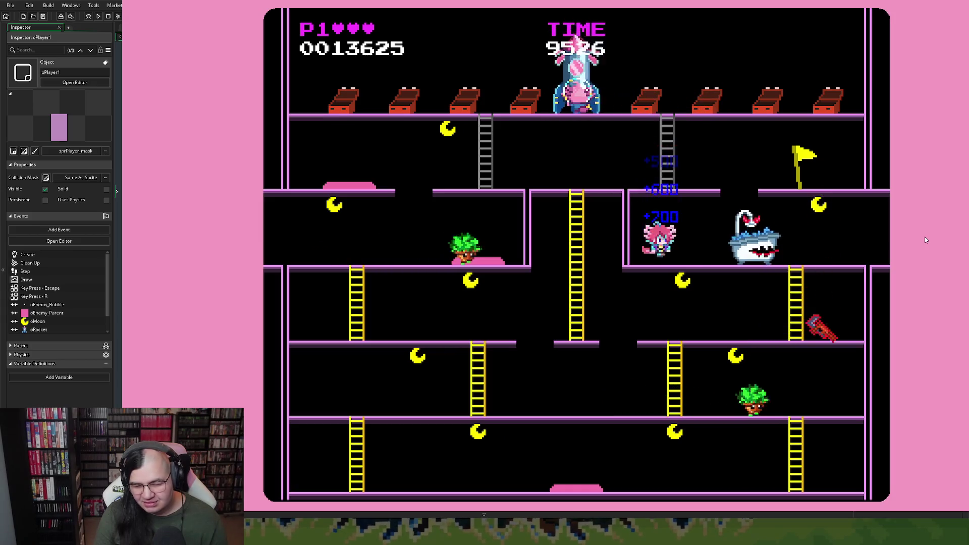
pyautogui.press('Right')
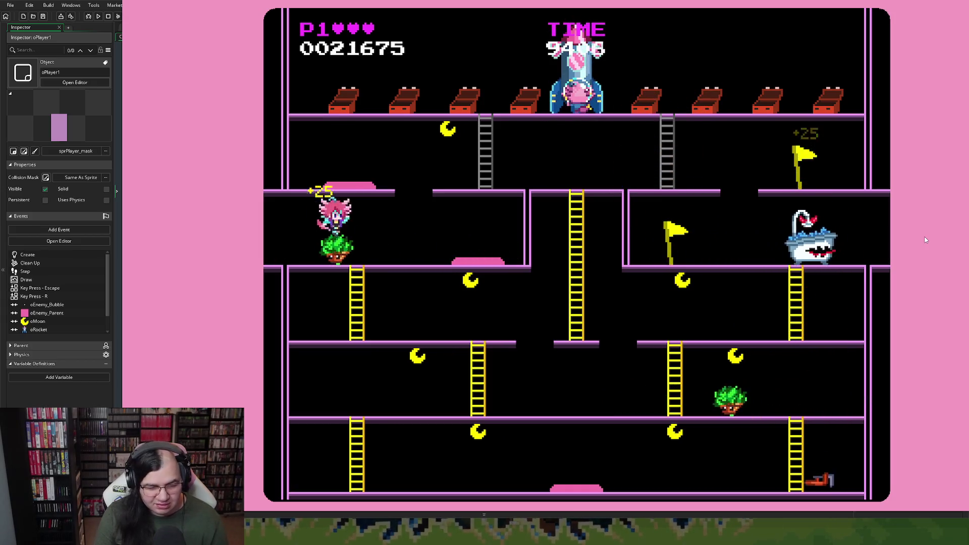
pyautogui.press('Right')
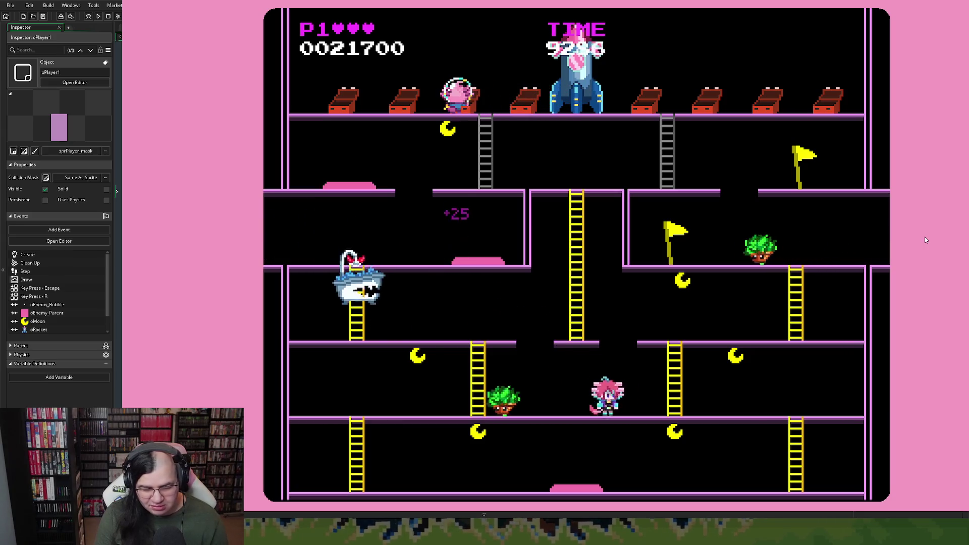
# Run back and forth along the bottom floor, then climb the left ladder to the next floor.
pyautogui.press('Left')
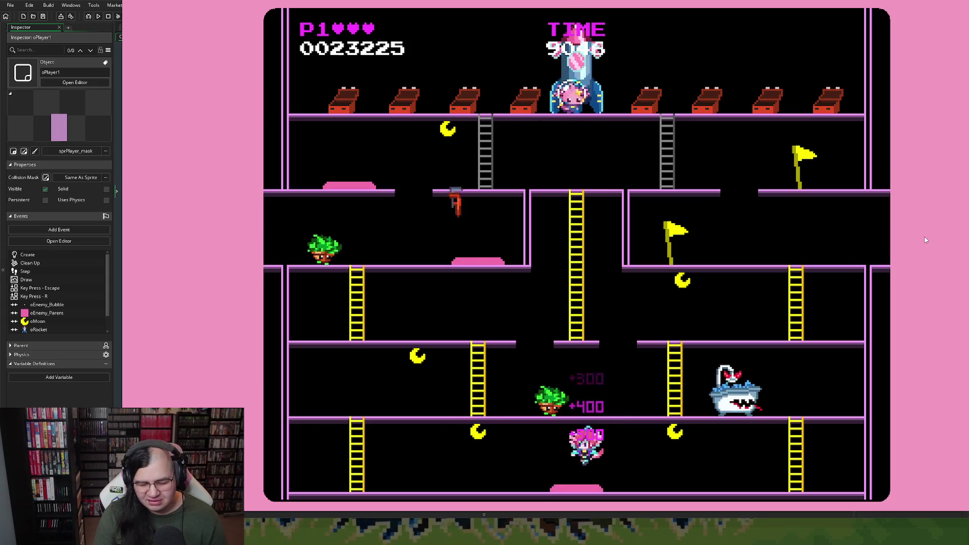
pyautogui.press('Right')
pyautogui.press('Left')
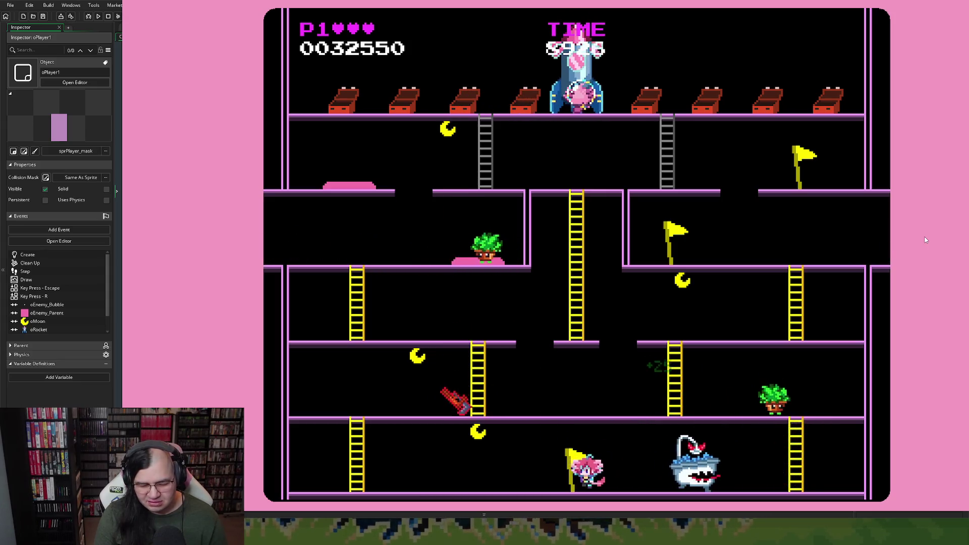
pyautogui.press('Left')
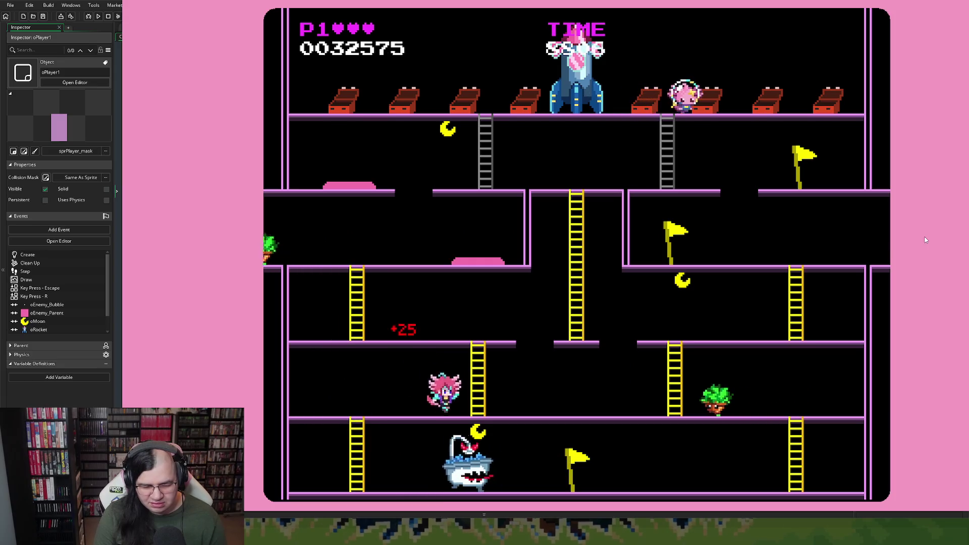
pyautogui.press('Up')
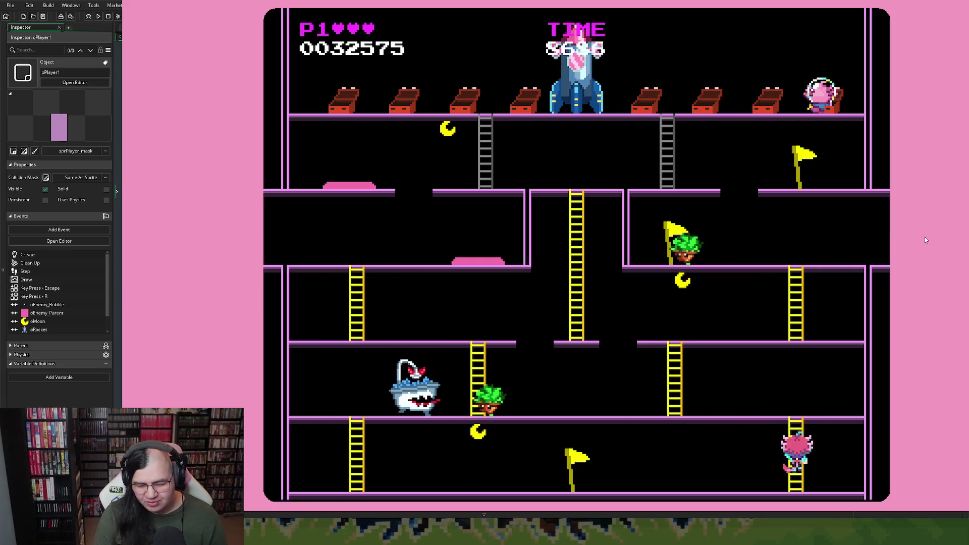
pyautogui.press('Left')
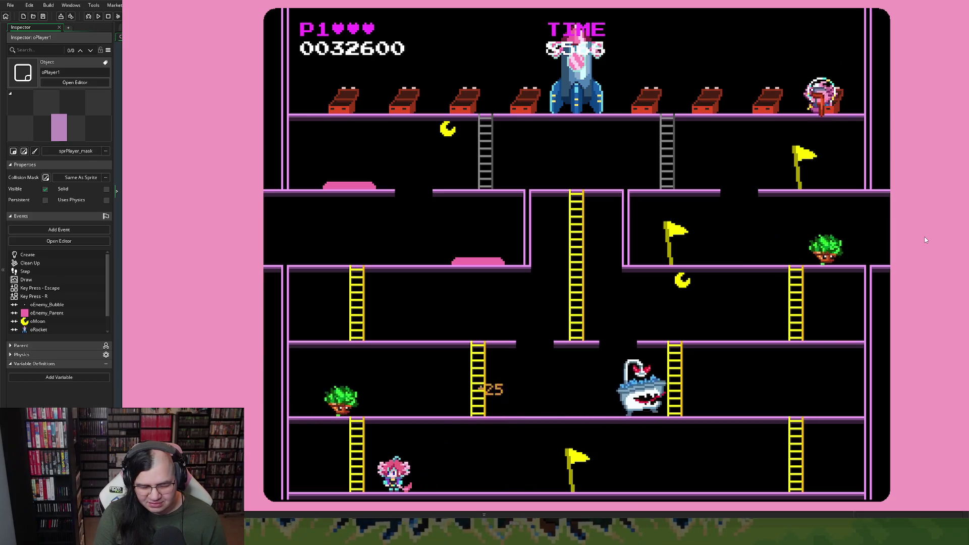
pyautogui.press('Up')
# Climb the centre ladder to the upper floor, then take the right-middle ladder up one more floor.
pyautogui.press('Right')
pyautogui.press('Up')
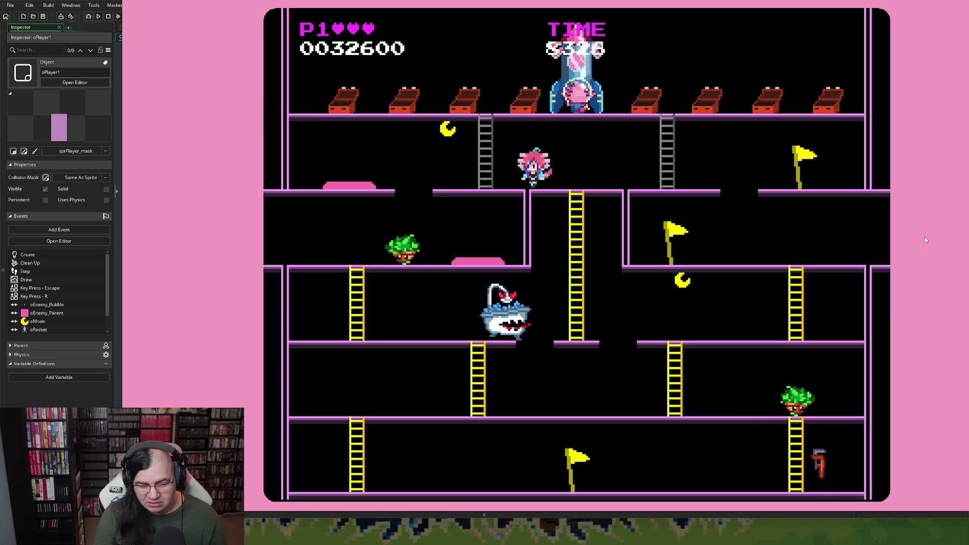
pyautogui.press('Right')
pyautogui.press('Up')
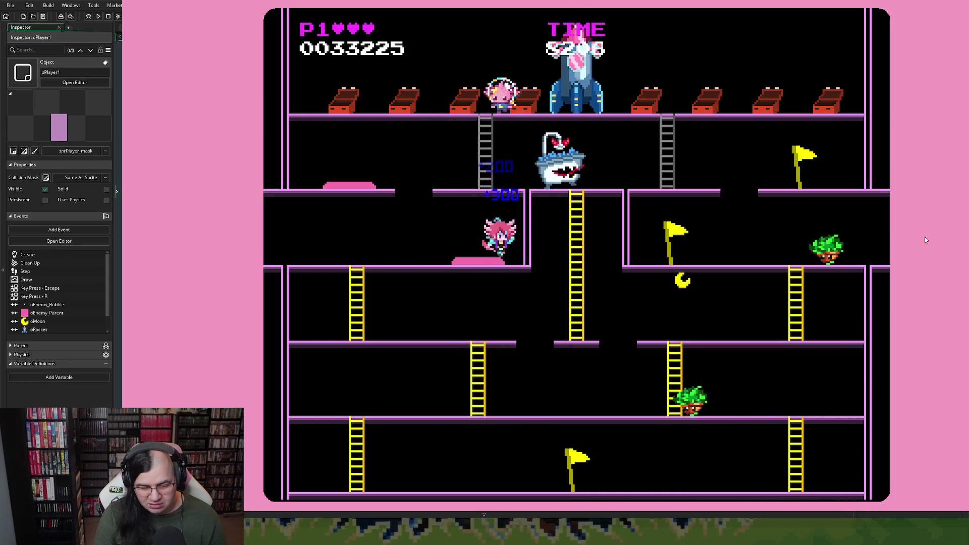
pyautogui.press('Left')
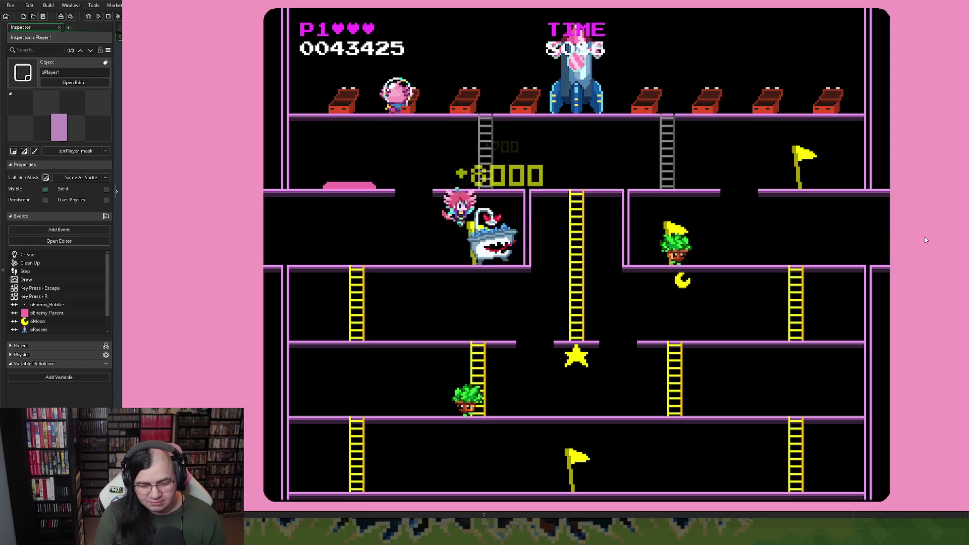
pyautogui.press('Left')
pyautogui.press('Right')
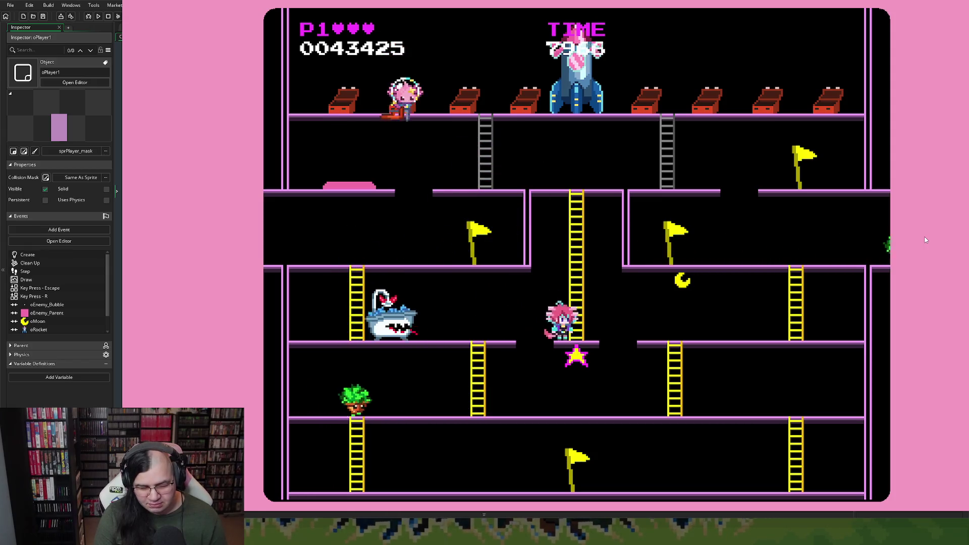
pyautogui.press('Right')
pyautogui.press('Left')
pyautogui.press('Right')
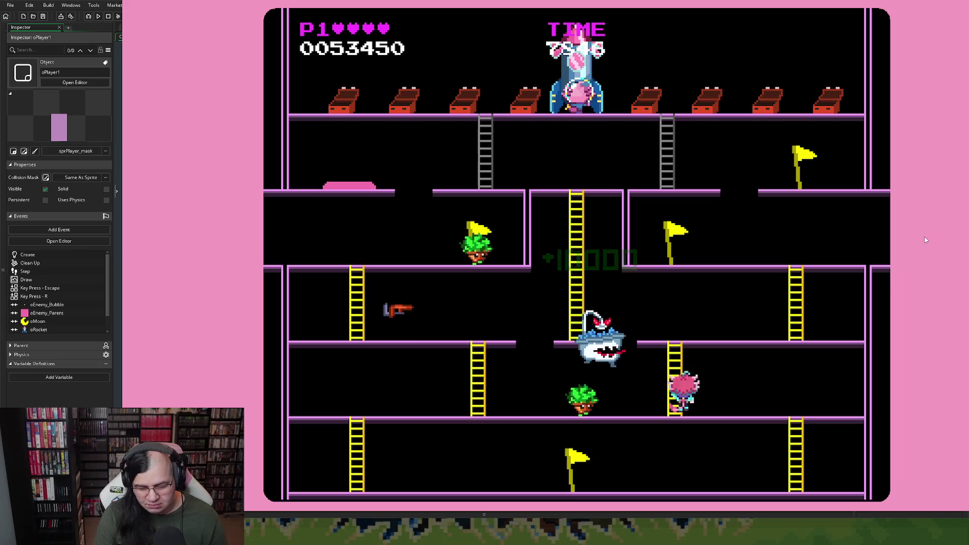
pyautogui.press('Up')
pyautogui.press('Up')
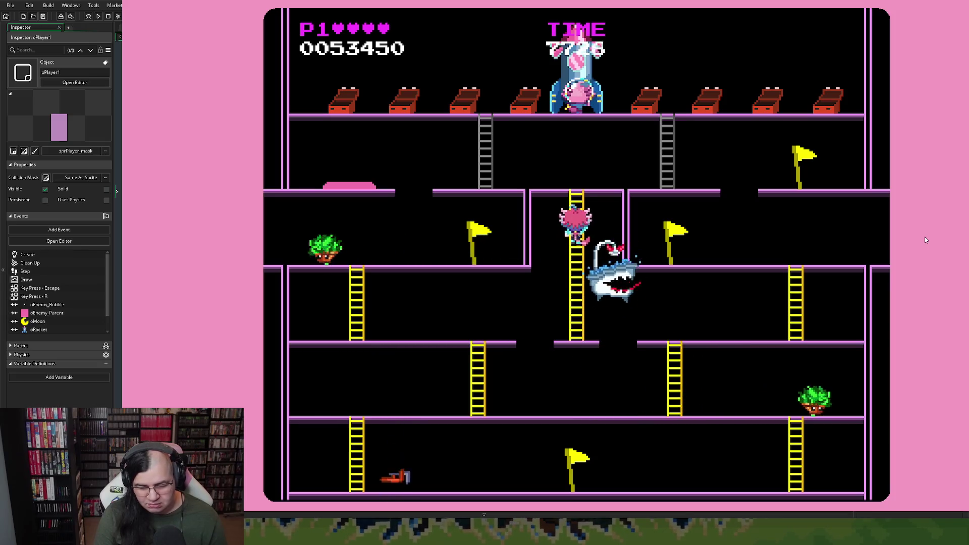
# Drop to the second floor, approach the bathtub enemy, then restart the stage at 0064250 points.
pyautogui.press('Left')
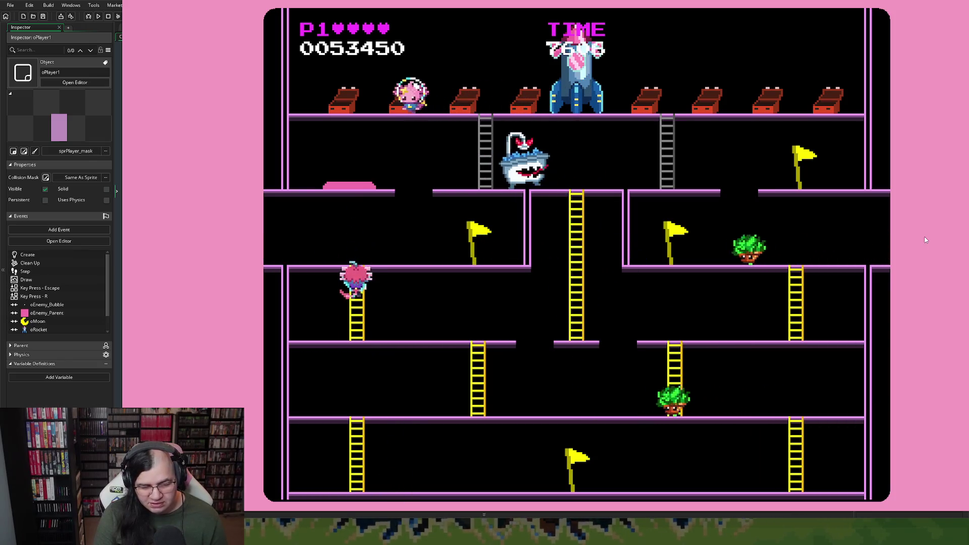
pyautogui.press('Right')
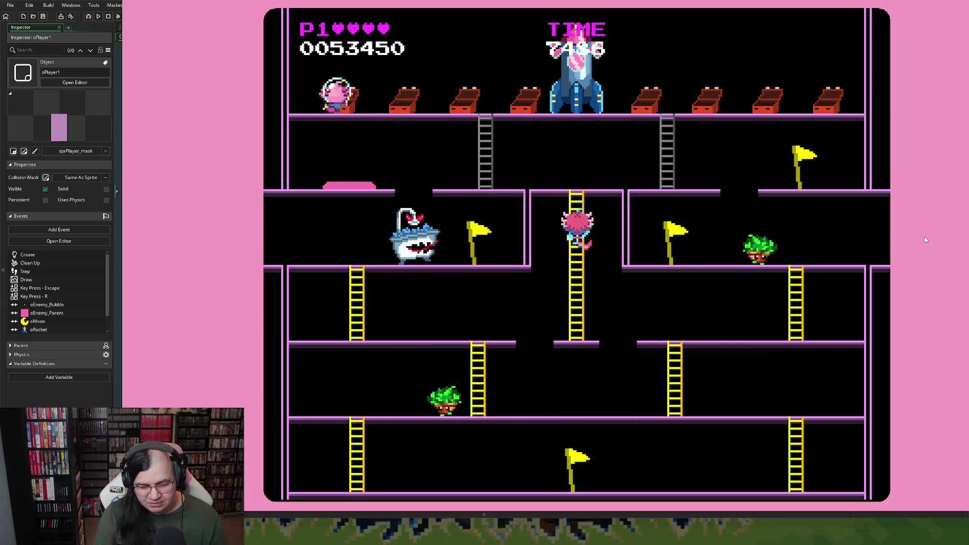
pyautogui.press('Left')
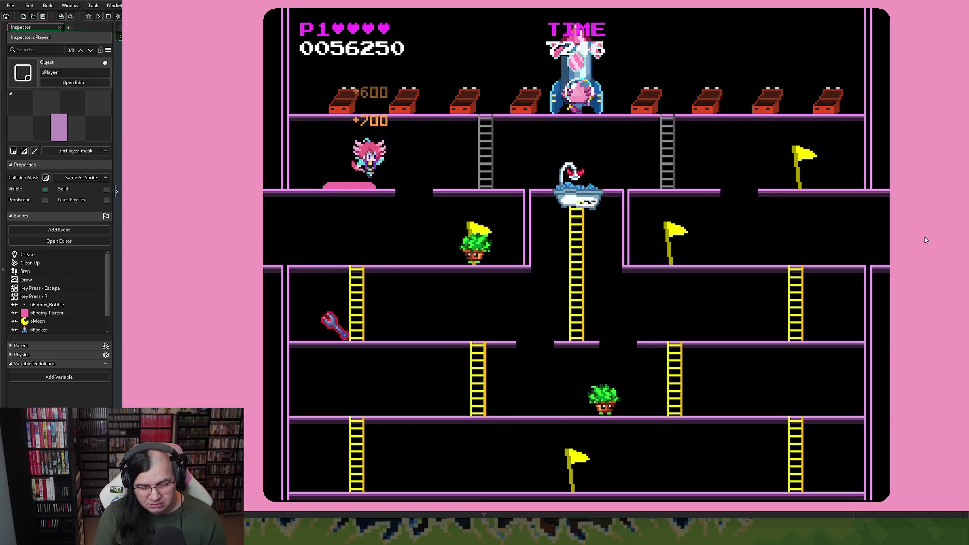
pyautogui.press('Left')
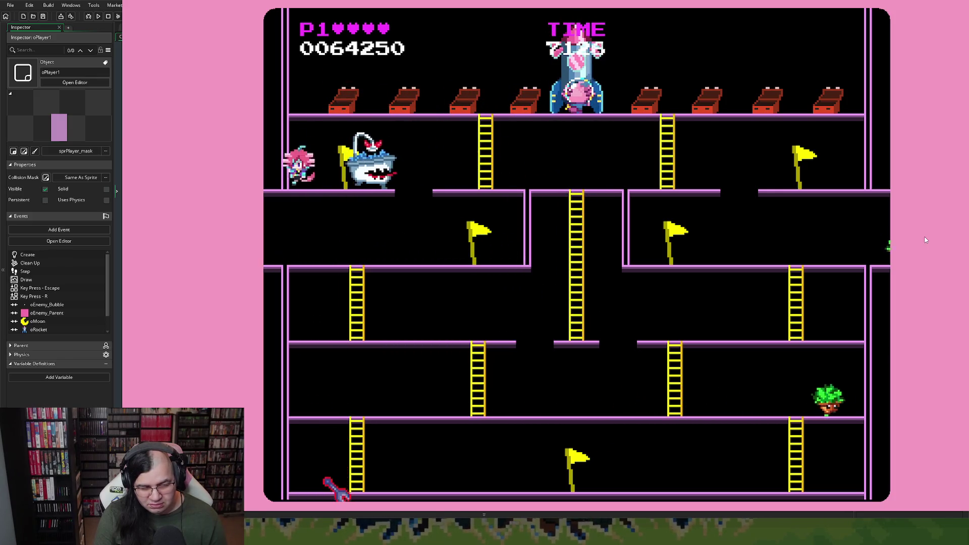
pyautogui.press('Left')
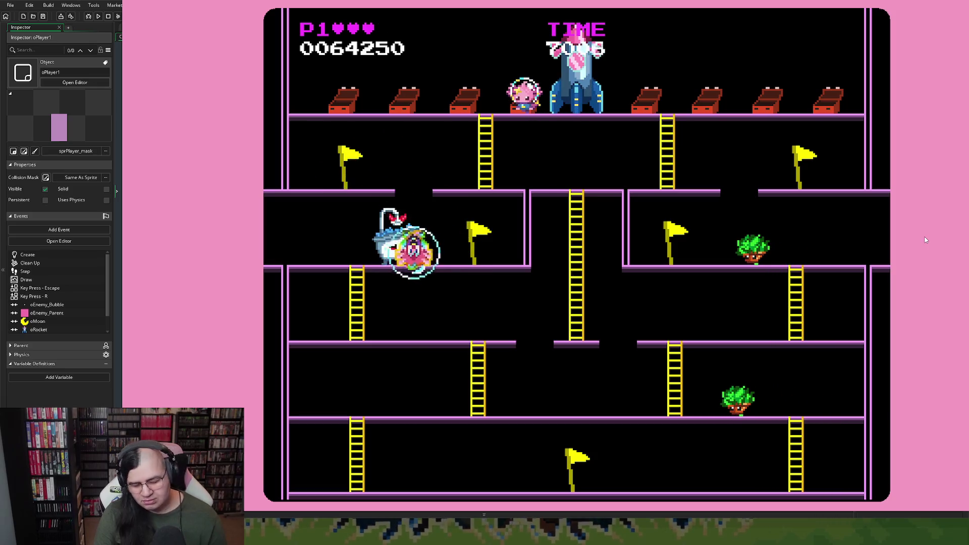
pyautogui.press('r')
pyautogui.press('Return')
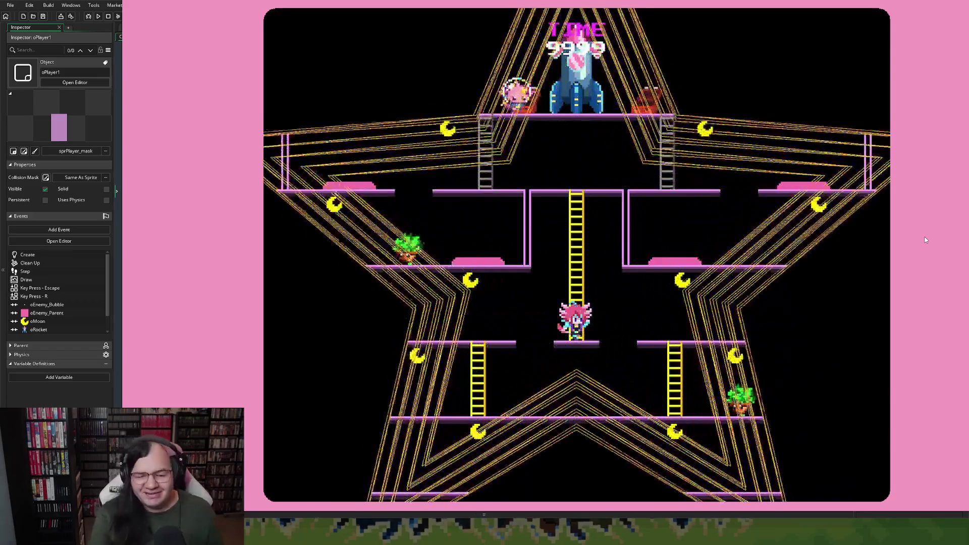
pyautogui.press('Up')
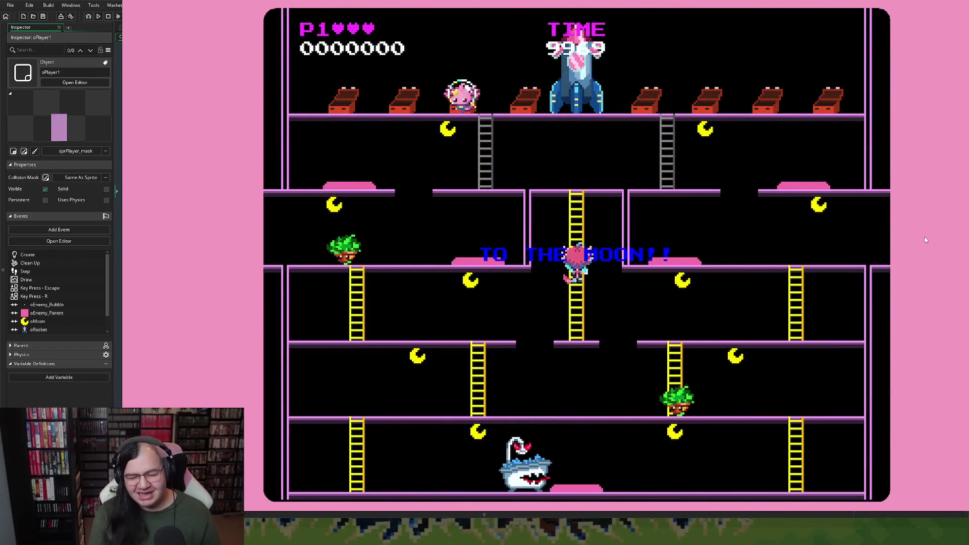
pyautogui.press('Right')
pyautogui.press('Right')
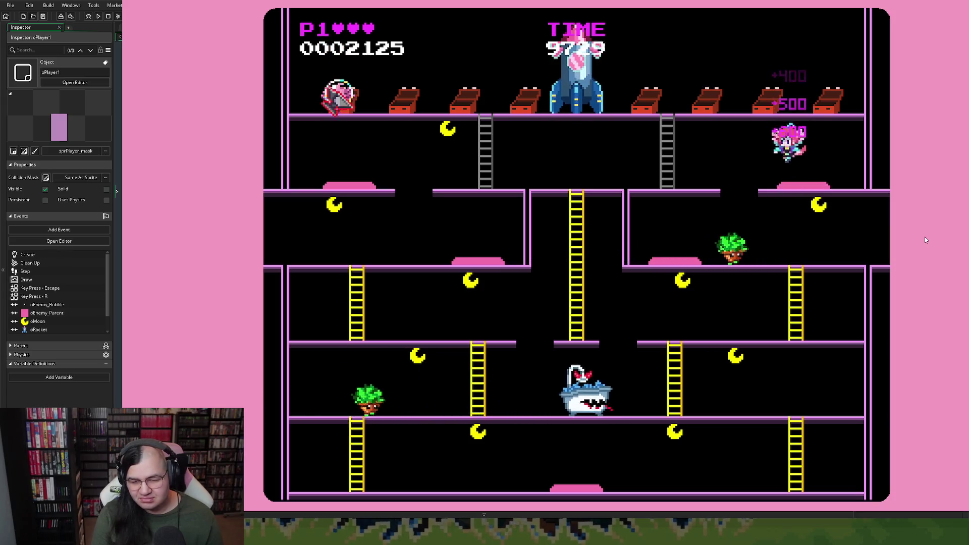
pyautogui.press('Left')
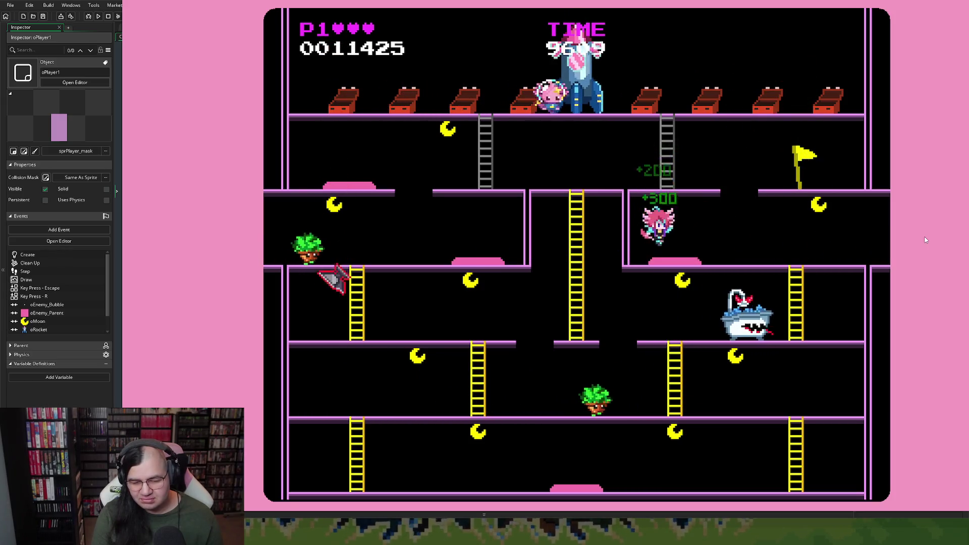
pyautogui.press('Right')
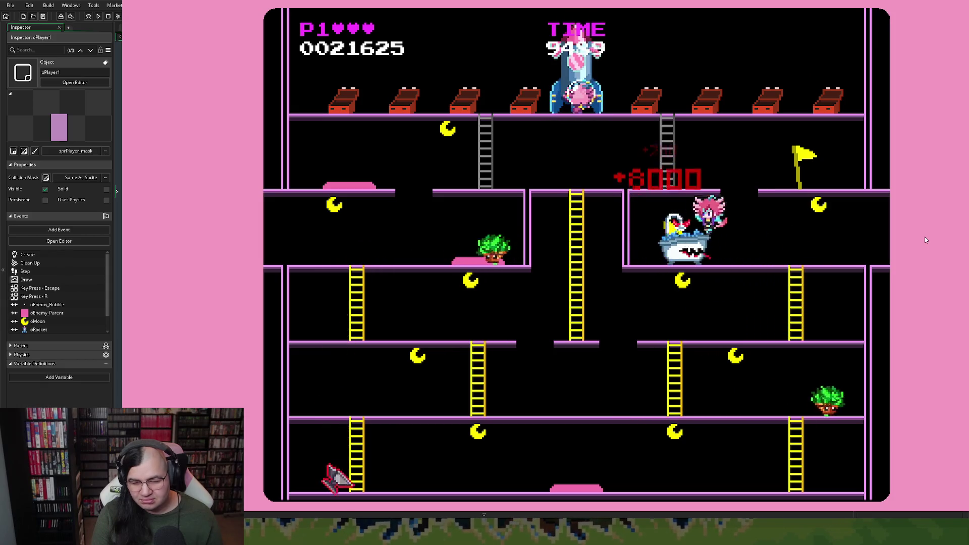
pyautogui.press('Down')
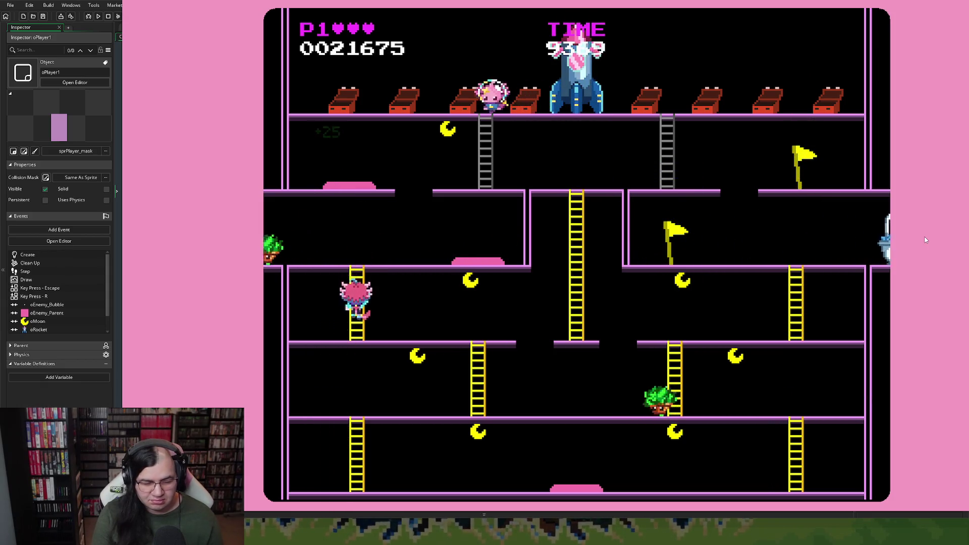
pyautogui.press('Right')
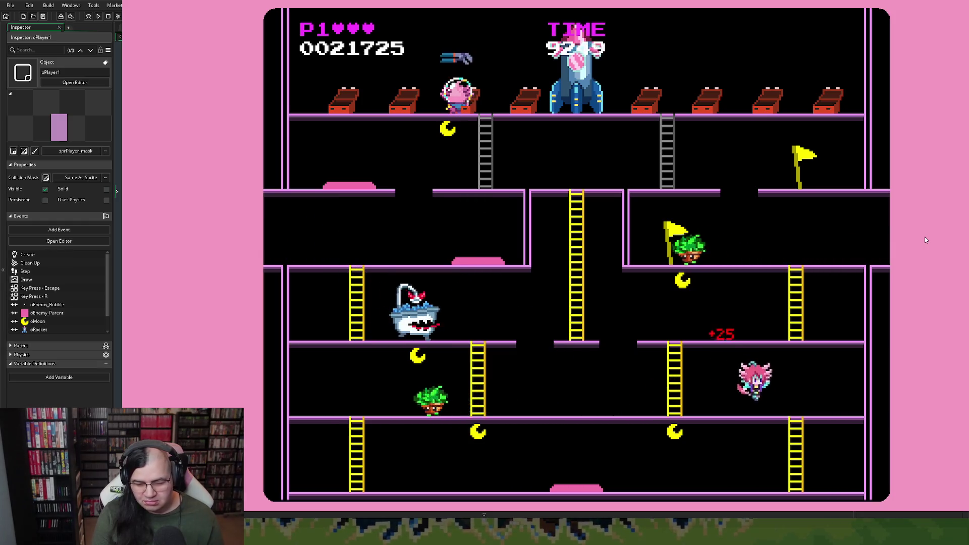
pyautogui.press('Down')
pyautogui.press('Left')
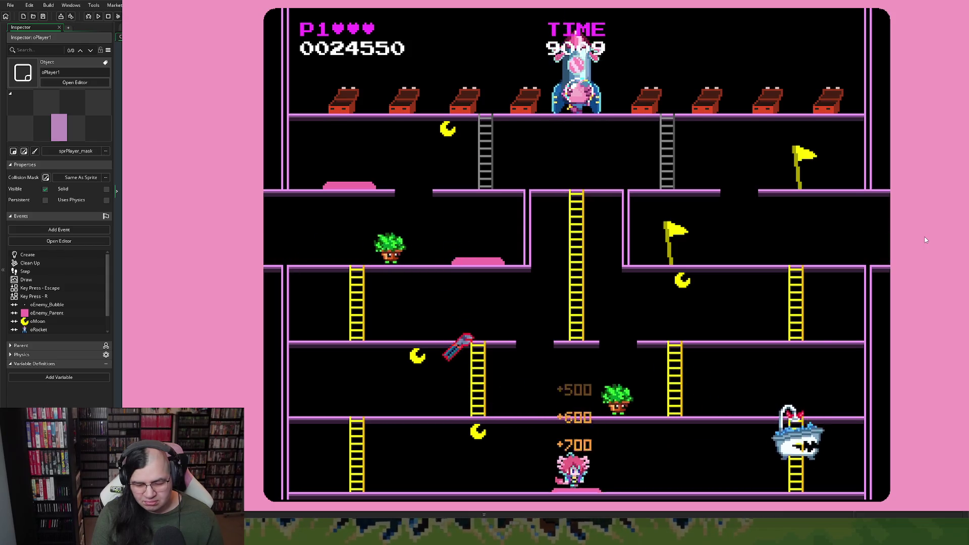
pyautogui.press('Left')
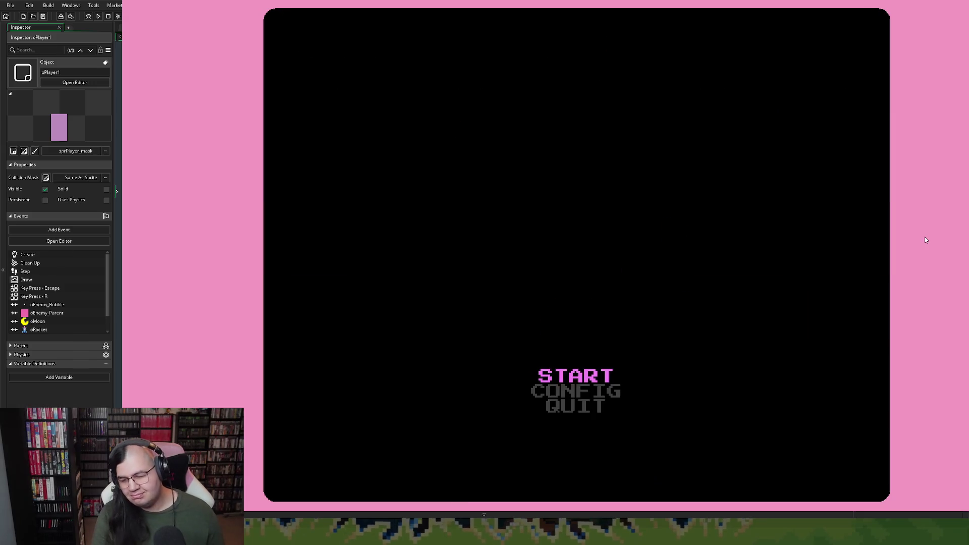
pyautogui.press('Return')
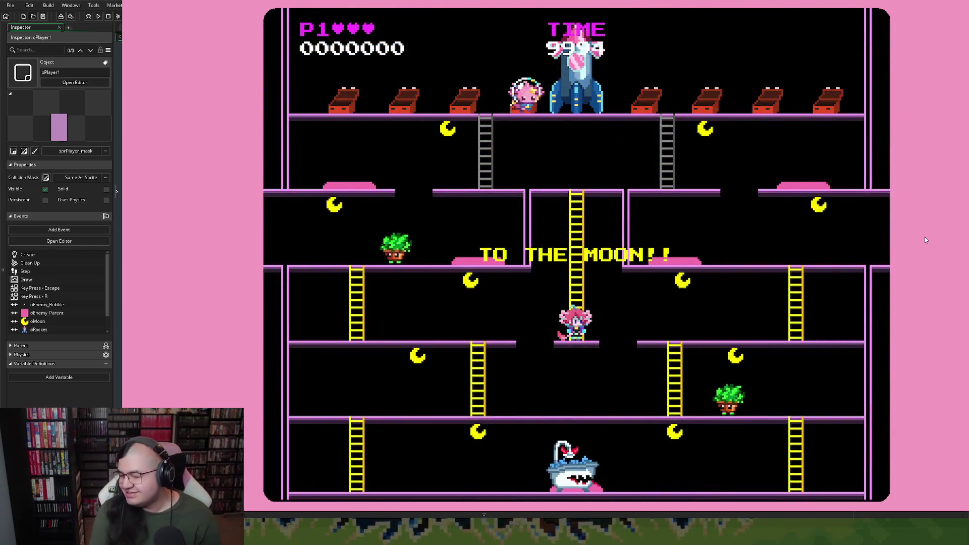
# Climb the centre ladder, collect the upper moon and jump past the bathtub enemy.
pyautogui.press('Up')
pyautogui.press('Right')
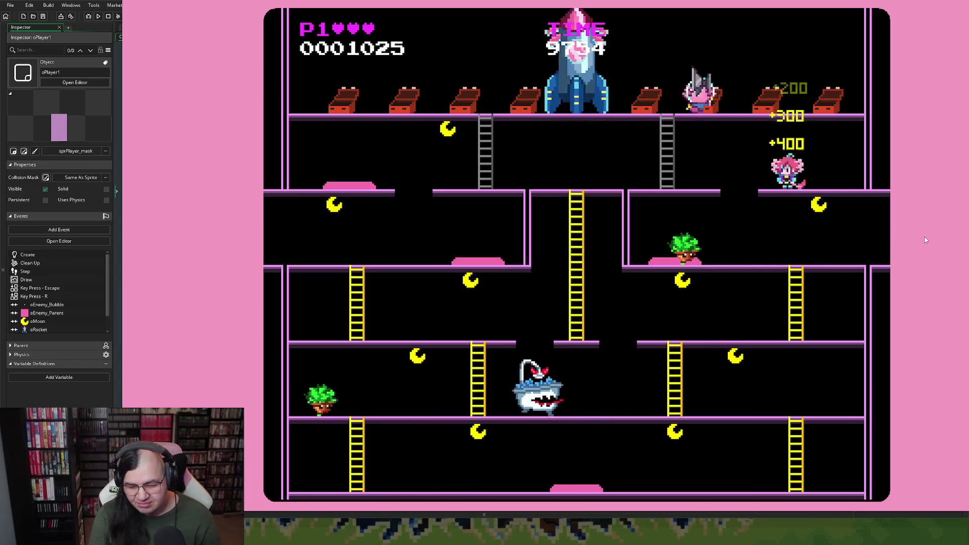
pyautogui.press('space')
pyautogui.press('Left')
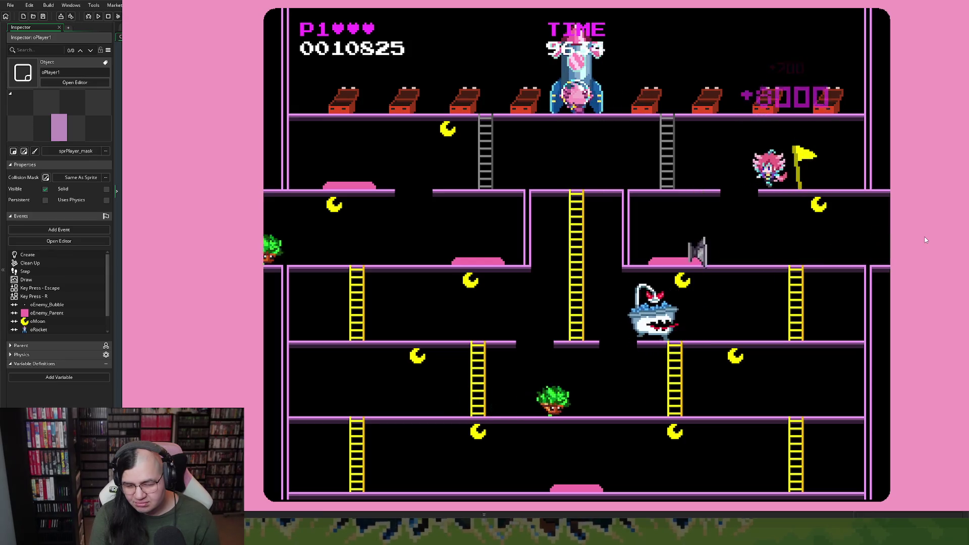
pyautogui.press('space')
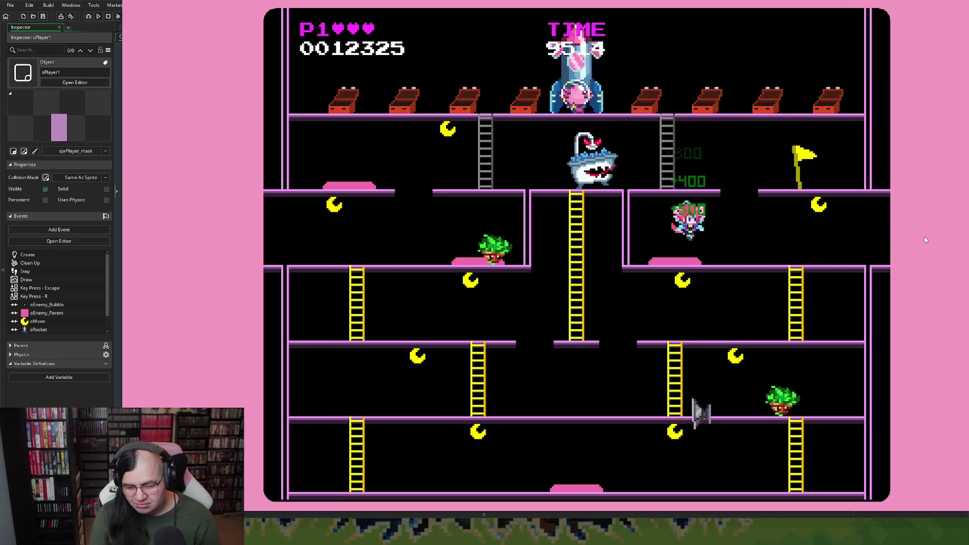
pyautogui.press('Right')
pyautogui.press('space')
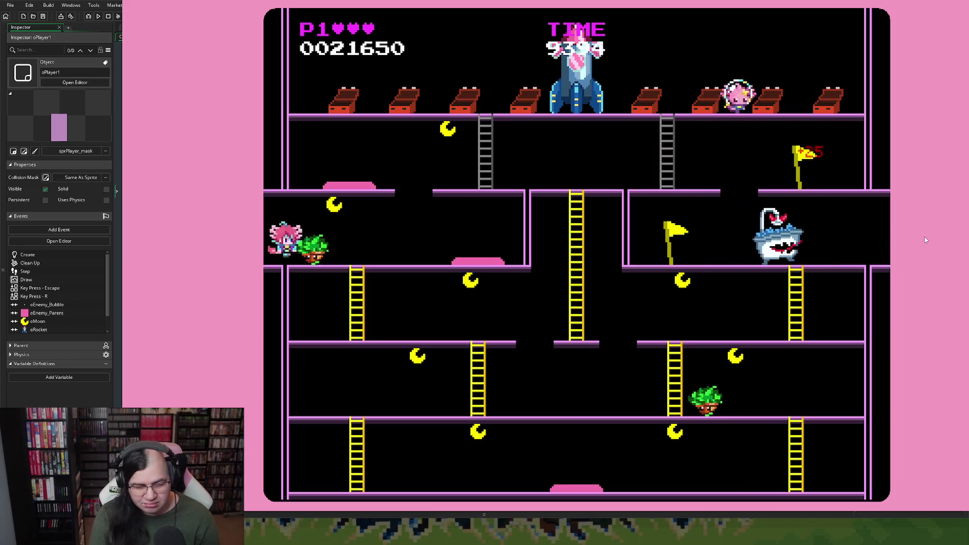
pyautogui.press('Down')
pyautogui.press('Right')
pyautogui.press('space')
pyautogui.press('Right')
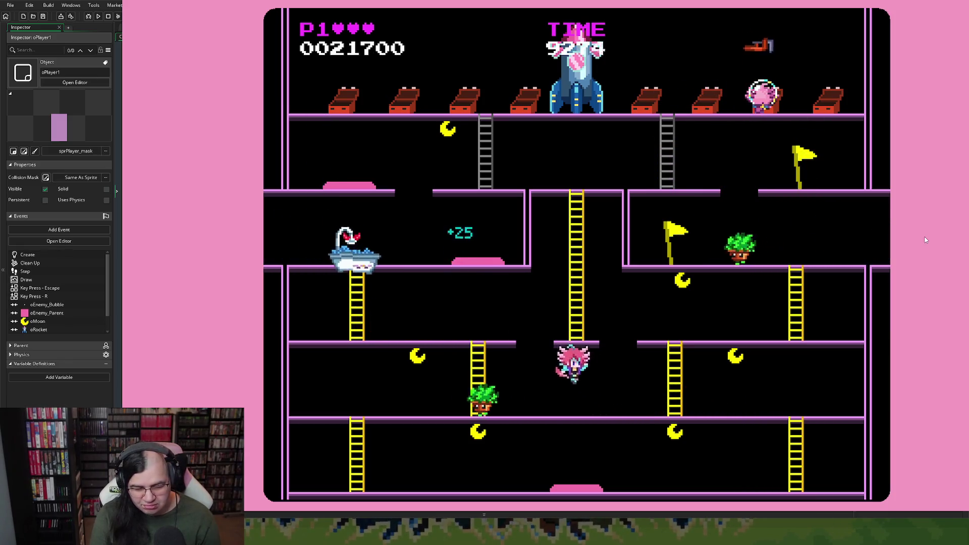
# Descend to the bottom floor, jump the bathtub enemy for a bonus, then work the side ladders.
pyautogui.press('Down')
pyautogui.press('Left')
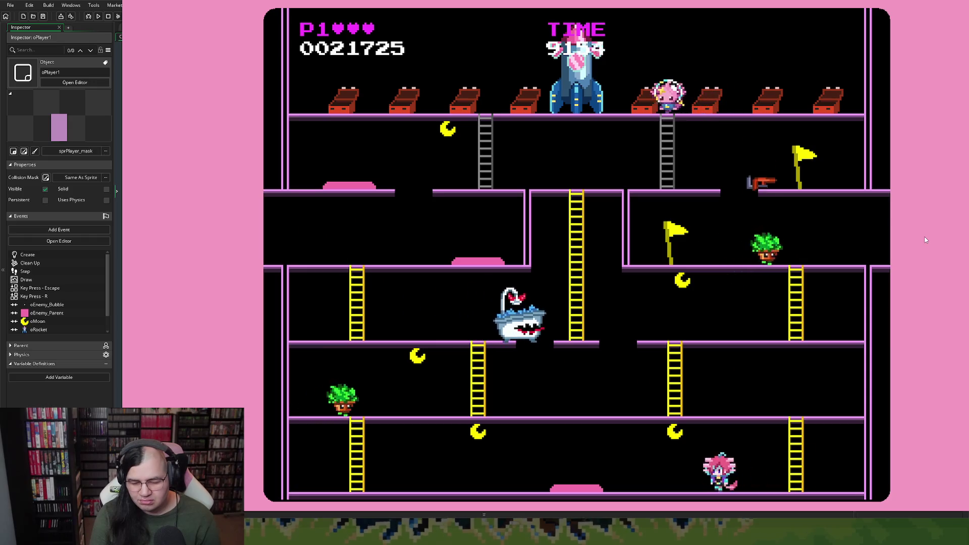
pyautogui.press('space')
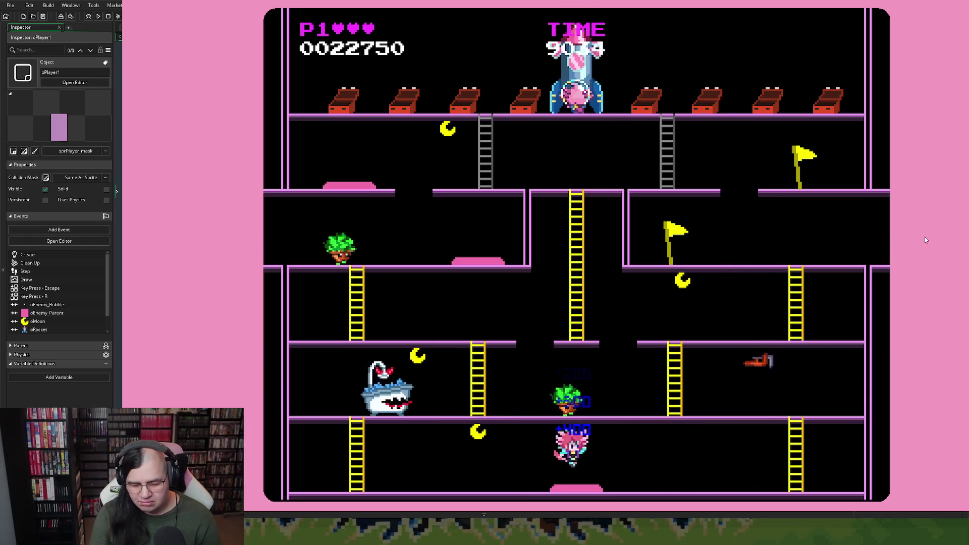
pyautogui.press('space')
pyautogui.press('Left')
pyautogui.press('Right')
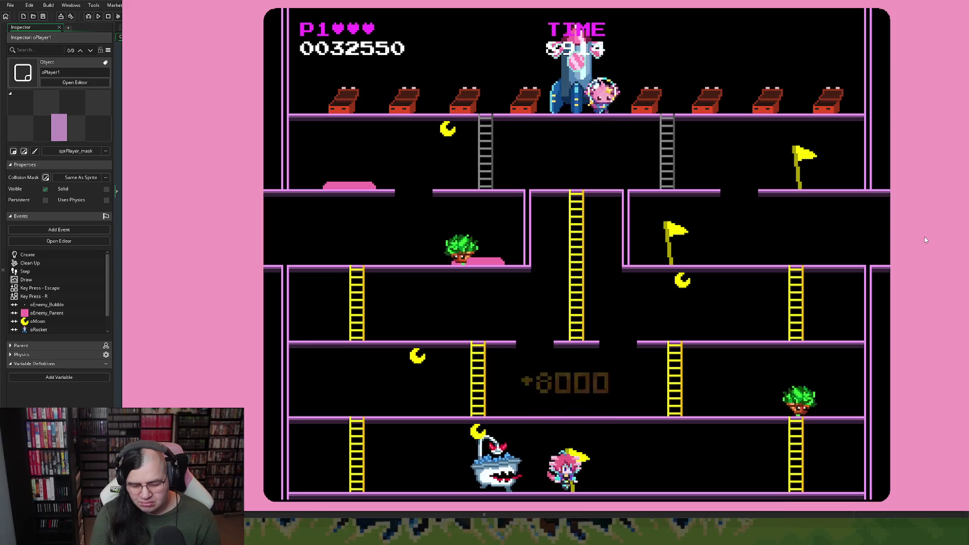
pyautogui.press('Up')
pyautogui.press('Left')
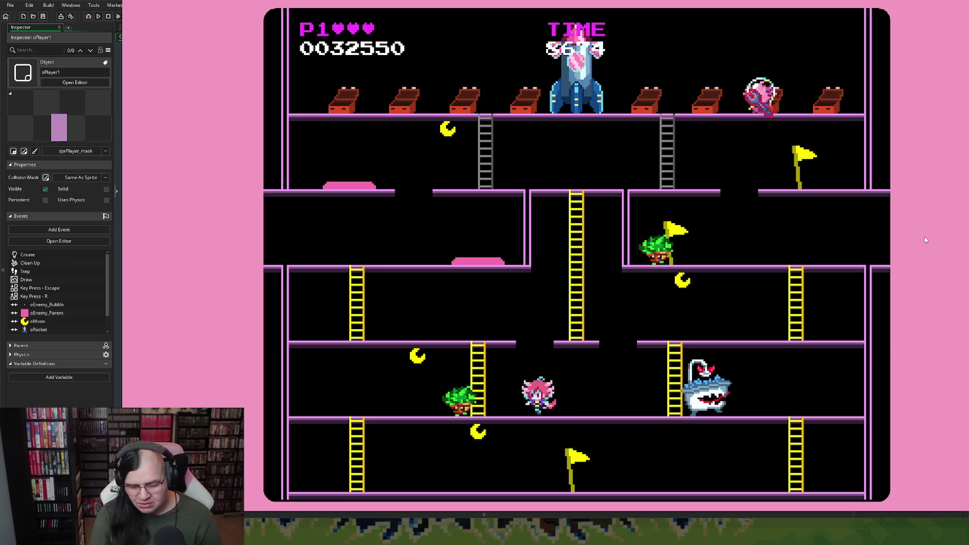
pyautogui.press('Down')
# Collect the middle-floor moons, climb the central ladder and defeat the bath enemy for bonus points.
pyautogui.press('Right')
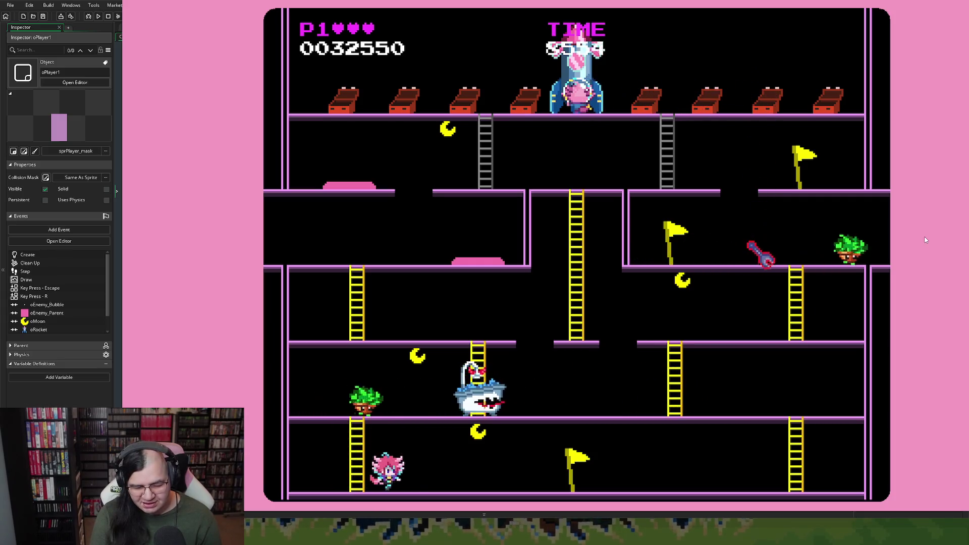
pyautogui.press('Up')
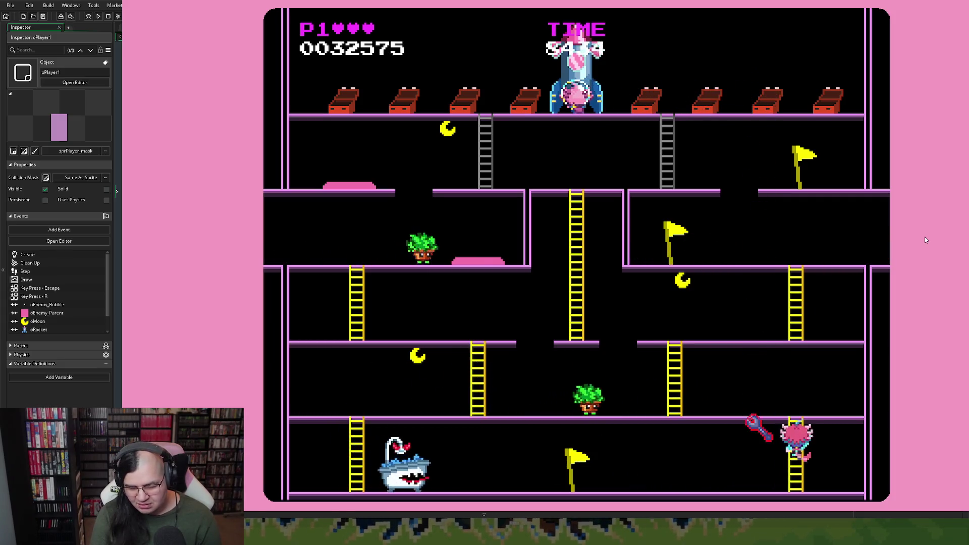
pyautogui.press('Left')
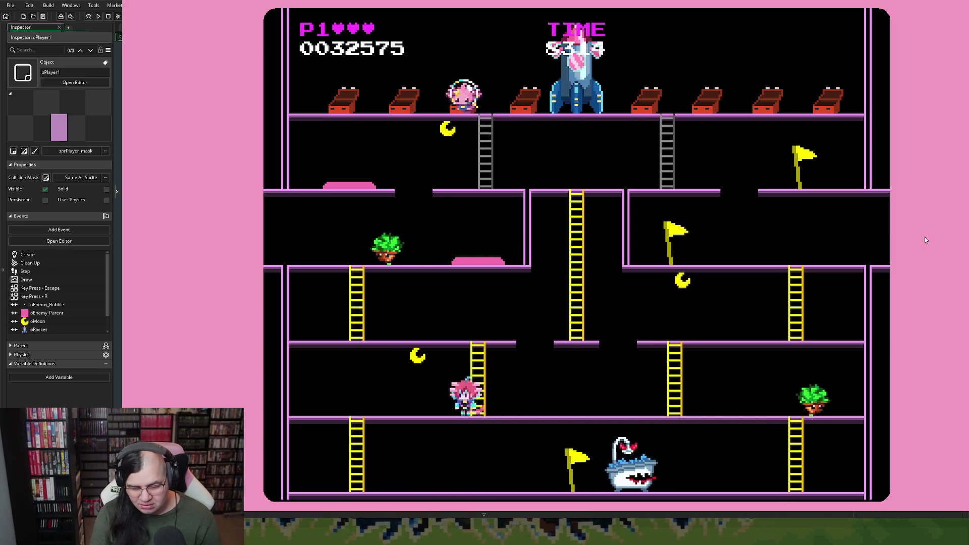
pyautogui.press('Right')
pyautogui.press('Up')
pyautogui.press('Right')
pyautogui.press('Right')
pyautogui.press('Up')
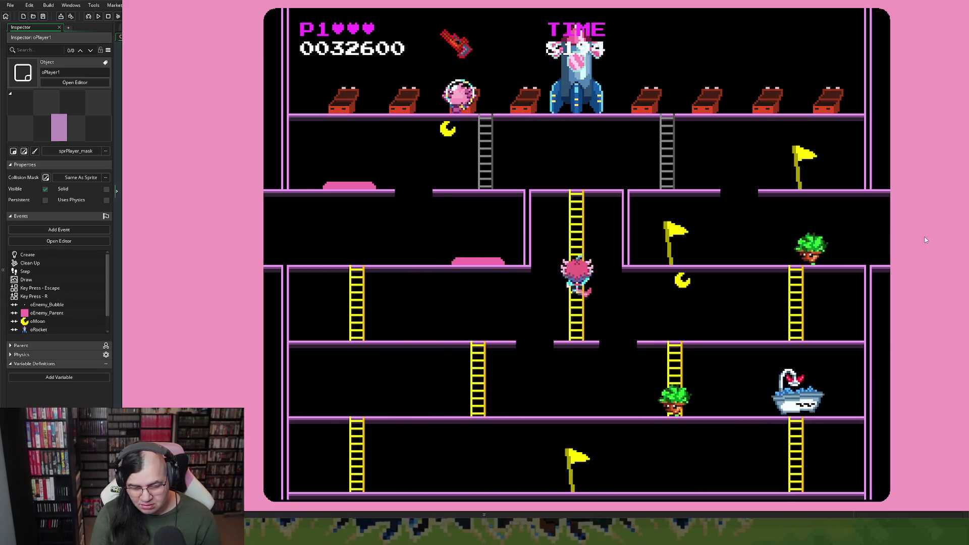
pyautogui.press('Left')
pyautogui.press('space')
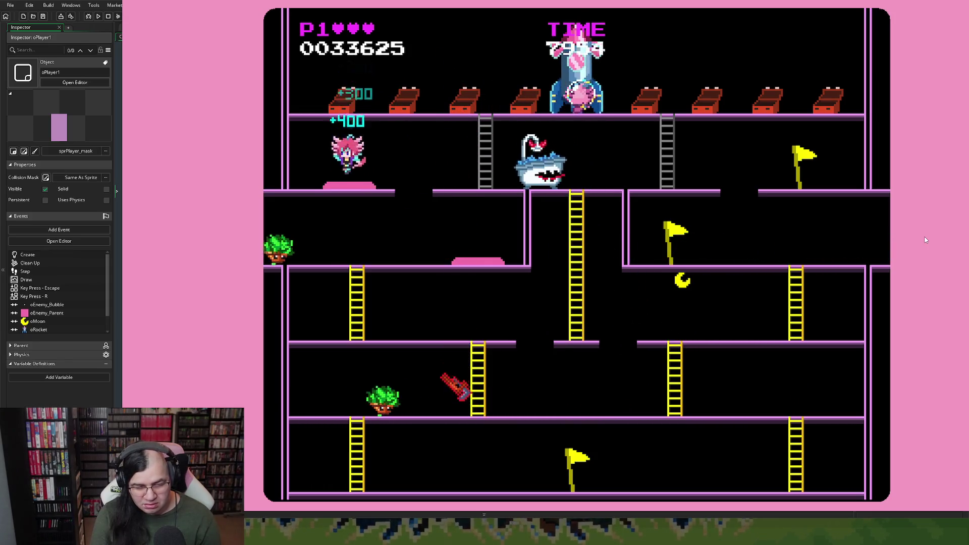
pyautogui.press('Left')
# Grab the right-side moon, climb the central ladder again and run to the pink pad.
pyautogui.press('Right')
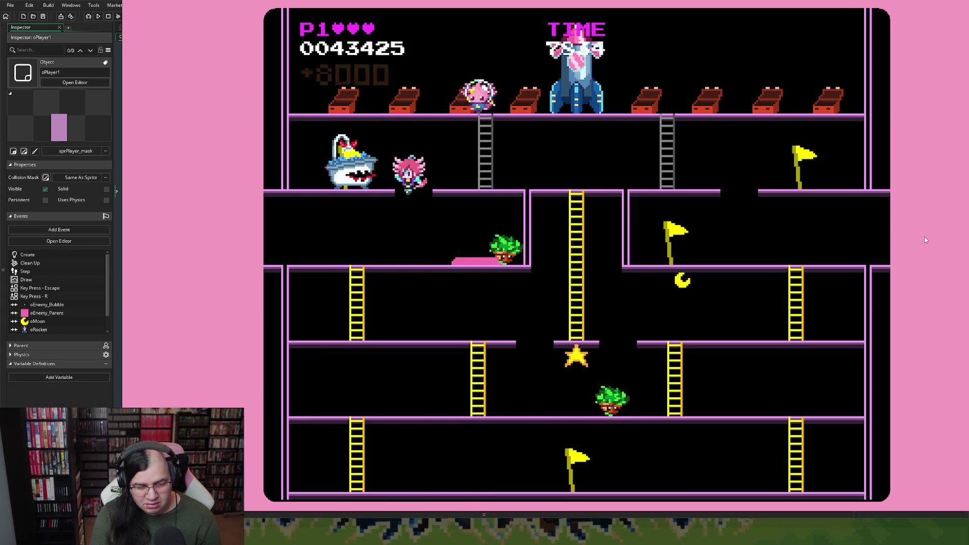
pyautogui.press('Right')
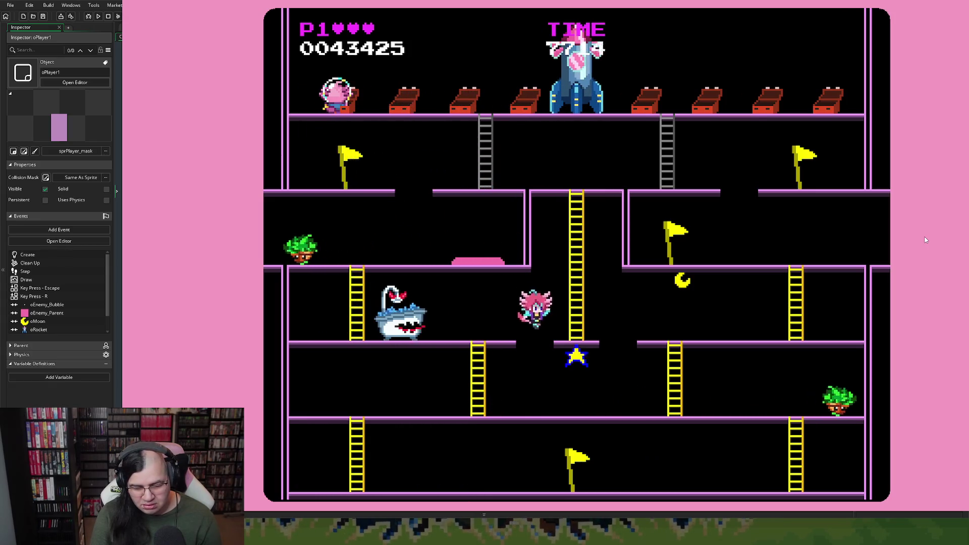
pyautogui.press('Left')
pyautogui.press('Left')
pyautogui.press('Up')
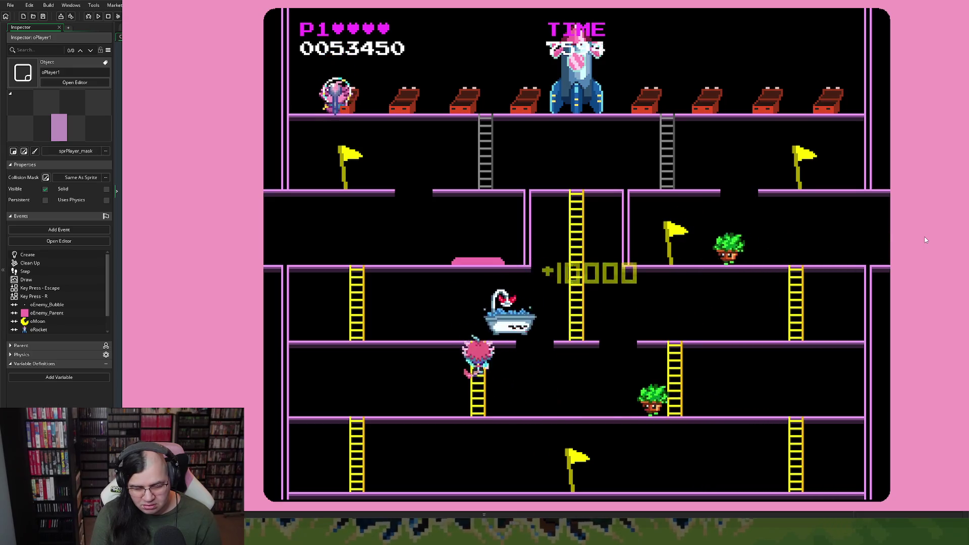
pyautogui.press('Right')
pyautogui.press('Up')
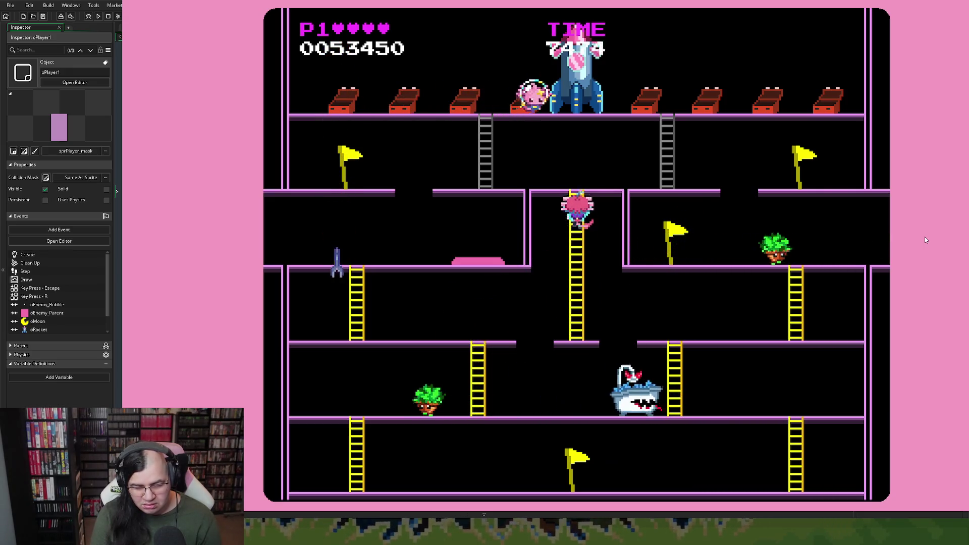
pyautogui.press('Left')
pyautogui.press('Right')
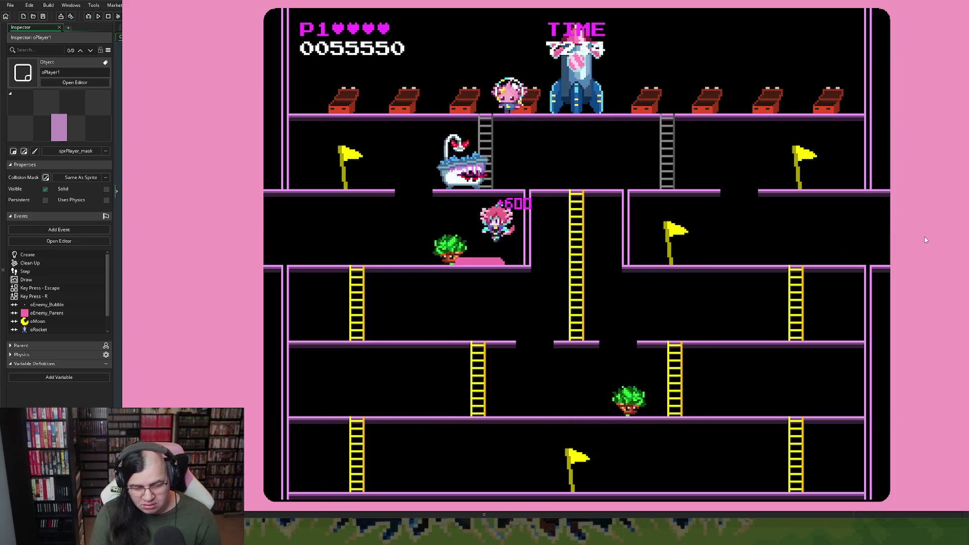
# Jump the bathtub enemy, climb to the top floor and enter the rocket to clear Neptune.
pyautogui.press('Left')
pyautogui.press('Down')
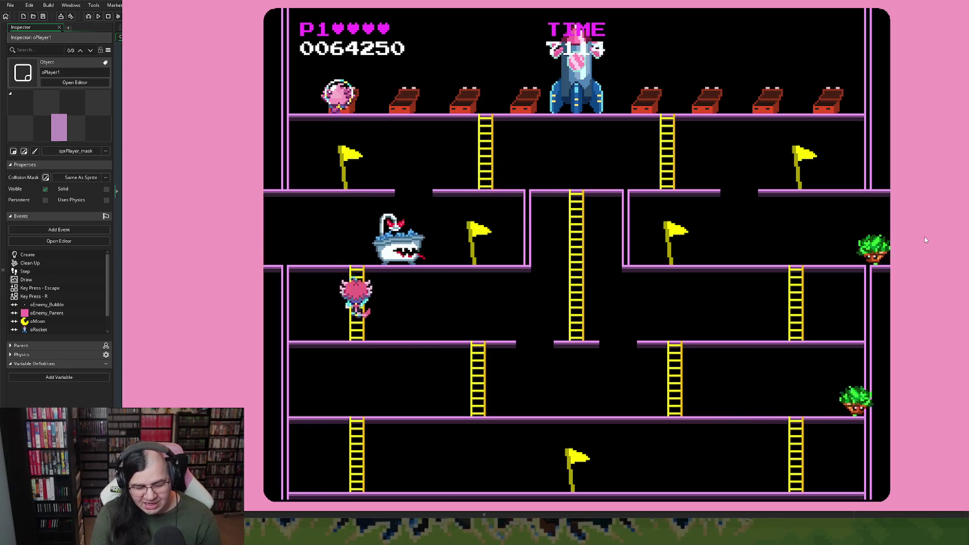
pyautogui.press('Right')
pyautogui.press('Up')
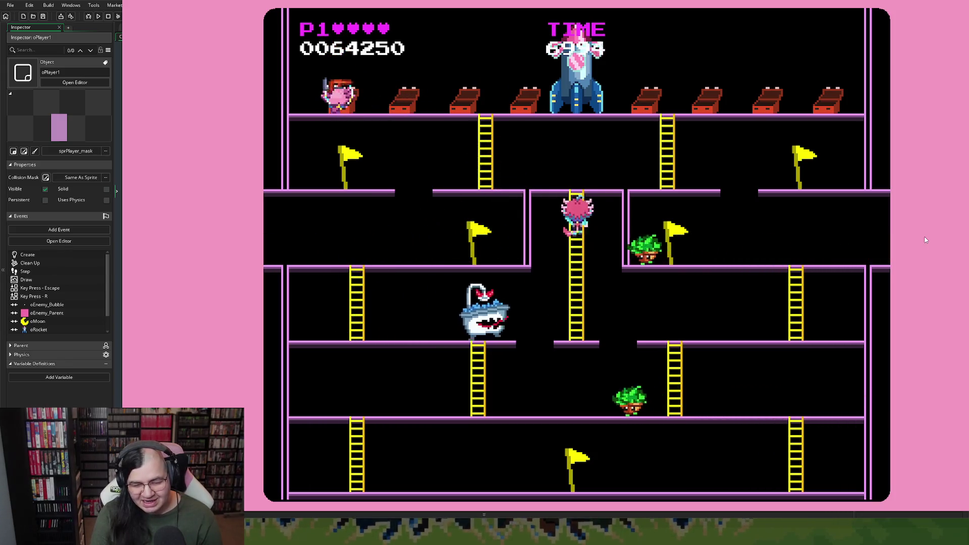
pyautogui.press('Left')
pyautogui.press('Up')
pyautogui.press('Right')
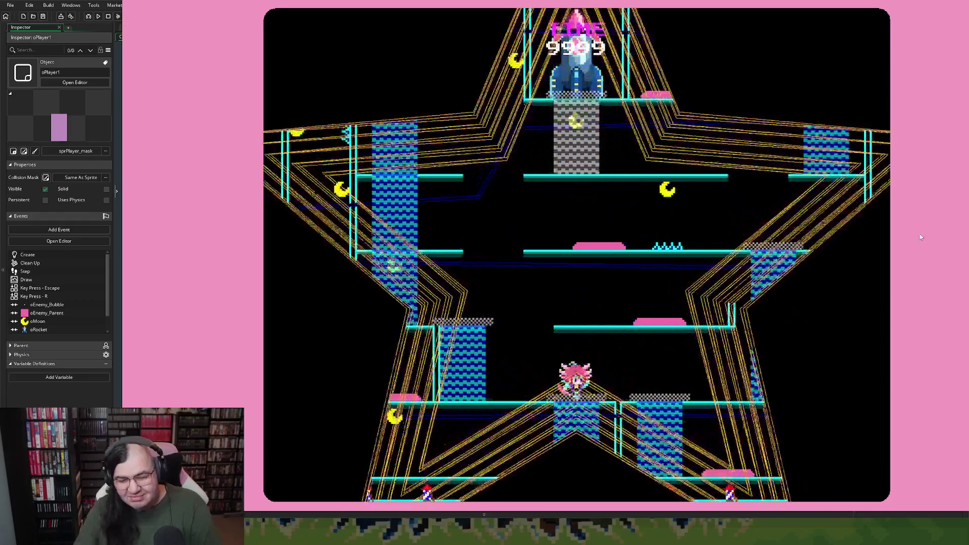
# After the star stage loads, close the game to return to the oPlayer1 Create code.
pyautogui.press('Escape')
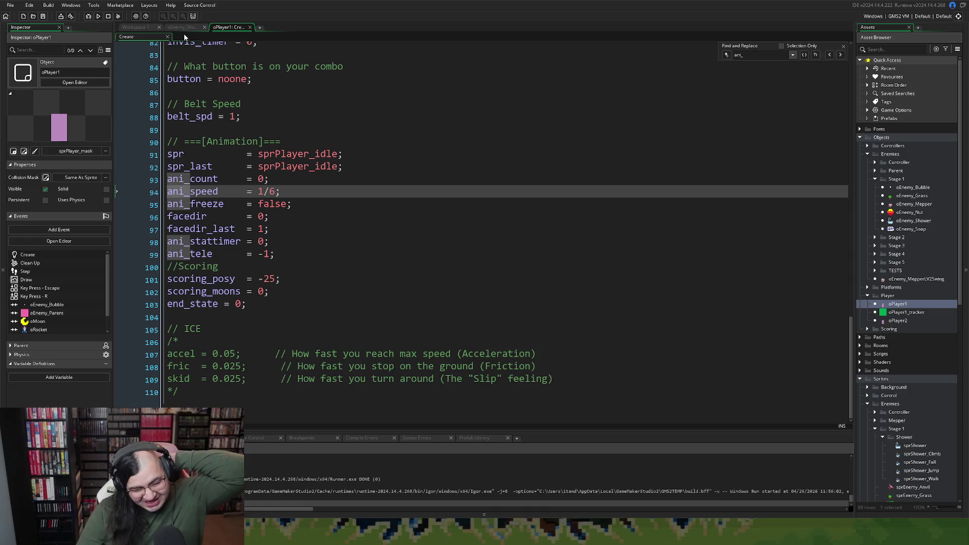
# Close the oPlayer1 Create tab and move from oEnemy_Shower's Draw code to its Create code.
pyautogui.click(251, 27)
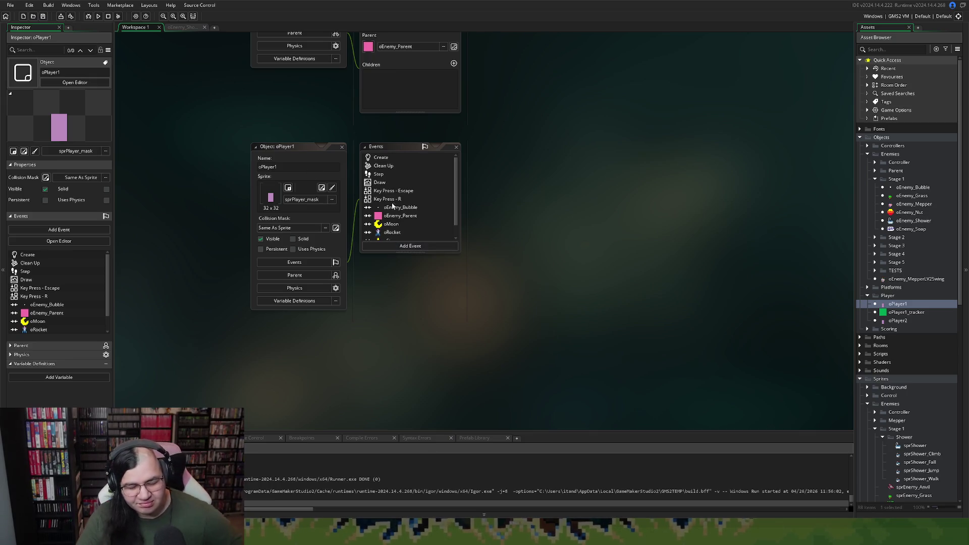
pyautogui.click(189, 29)
pyautogui.scroll(-1, 288, 187)
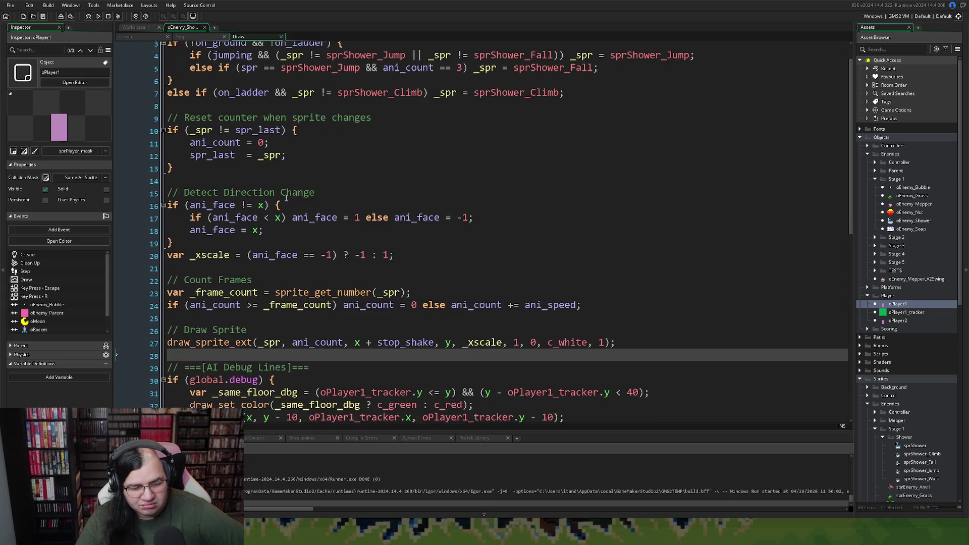
pyautogui.scroll(-1, 284, 199)
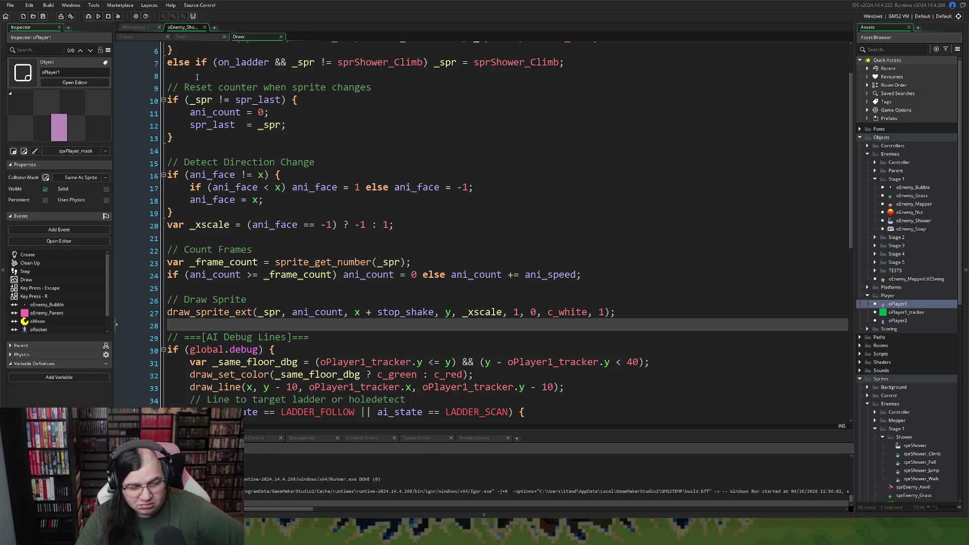
pyautogui.click(135, 37)
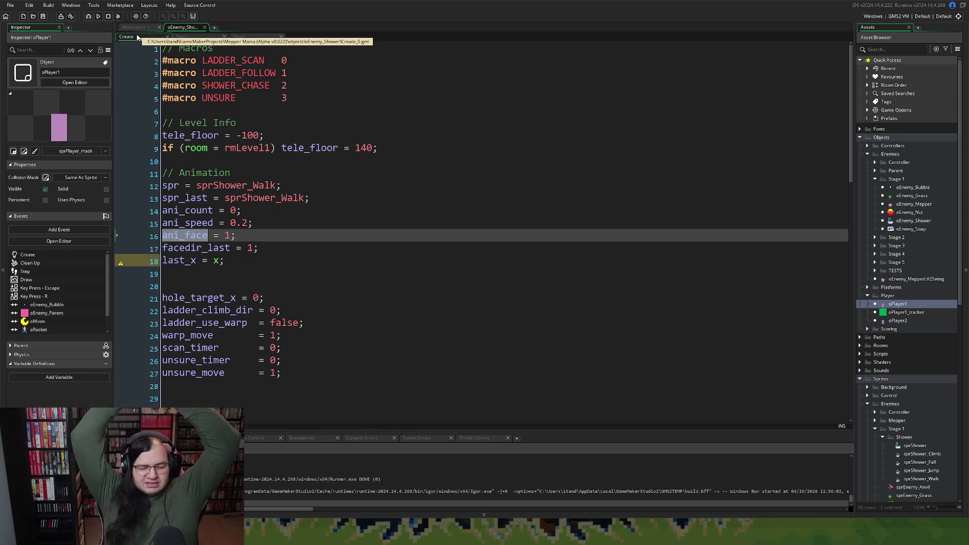
# Copy last_x from the Create event and paste it over ani_face in the Draw event's direction check.
pyautogui.doubleClick(178, 266)
pyautogui.hotkey('ctrl', 'c')
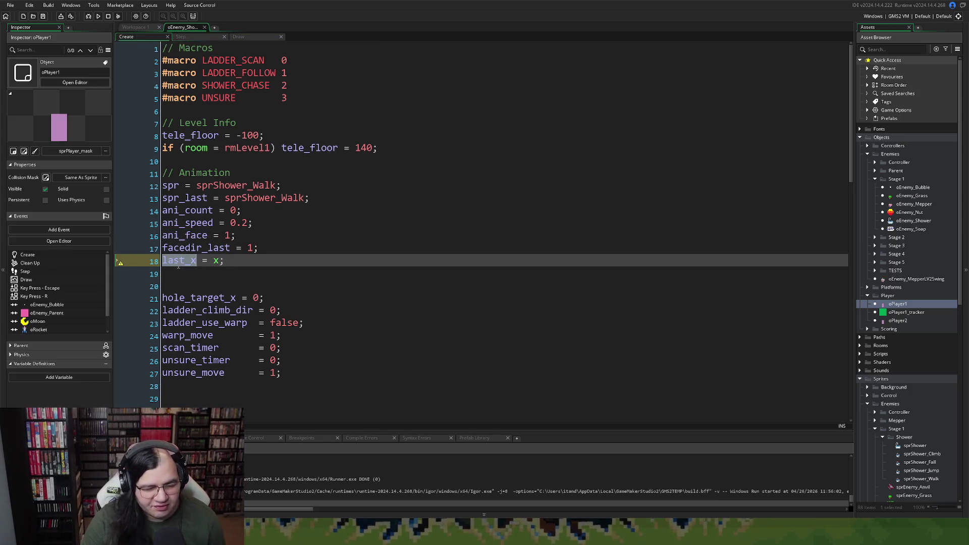
pyautogui.click(237, 37)
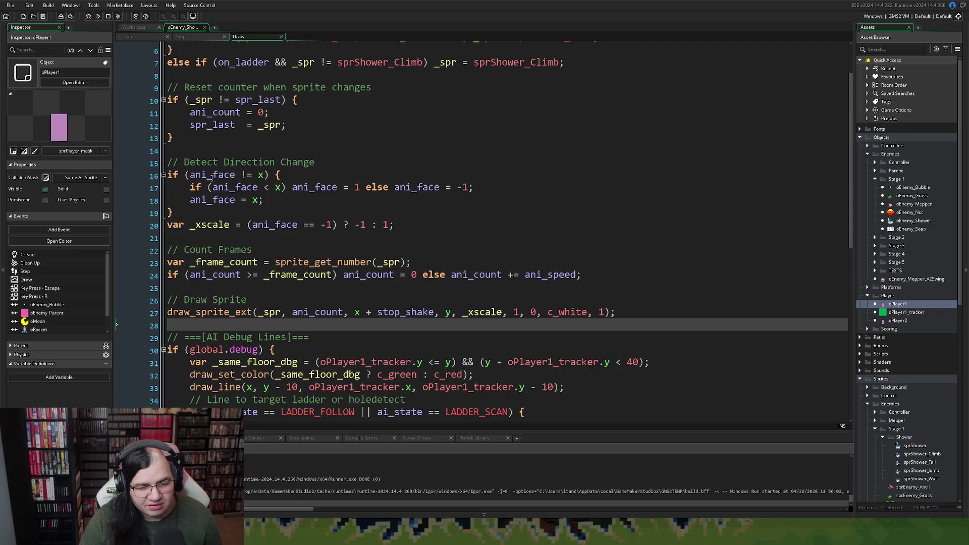
pyautogui.doubleClick(212, 175)
pyautogui.hotkey('ctrl', 'v')
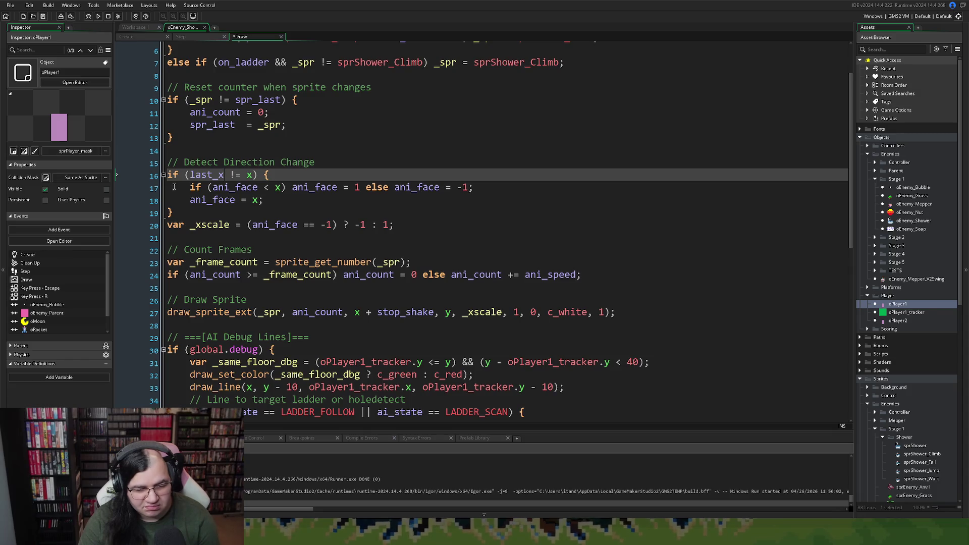
pyautogui.doubleClick(208, 200)
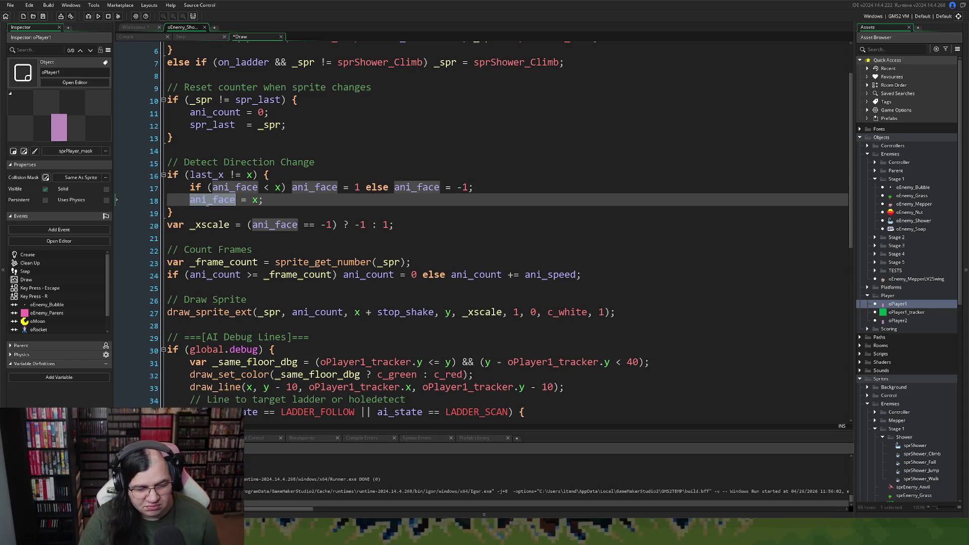
pyautogui.hotkey('ctrl', 'v')
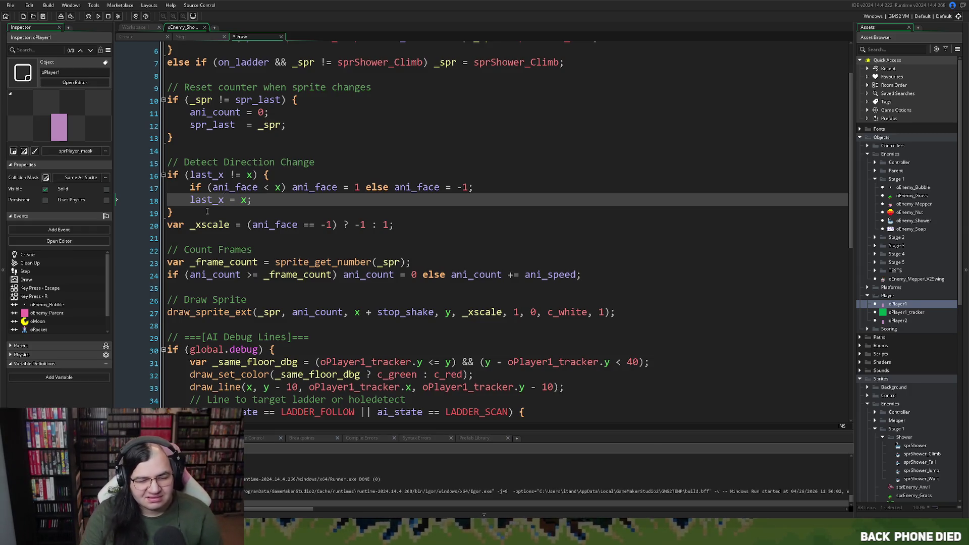
pyautogui.doubleClick(233, 188)
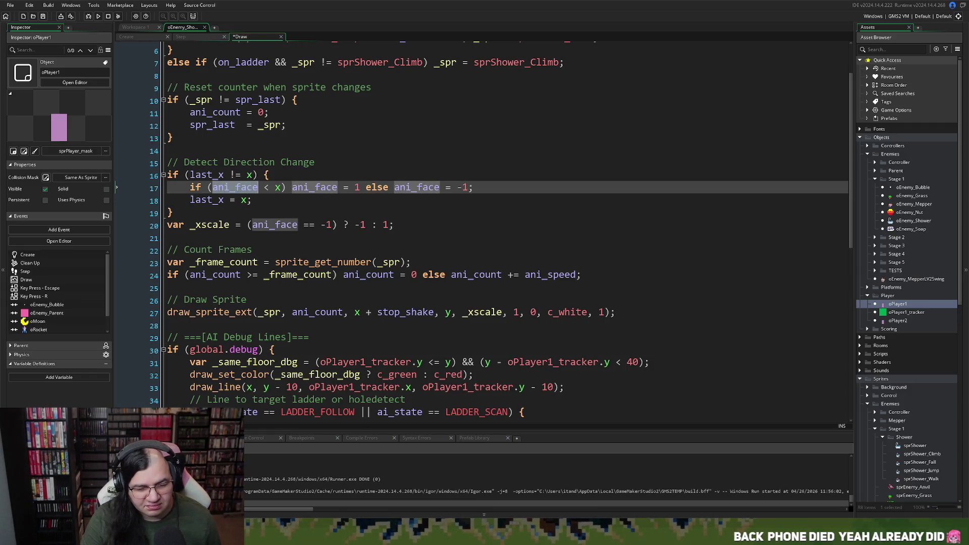
pyautogui.hotkey('ctrl', 'v')
# Glance at the Create event's animation variables, then build and run the game.
pyautogui.click(126, 38)
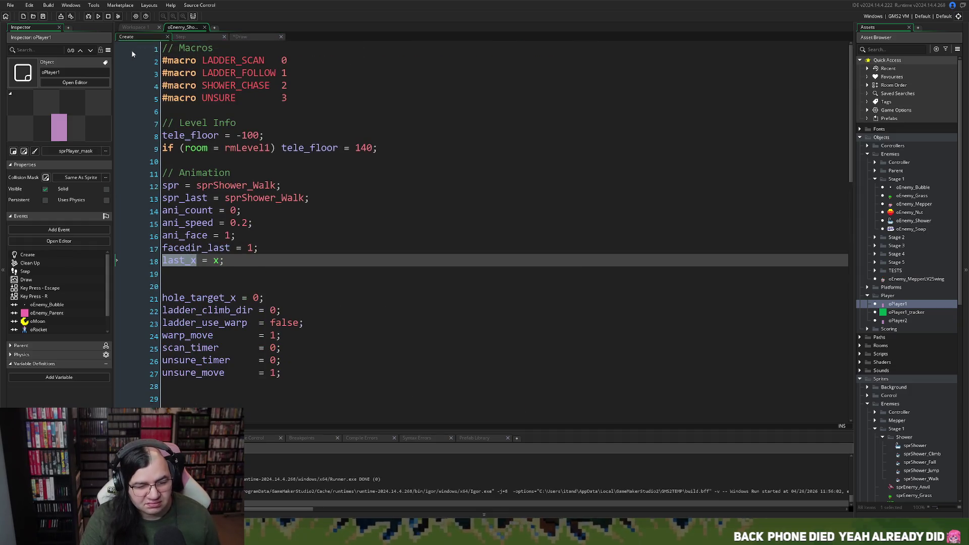
pyautogui.click(198, 37)
pyautogui.click(241, 38)
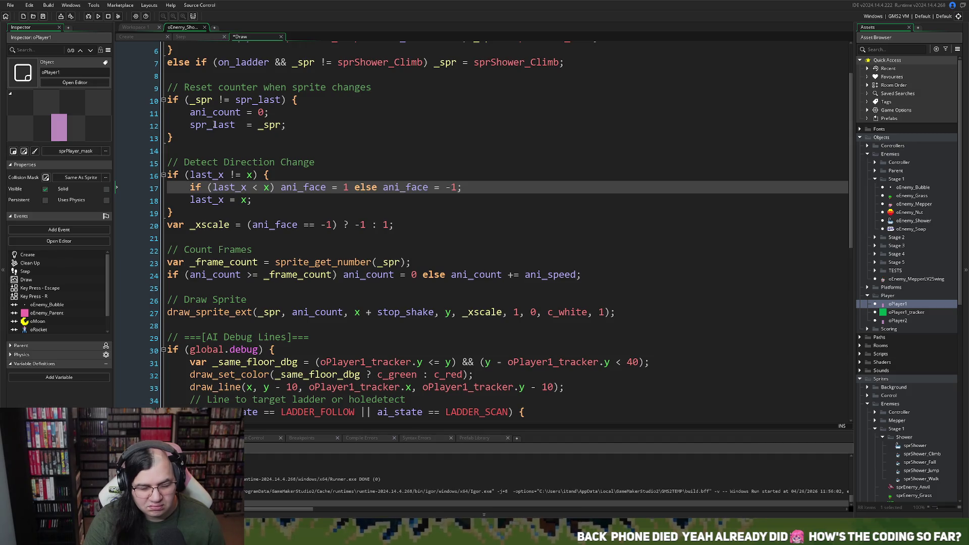
pyautogui.click(98, 17)
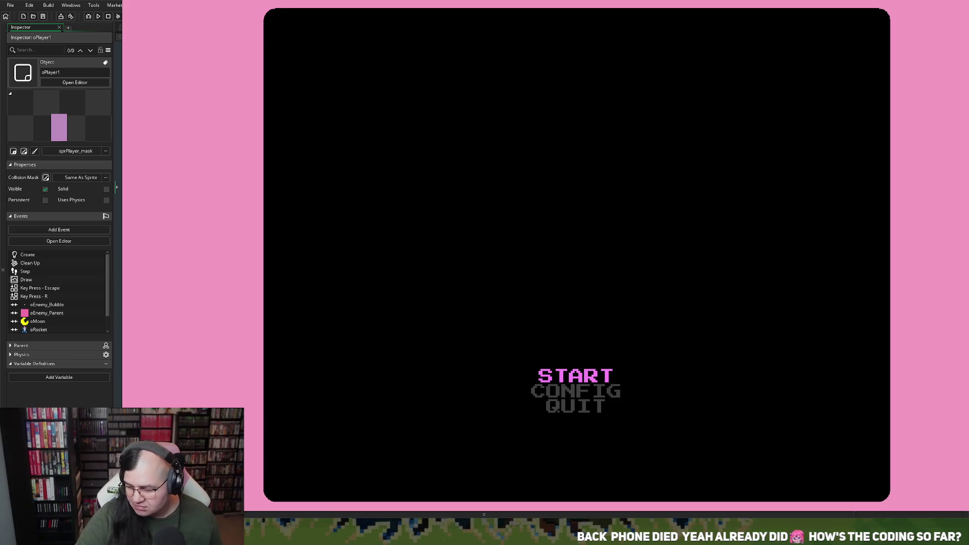
# Start the game, climb the centre ladder and cross the upper floors, then reset to the title.
pyautogui.press('Return')
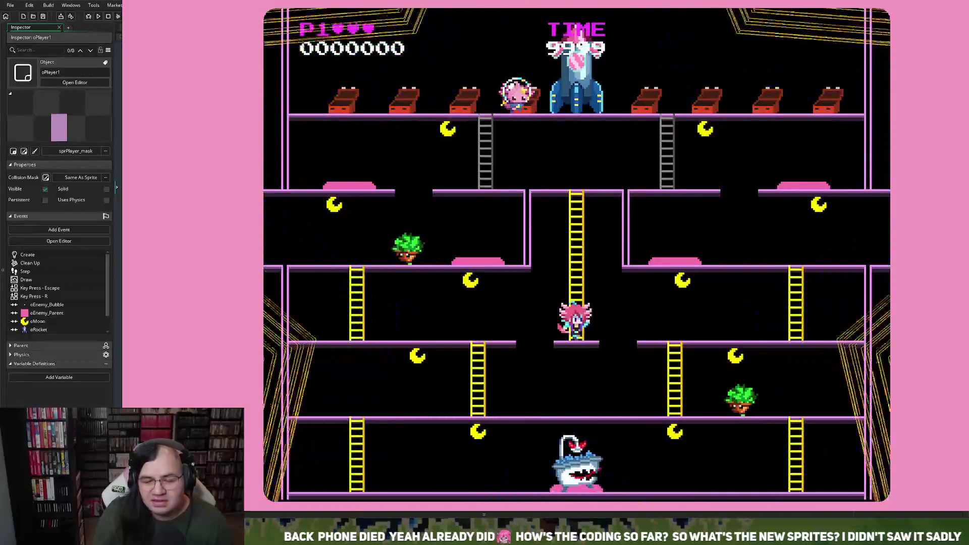
pyautogui.press('Up')
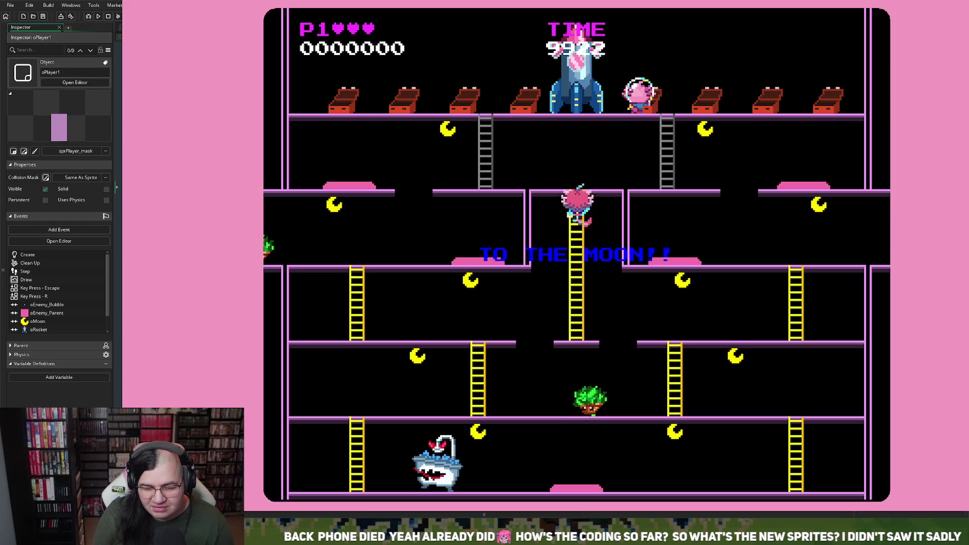
pyautogui.press('Right')
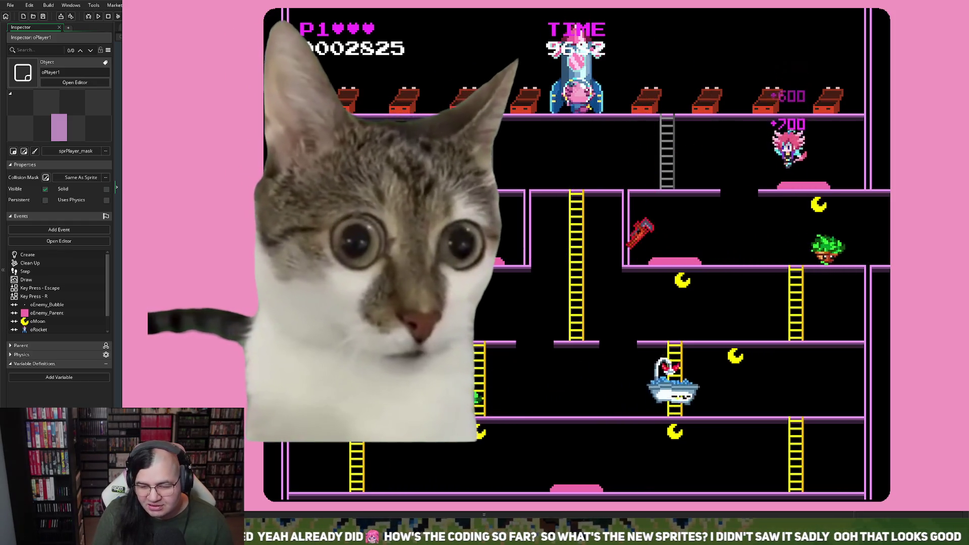
pyautogui.press('Left')
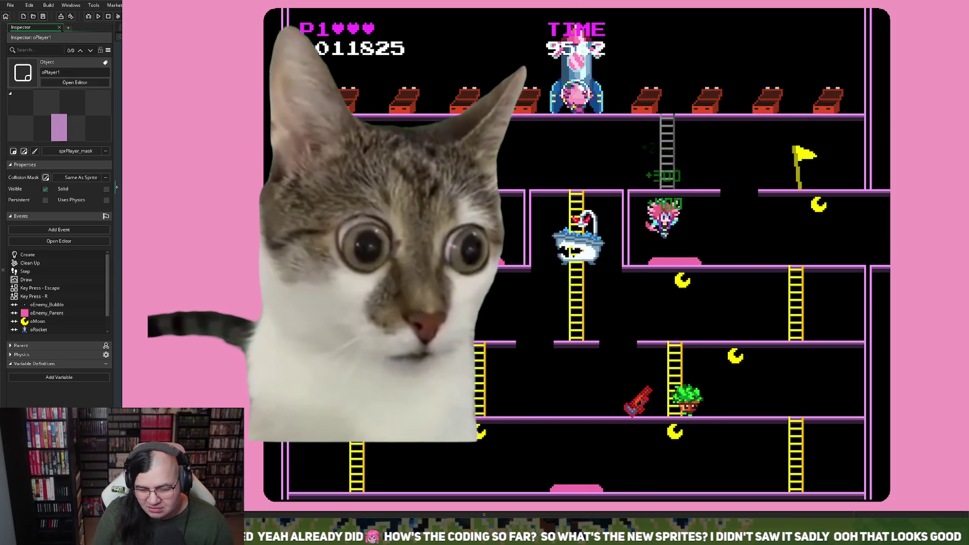
pyautogui.press('Right')
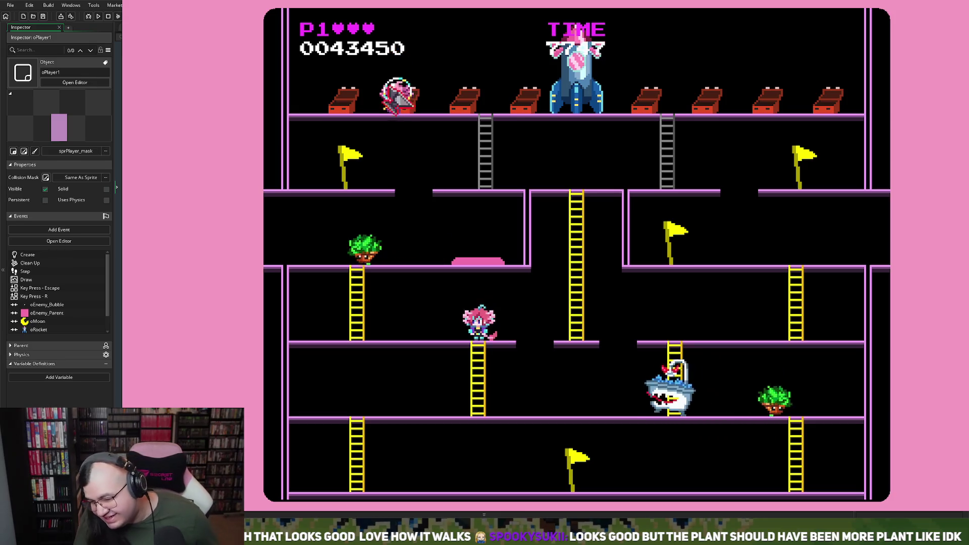
pyautogui.press('r')
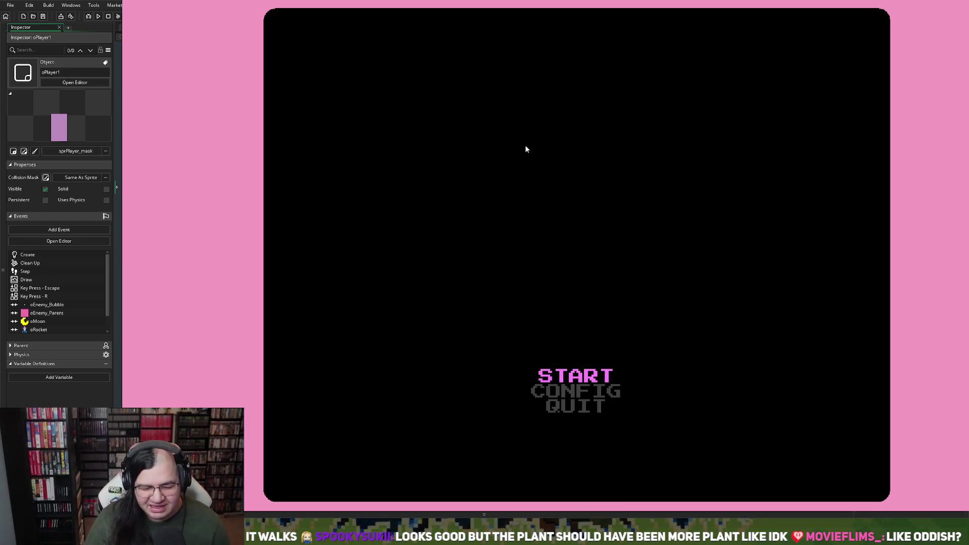
# Restart the level, collect the top-left moons and climb down the left ladder.
pyautogui.press('Return')
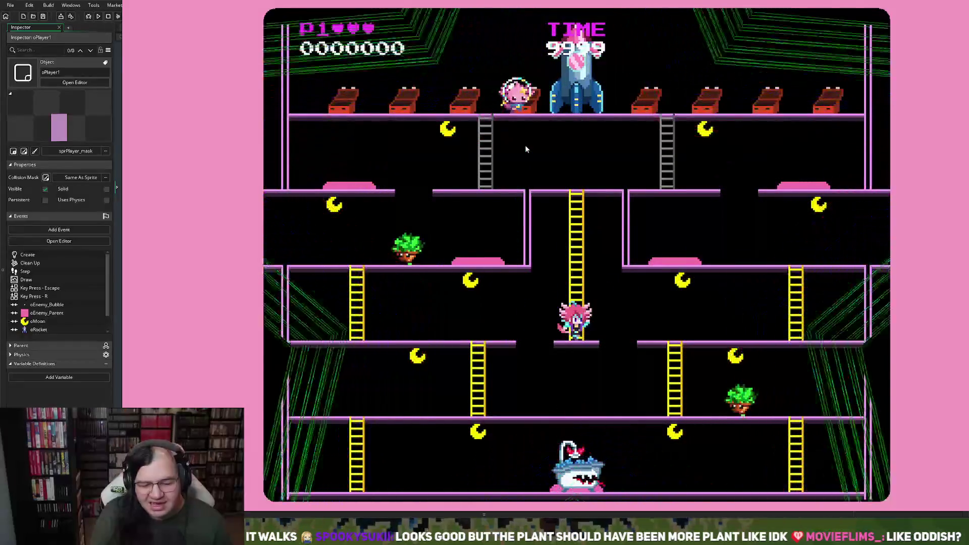
pyautogui.press('Up')
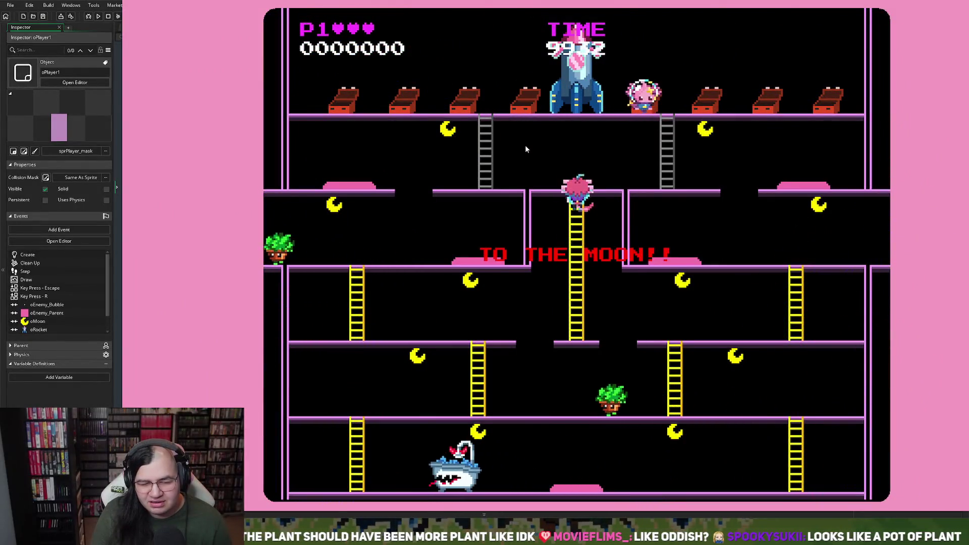
pyautogui.press('Left')
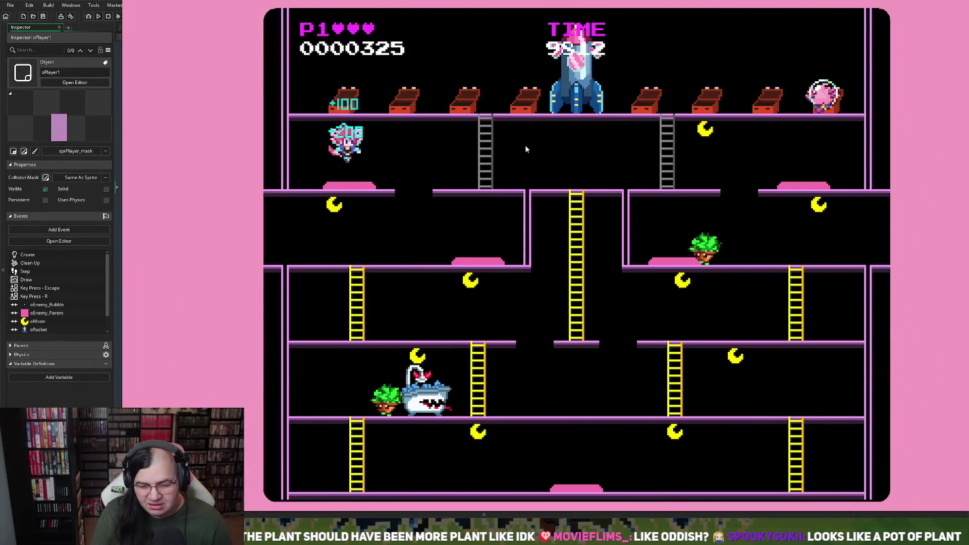
pyautogui.press('space')
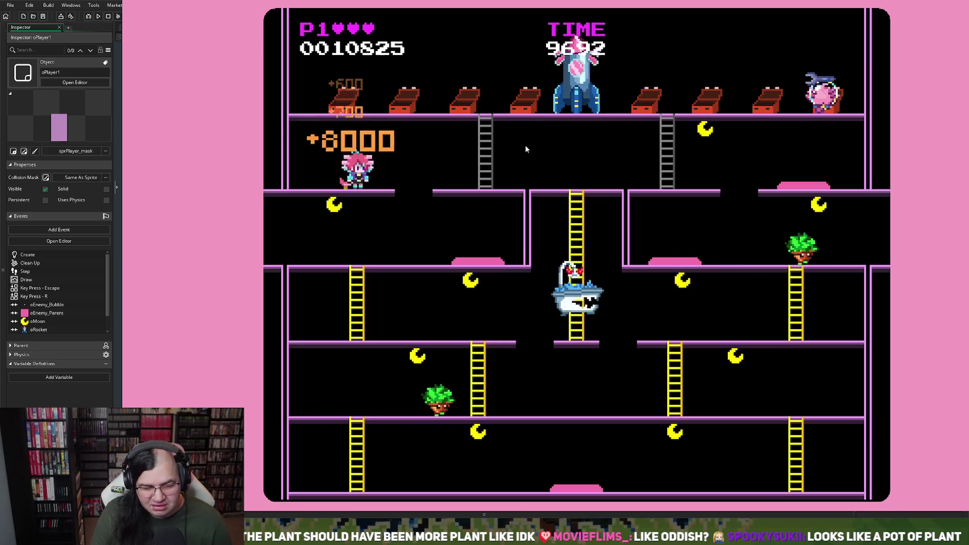
pyautogui.press('Right')
pyautogui.press('Left')
pyautogui.press('Down')
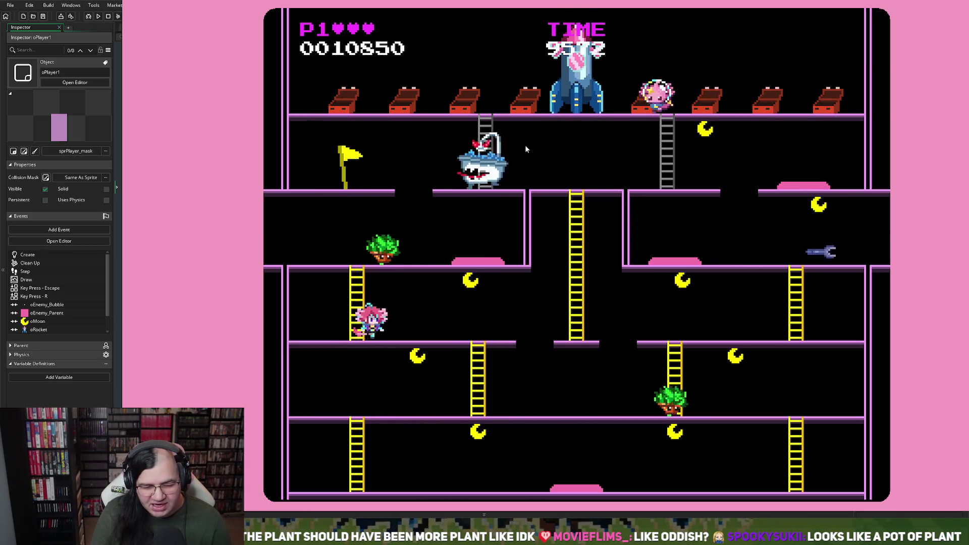
pyautogui.press('Right')
pyautogui.press('Down')
pyautogui.press('Left')
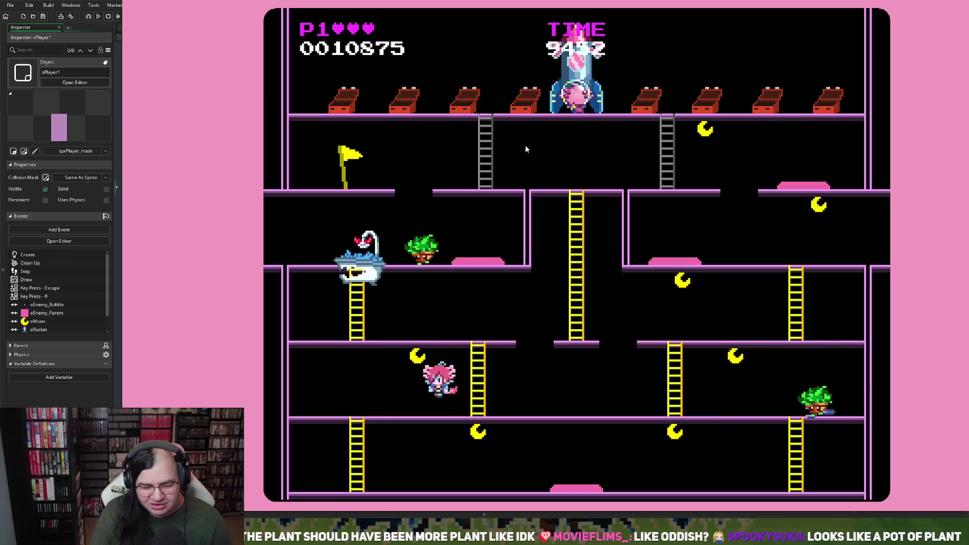
# Cross the bottom floor, climb the right and centre ladders, and collect a moon.
pyautogui.press('Left')
pyautogui.press('Down')
pyautogui.press('Right')
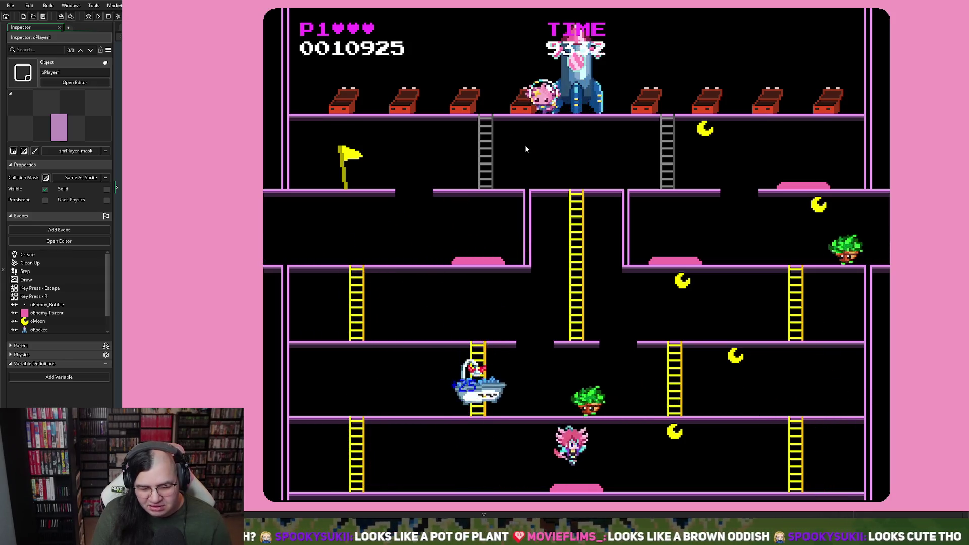
pyautogui.press('Right')
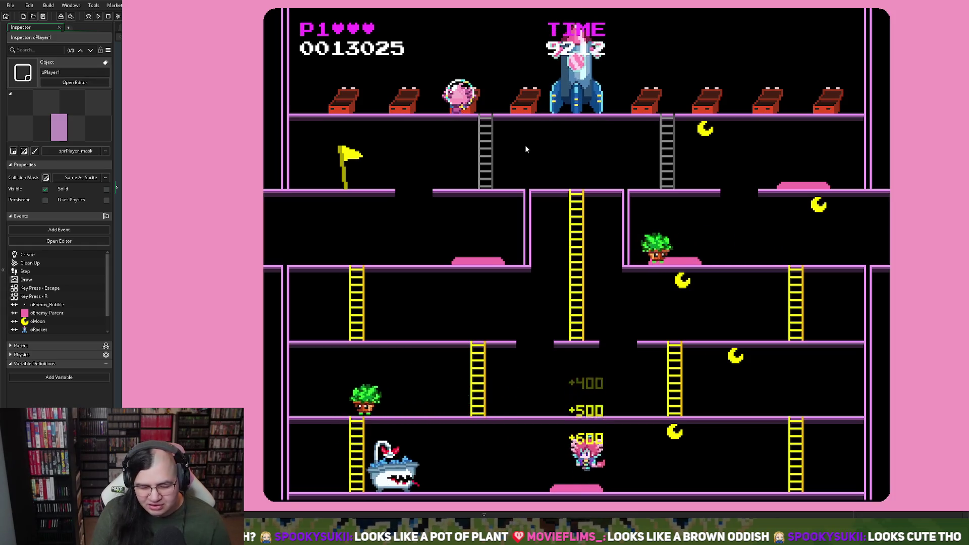
pyautogui.press('Right')
pyautogui.press('Up')
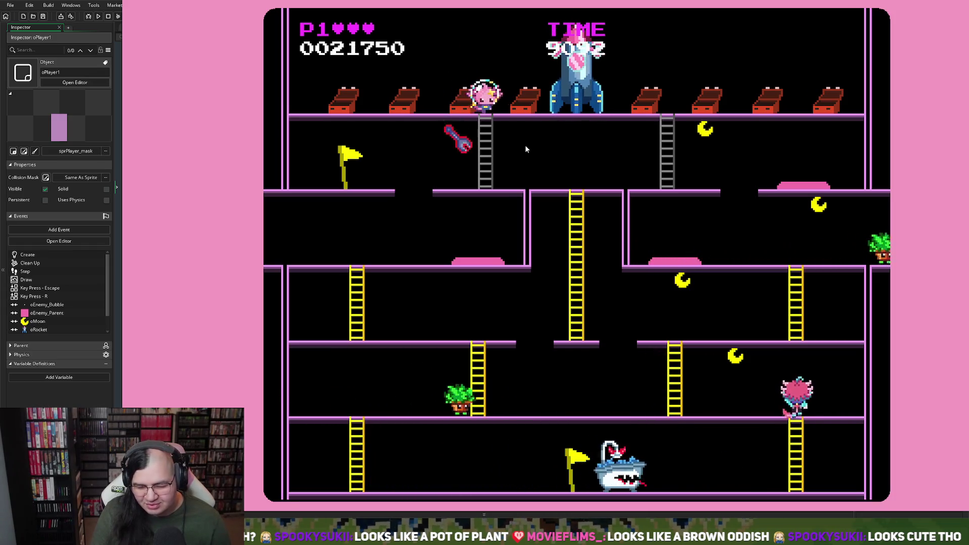
pyautogui.press('Right')
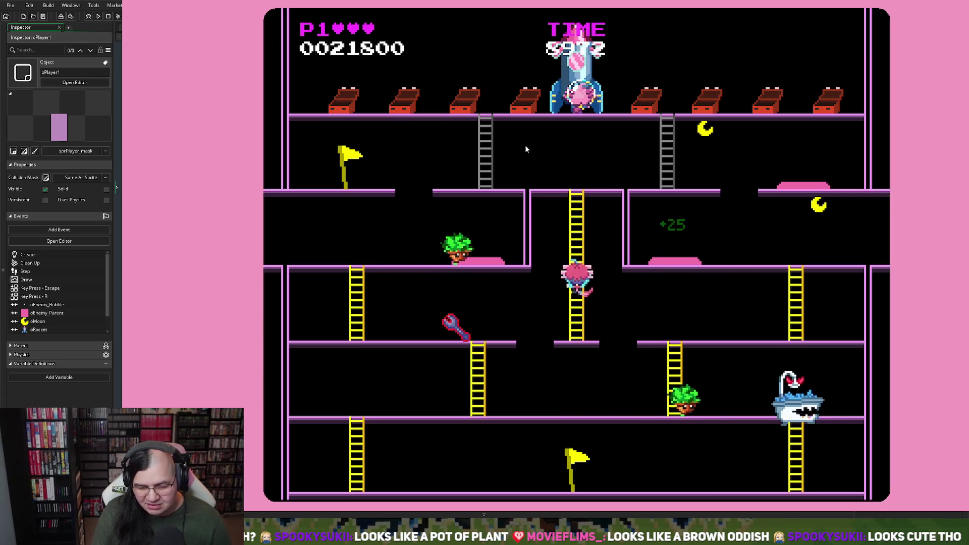
pyautogui.press('Up')
pyautogui.press('Right')
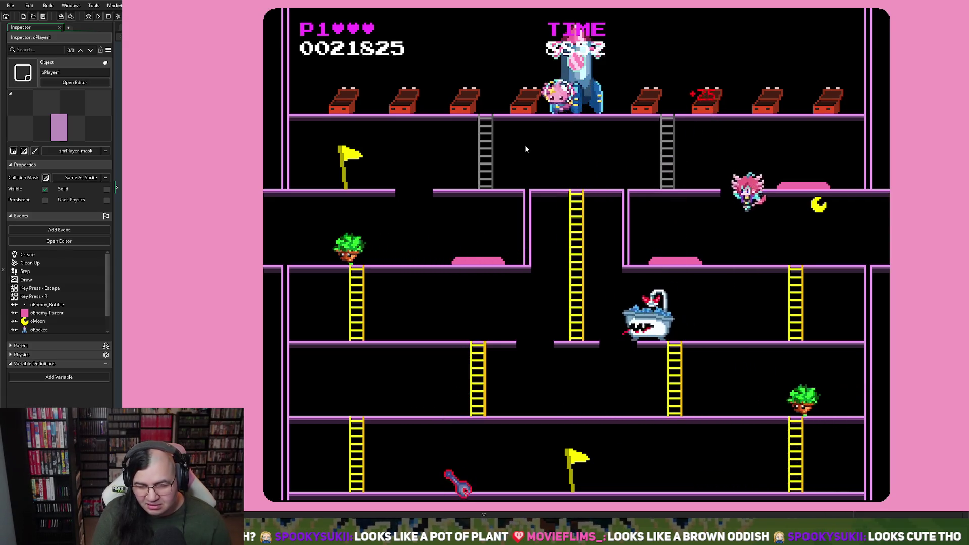
pyautogui.press('Left')
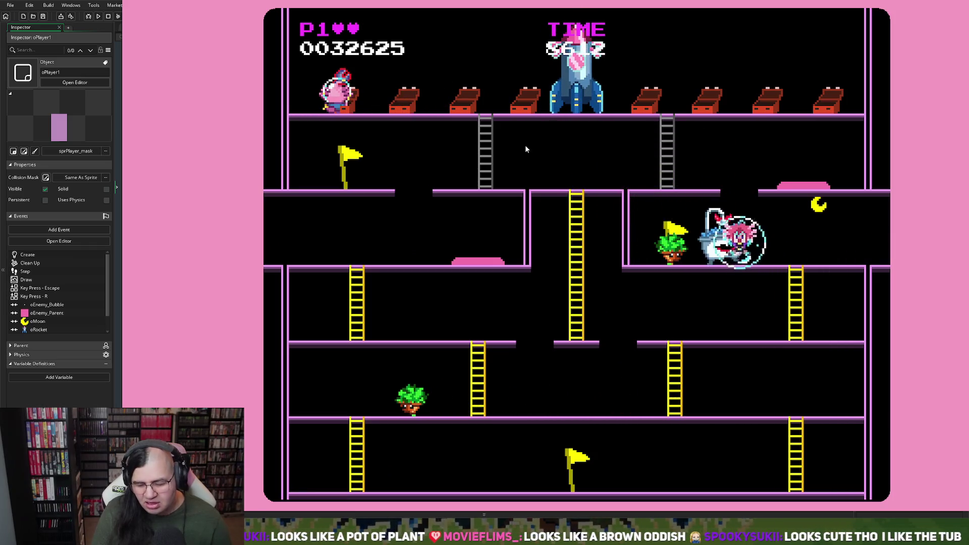
# Restart from the title, climb the centre ladder and jump over the bathtub and plant enemies.
pyautogui.press('Escape')
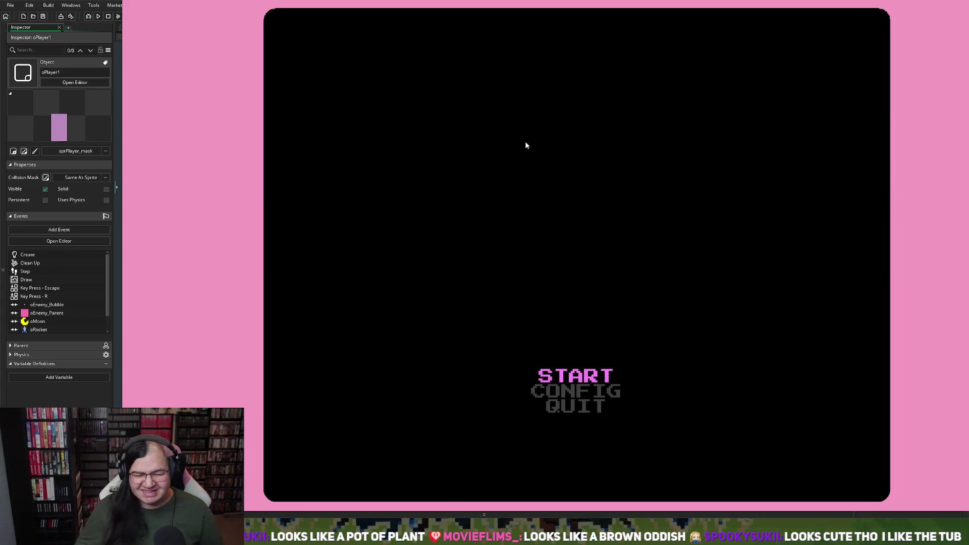
pyautogui.press('Return')
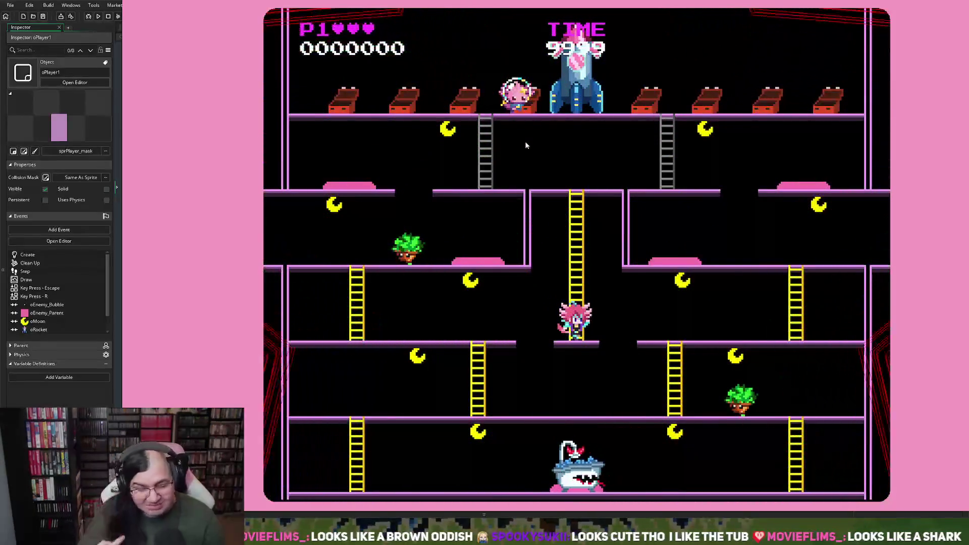
pyautogui.press('Up')
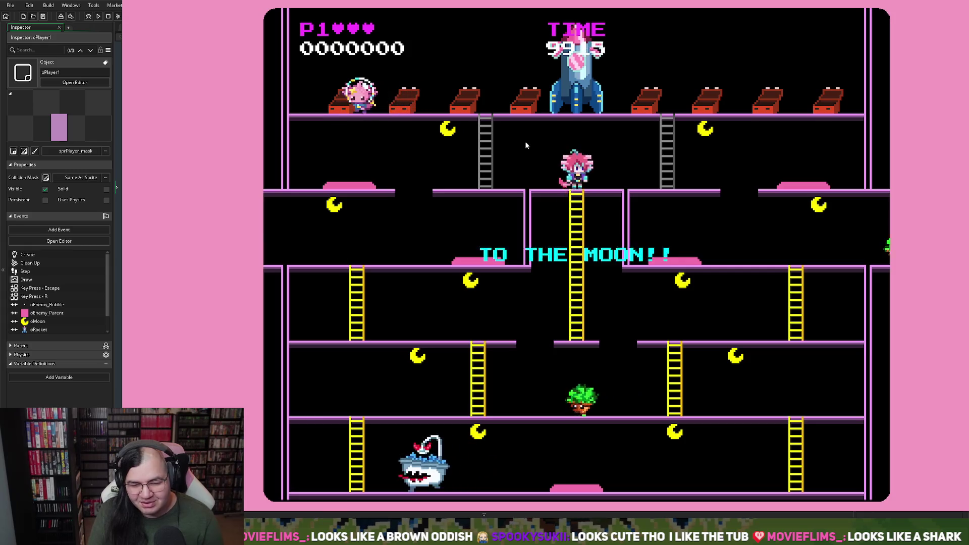
pyautogui.press('Right')
pyautogui.press('Right')
pyautogui.press('space')
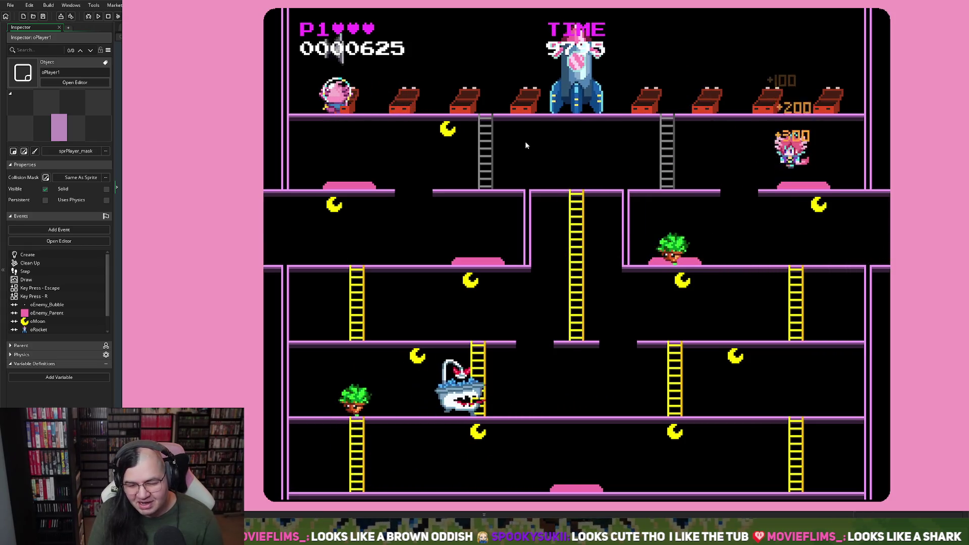
pyautogui.press('Left')
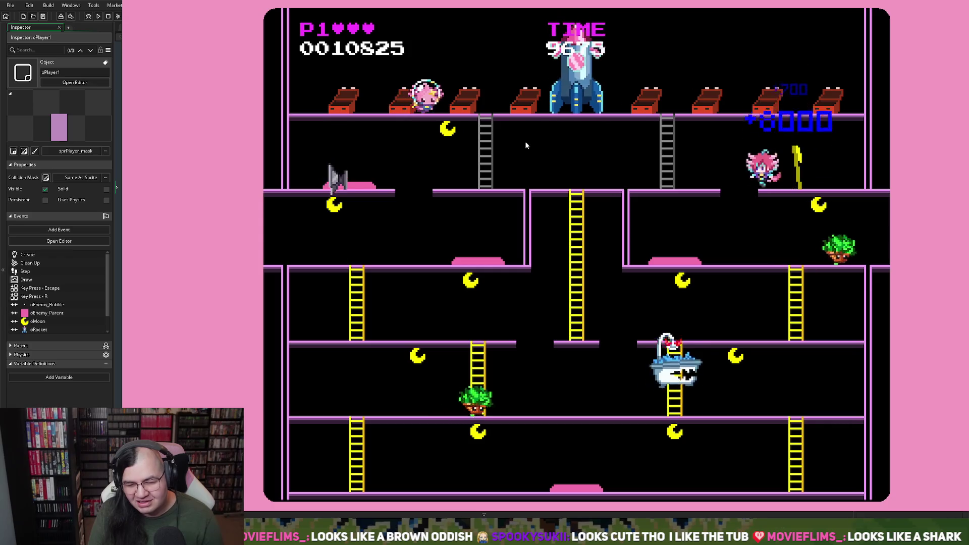
pyautogui.press('space')
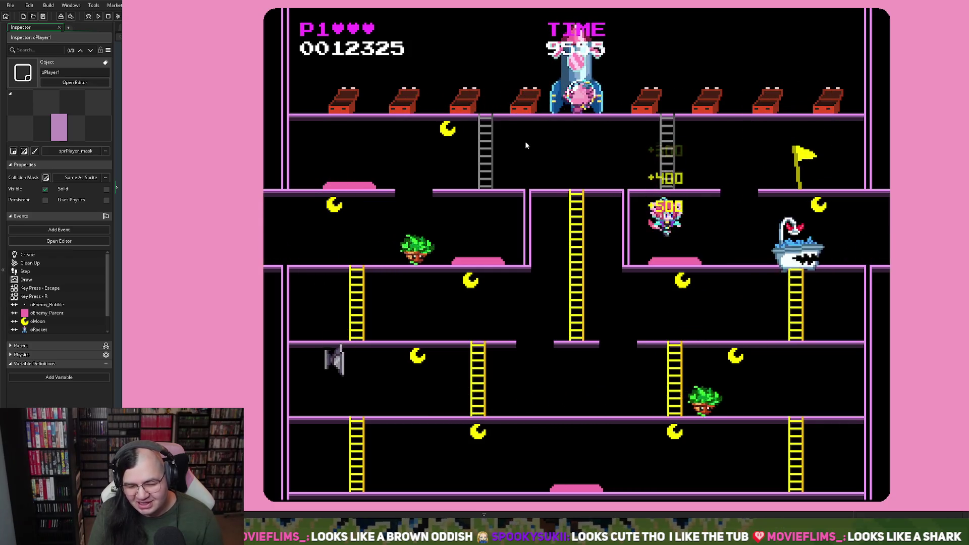
pyautogui.press('Right')
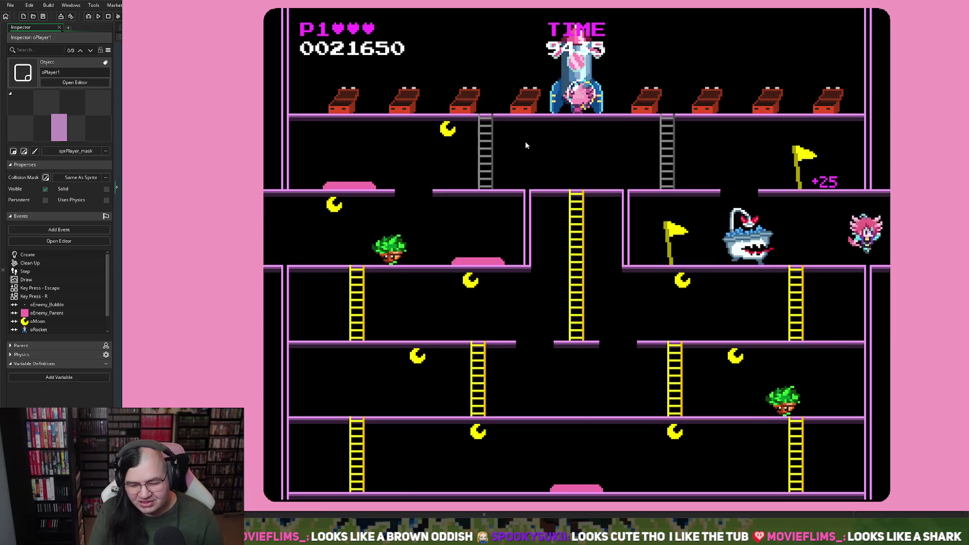
pyautogui.press('space')
# Climb down to the bottom floor, collect its moon and jump enemies for bonus points.
pyautogui.press('Right')
pyautogui.press('Down')
pyautogui.press('Right')
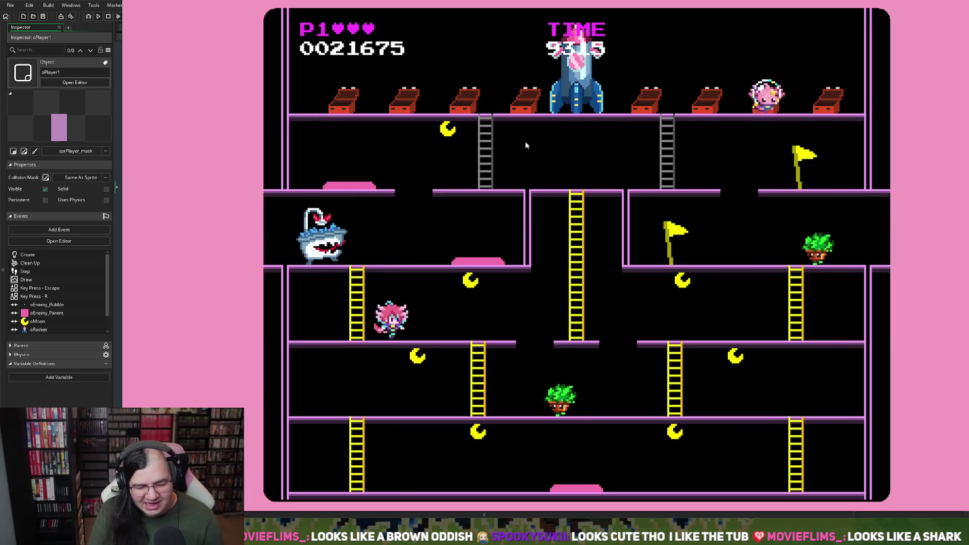
pyautogui.press('Right')
pyautogui.press('Down')
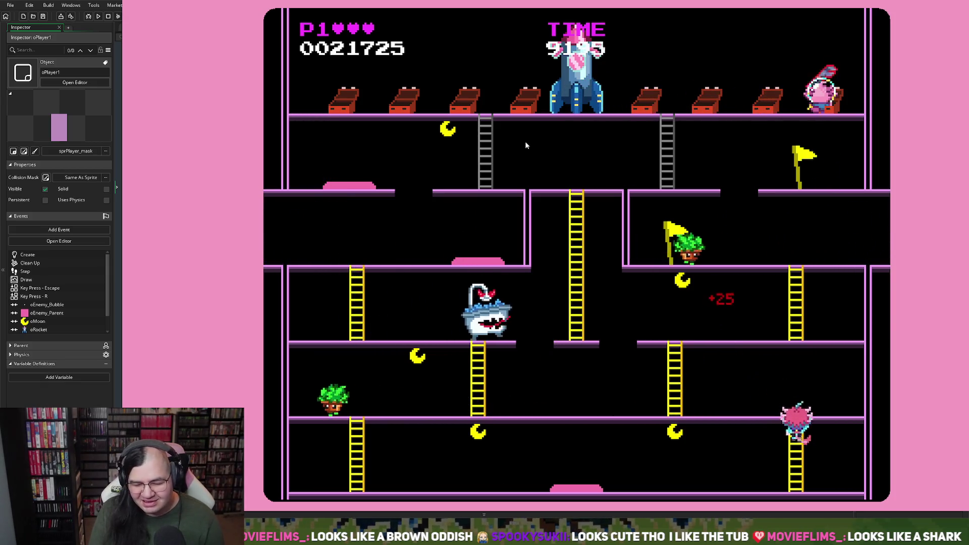
pyautogui.press('Left')
pyautogui.press('space')
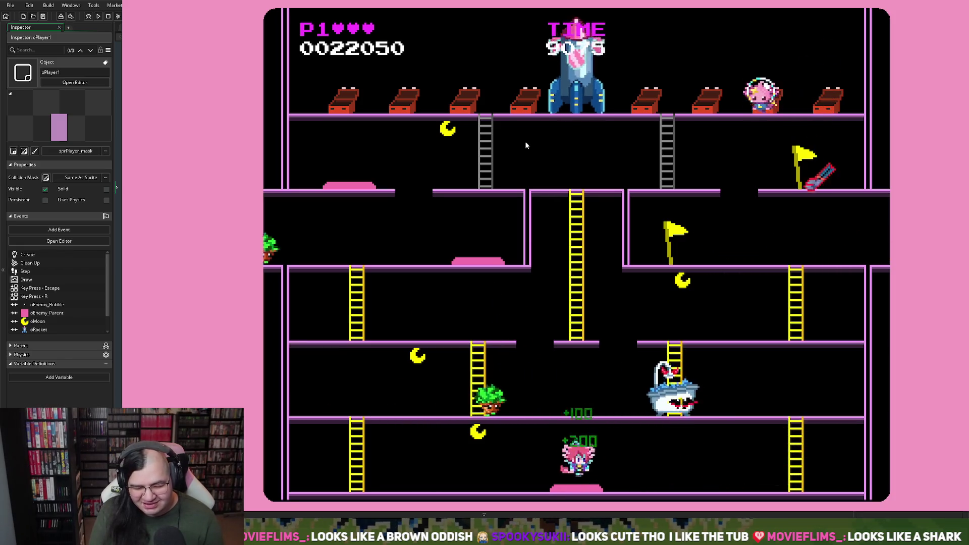
pyautogui.press('space')
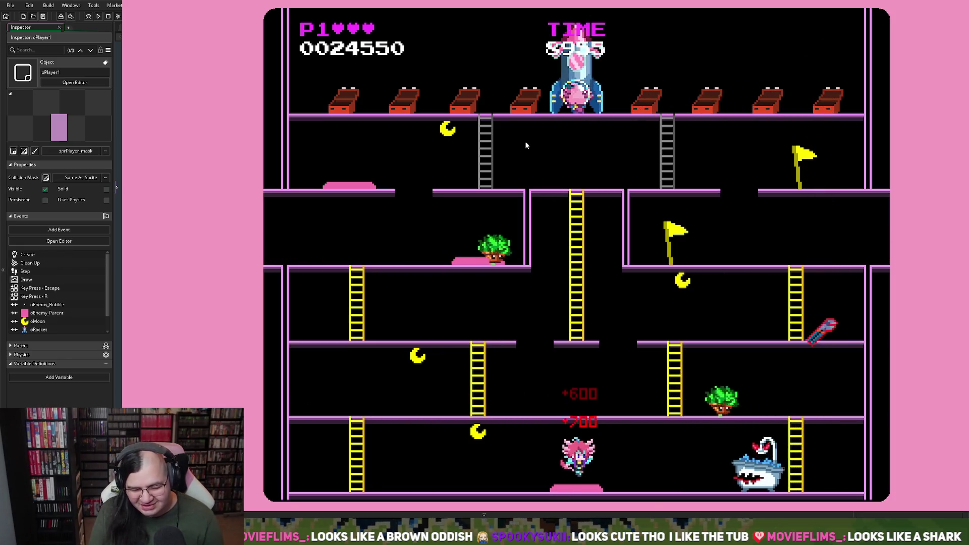
pyautogui.press('Left')
pyautogui.press('Left')
# Climb the left and central ladders, drop through the gap and clear the middle room.
pyautogui.press('Up')
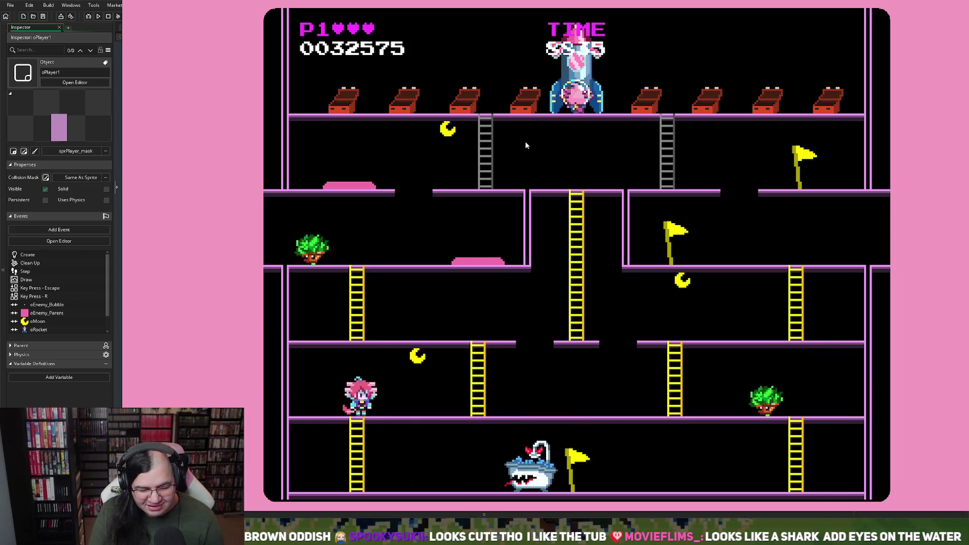
pyautogui.press('Right')
pyautogui.press('Up')
pyautogui.press('Right')
pyautogui.press('Up')
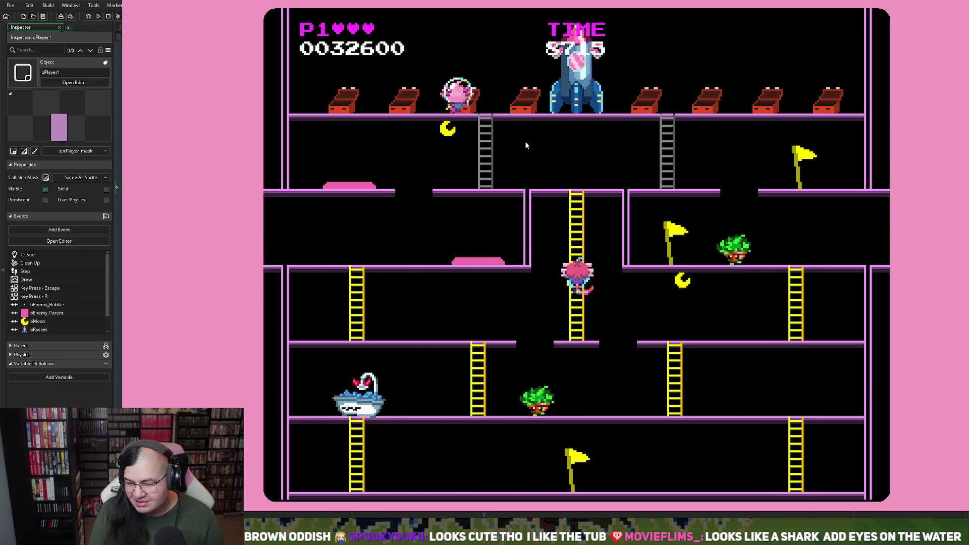
pyautogui.press('Up')
pyautogui.press('Left')
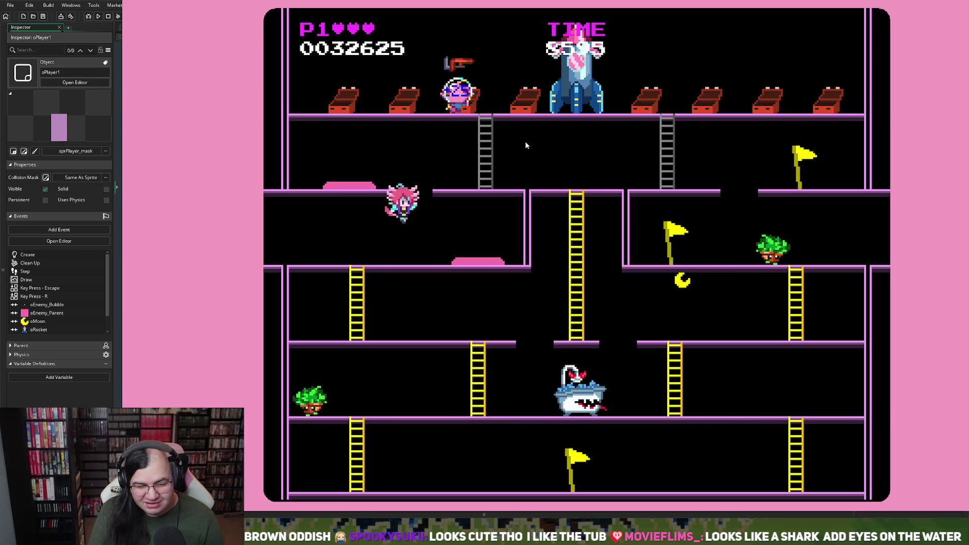
pyautogui.press('Right')
pyautogui.press('space')
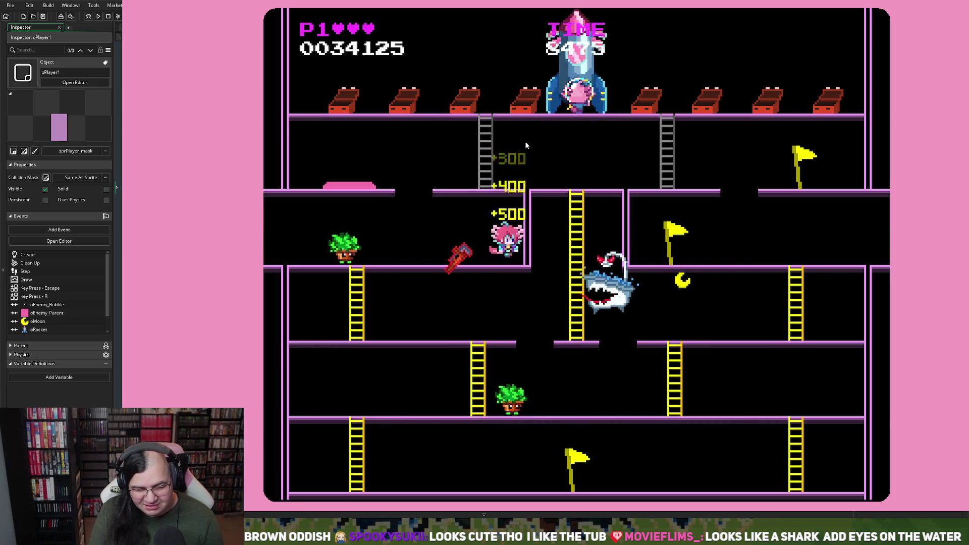
pyautogui.press('Left')
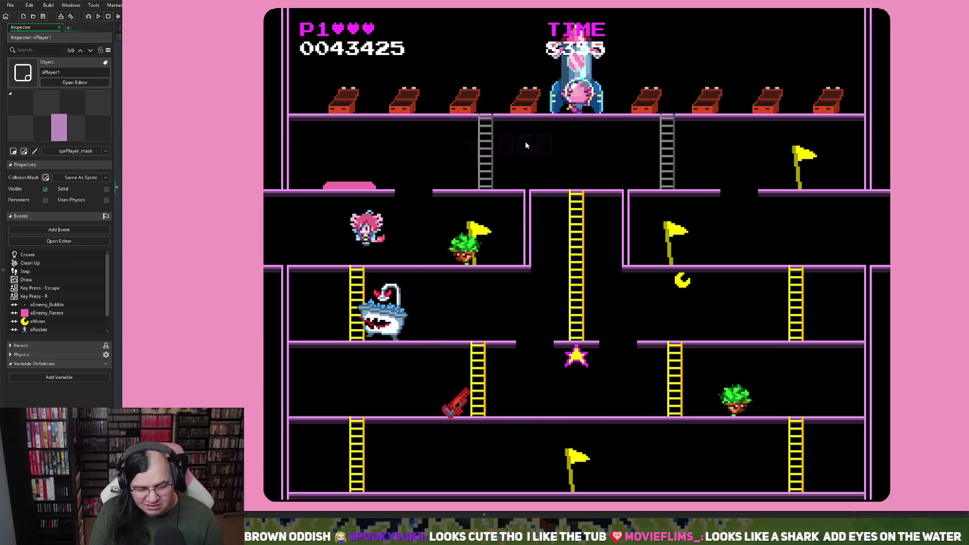
pyautogui.press('Left')
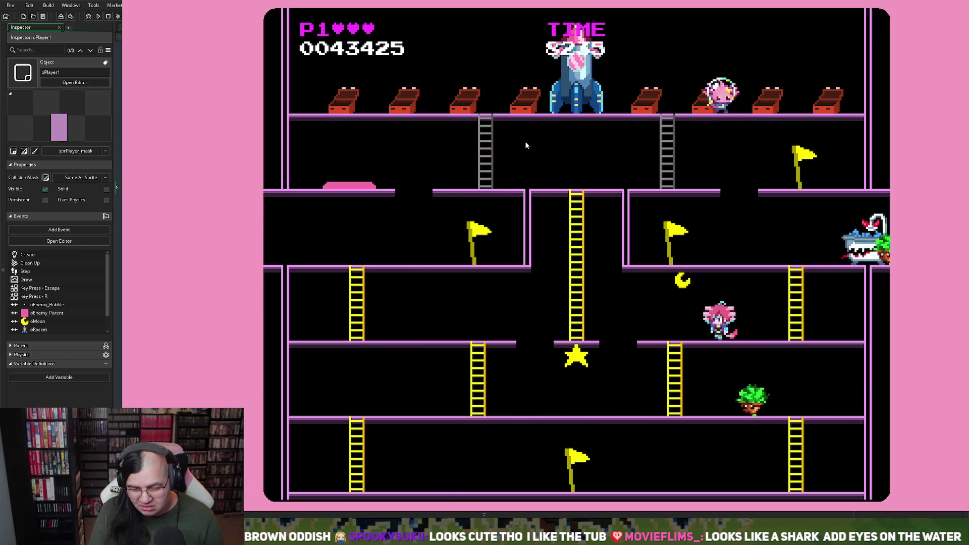
pyautogui.press('Left')
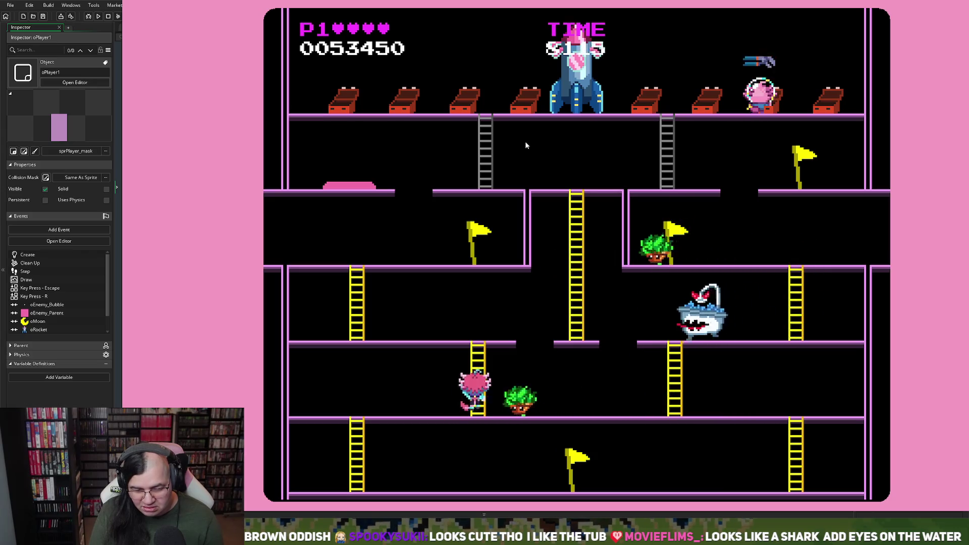
# Climb the central ladder, bounce off the pink pad and climb to the top floor.
pyautogui.press('Right')
pyautogui.press('Up')
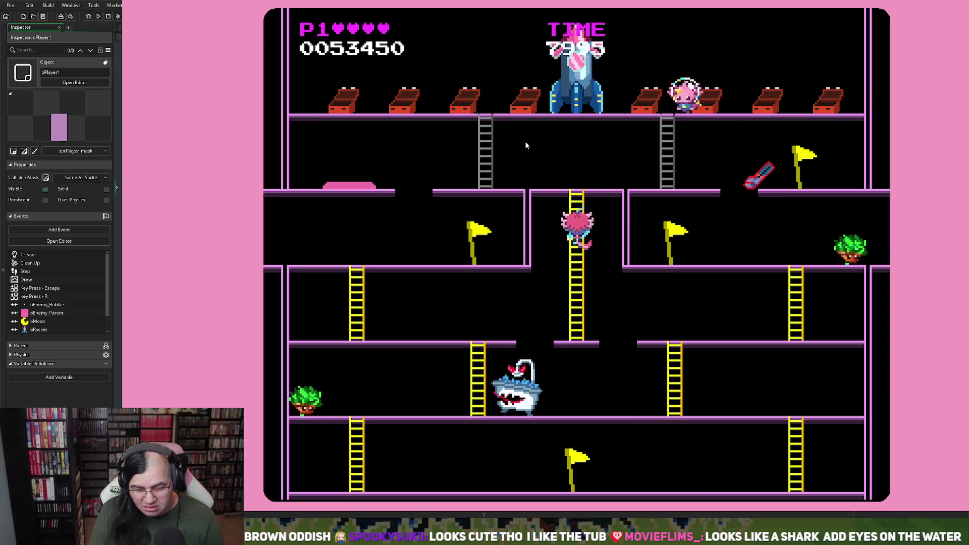
pyautogui.press('Left')
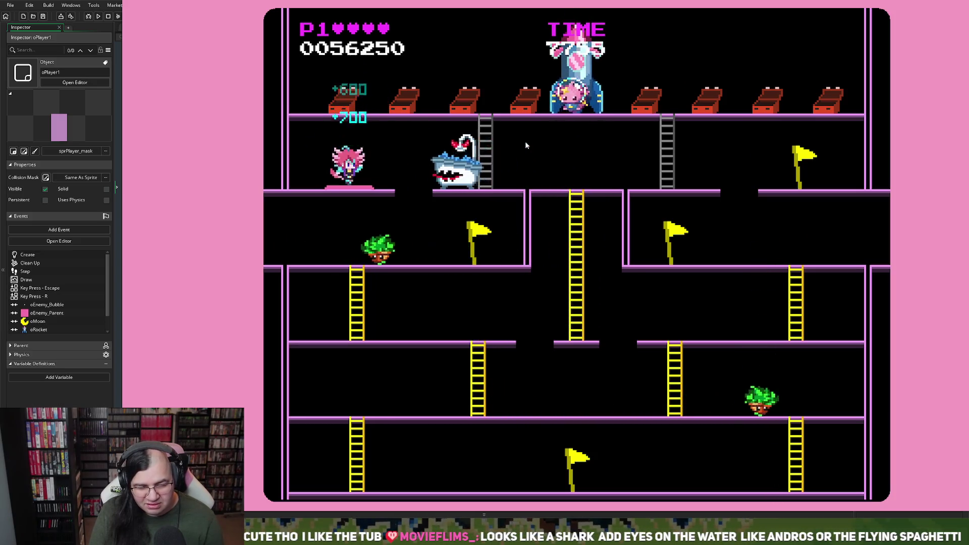
pyautogui.press('Left')
pyautogui.press('Right')
pyautogui.press('Left')
pyautogui.press('Down')
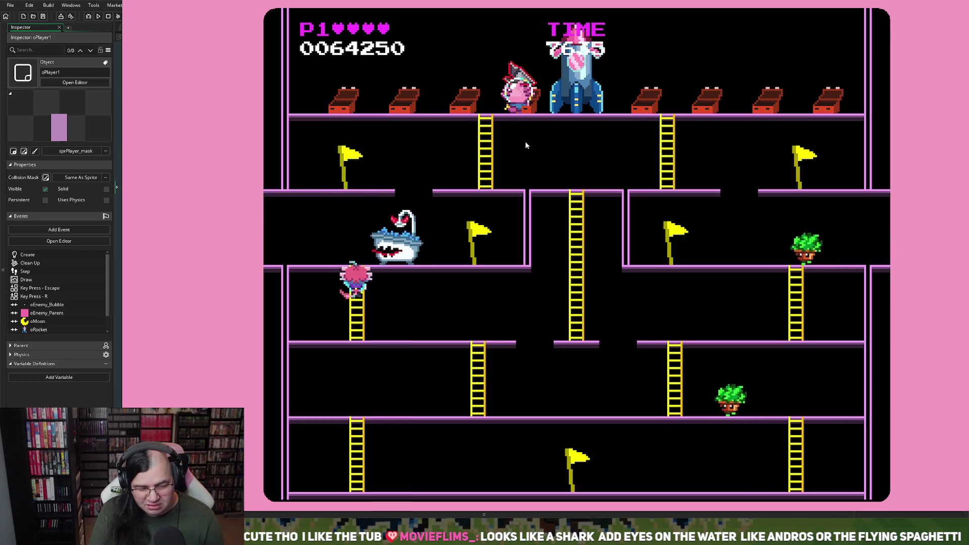
pyautogui.press('Right')
pyautogui.press('Up')
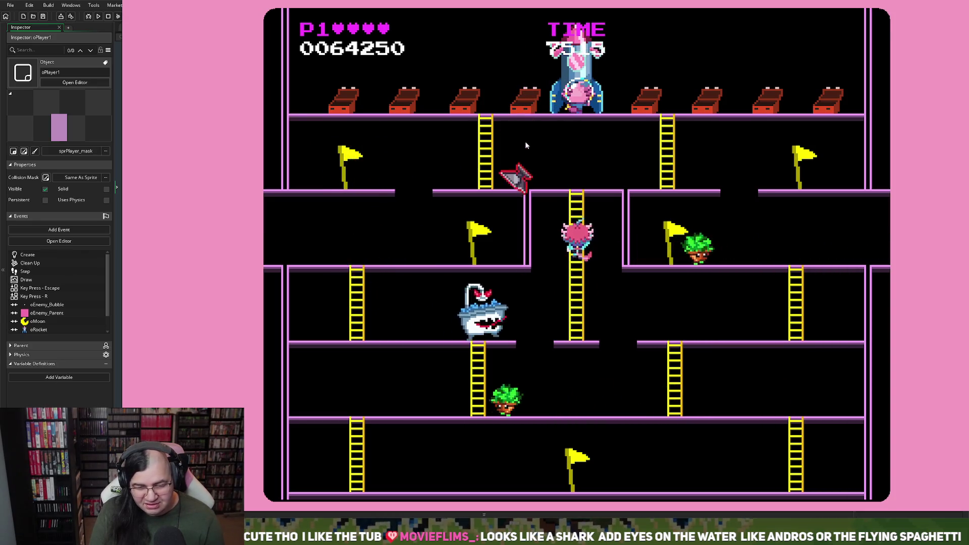
pyautogui.press('Right')
pyautogui.press('Up')
# Board the rocket into the TO THE MOON stage, then close the game with Escape.
pyautogui.press('Left')
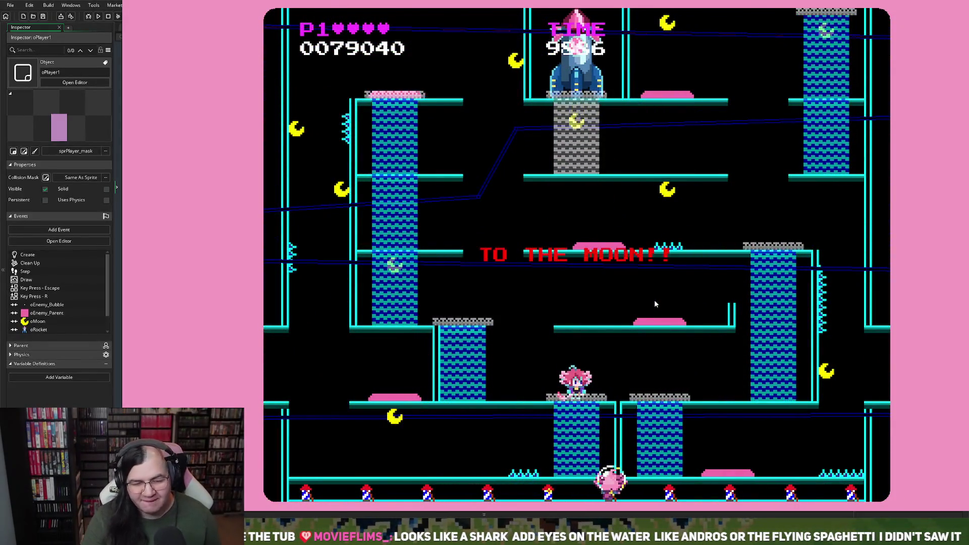
pyautogui.press('Escape')
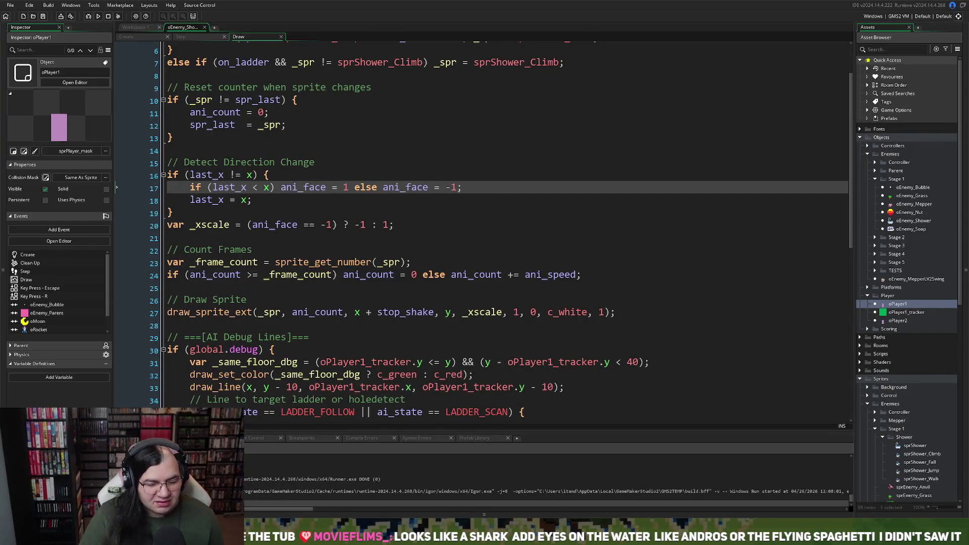
# Review line 17's last_x direction check in the Draw event, then view the Create event's last_x = x.
pyautogui.press('Up')
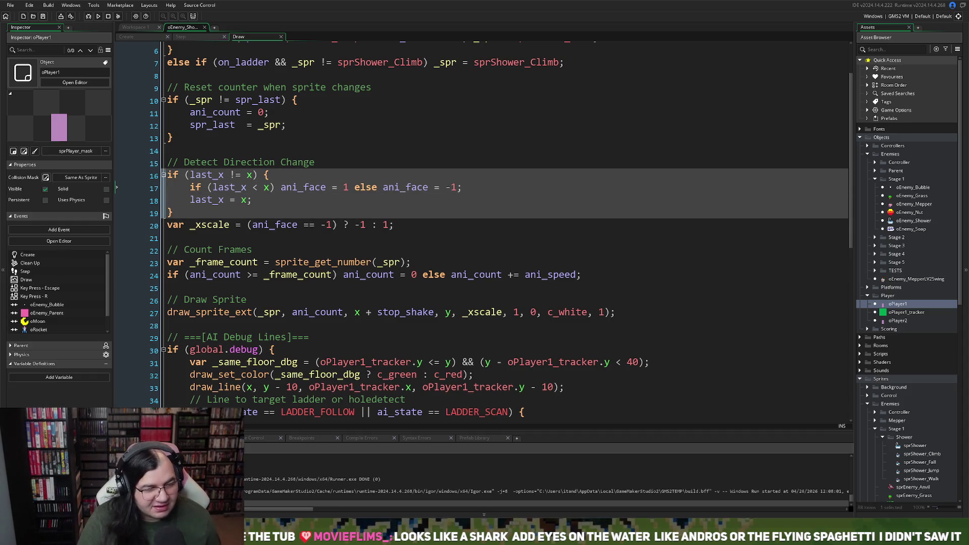
pyautogui.press('Down')
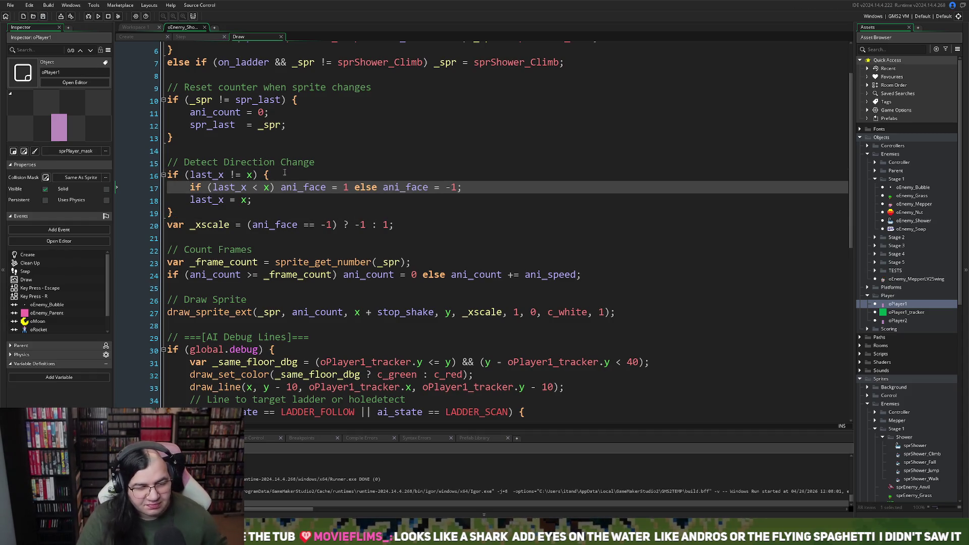
pyautogui.scroll(3, 285, 172)
pyautogui.click(127, 37)
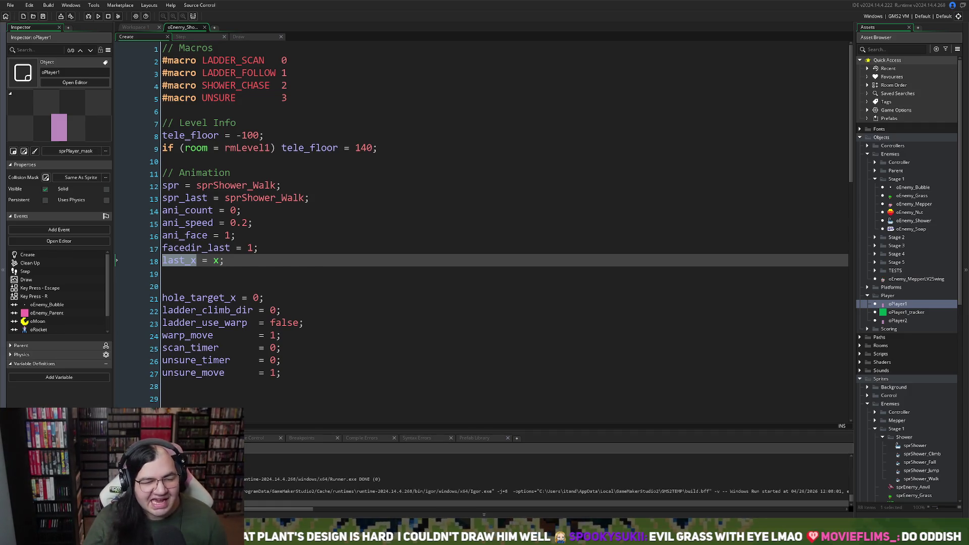
pyautogui.click(189, 37)
pyautogui.click(250, 37)
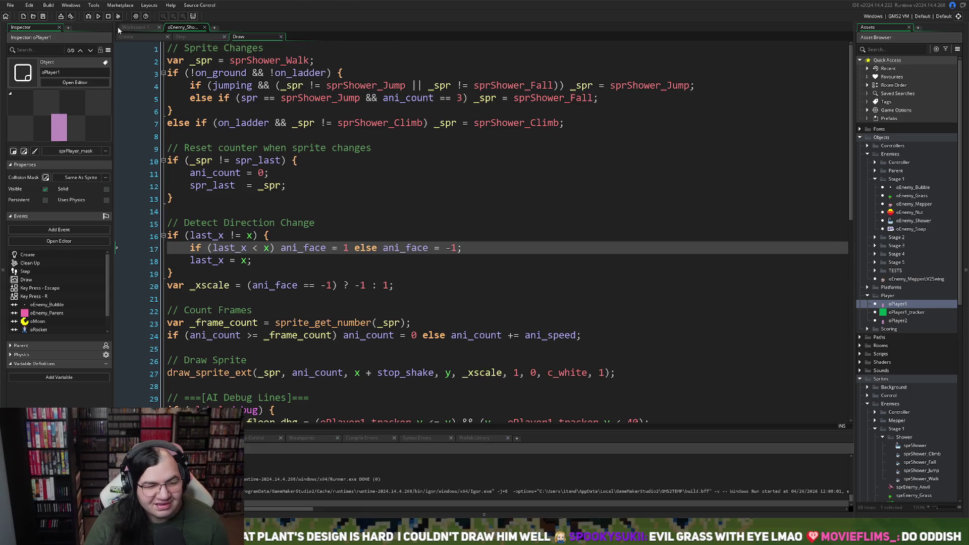
pyautogui.click(132, 27)
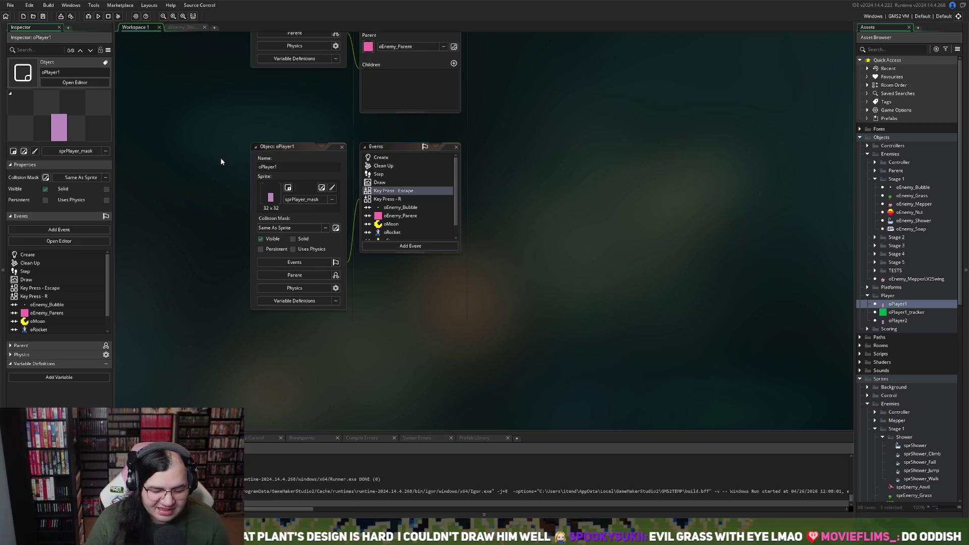
pyautogui.click(182, 27)
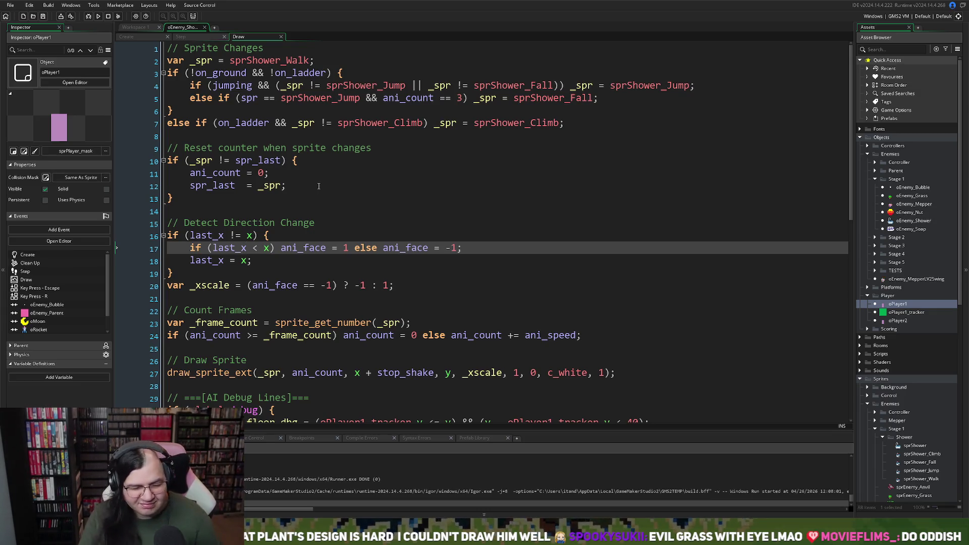
pyautogui.click(183, 37)
pyautogui.click(141, 37)
pyautogui.click(137, 27)
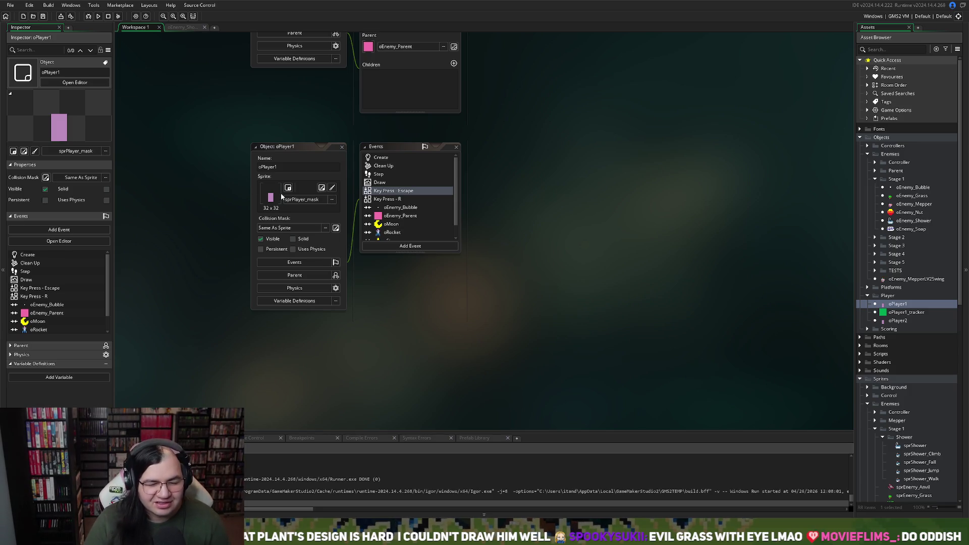
pyautogui.scroll(-1, 393, 217)
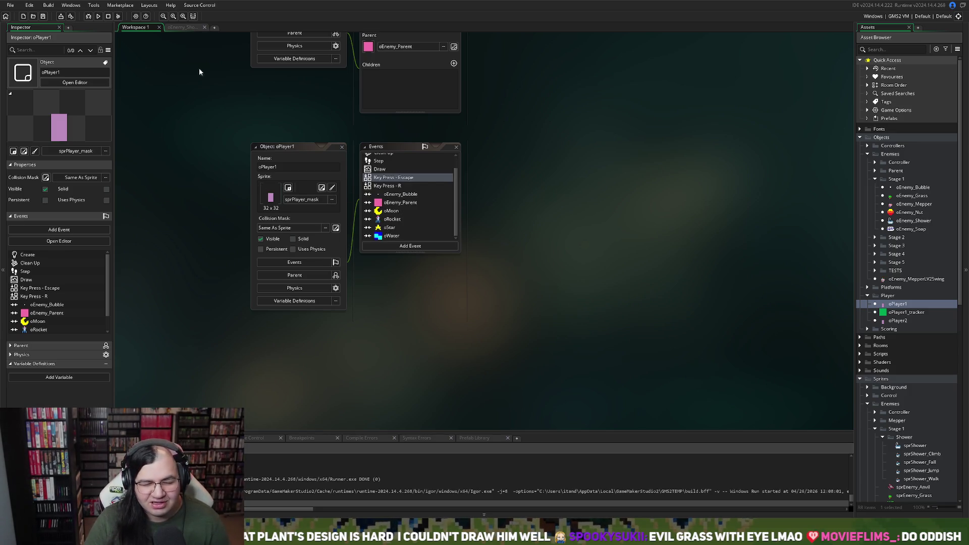
pyautogui.click(179, 27)
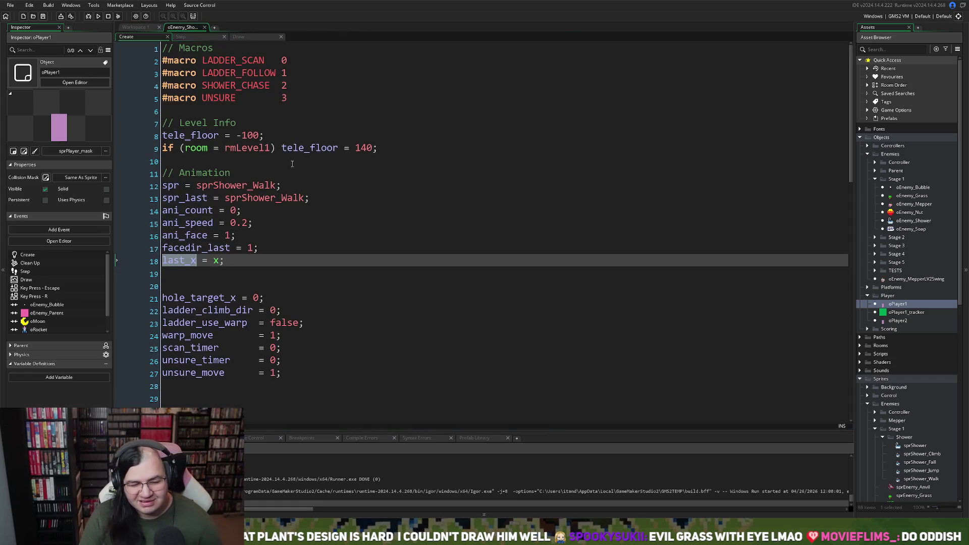